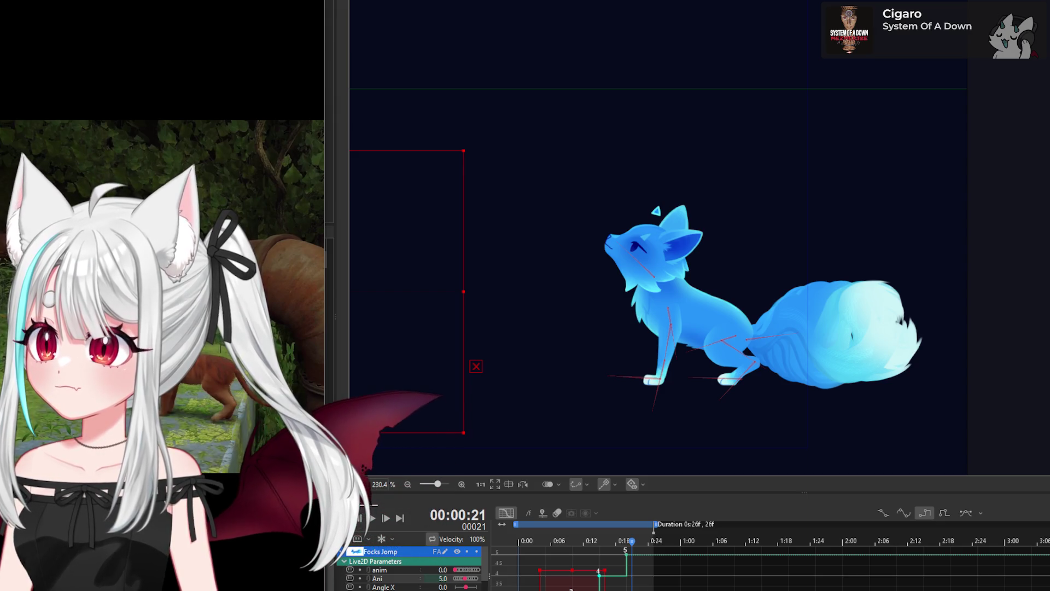
Step: Scrub the Focks Jomp timeline back to frame 0 to show the fox's starting pose
{"action": "left_click_drag", "start_coordinate": [589, 556], "coordinate": [509, 573]}
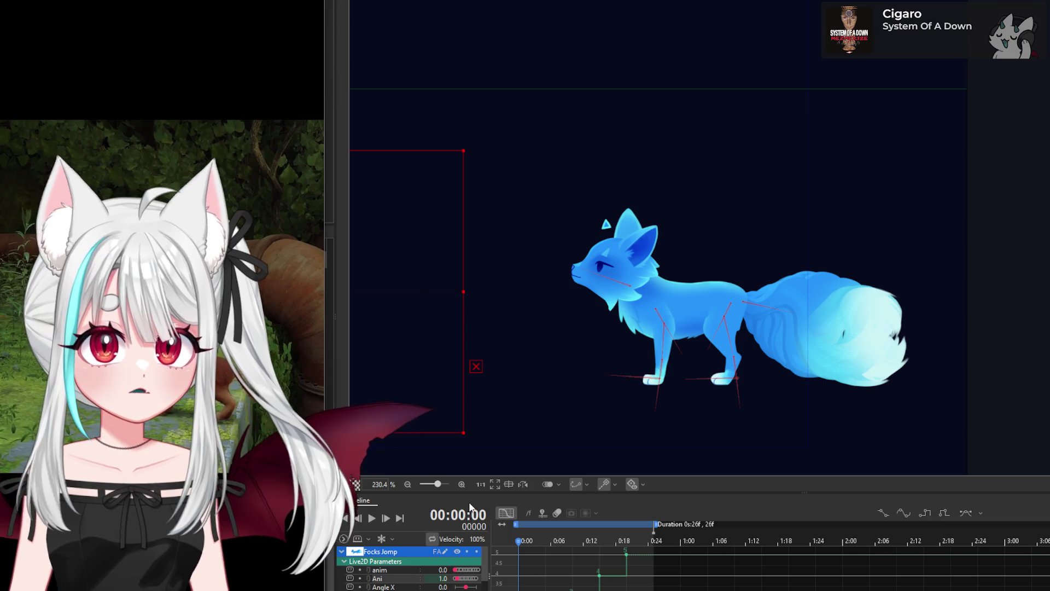
{"action": "mouse_move", "coordinate": [545, 562]}
{"action": "left_mouse_down"}
{"action": "mouse_move", "coordinate": [561, 564]}
{"action": "mouse_move", "coordinate": [533, 578]}
{"action": "mouse_move", "coordinate": [636, 586]}
{"action": "mouse_move", "coordinate": [519, 588]}
{"action": "left_mouse_up"}
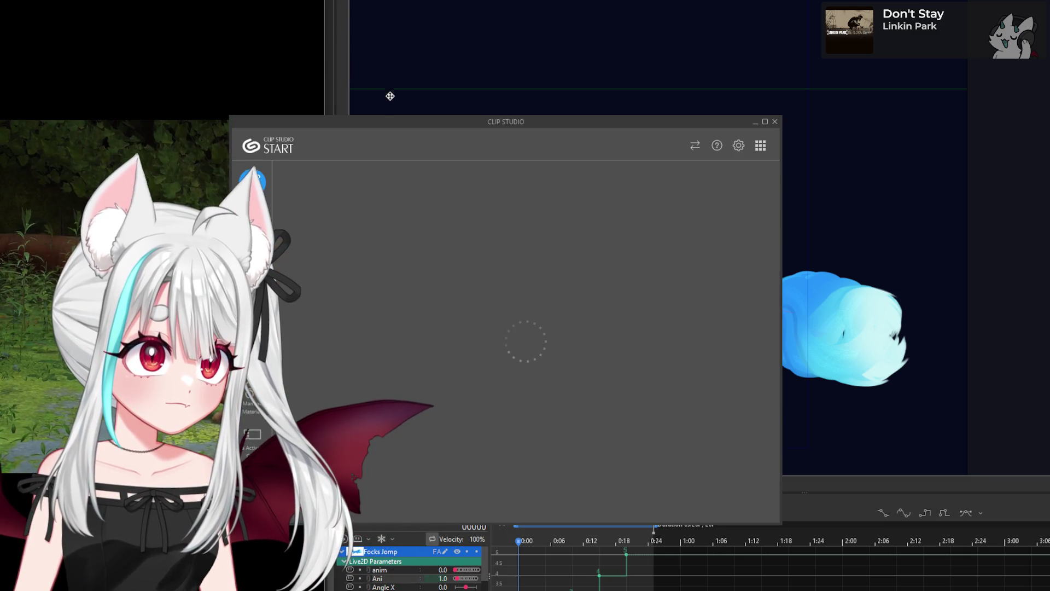
Step: Move the Clip Studio start window aside and close the new-file settings
{"action": "left_click_drag", "start_coordinate": [394, 121], "coordinate": [0, 126]}
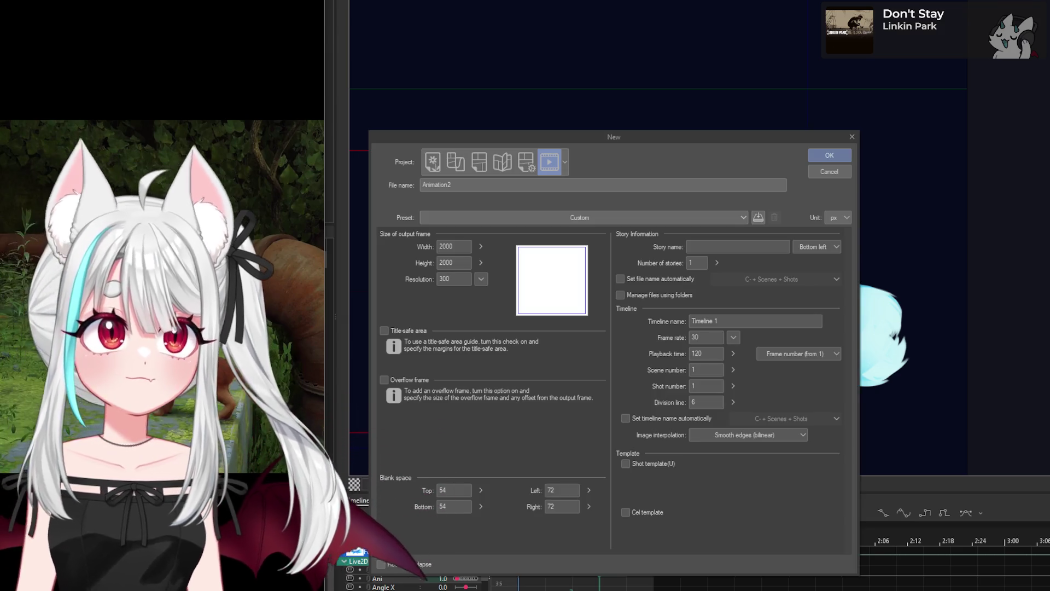
{"action": "left_click", "coordinate": [825, 173]}
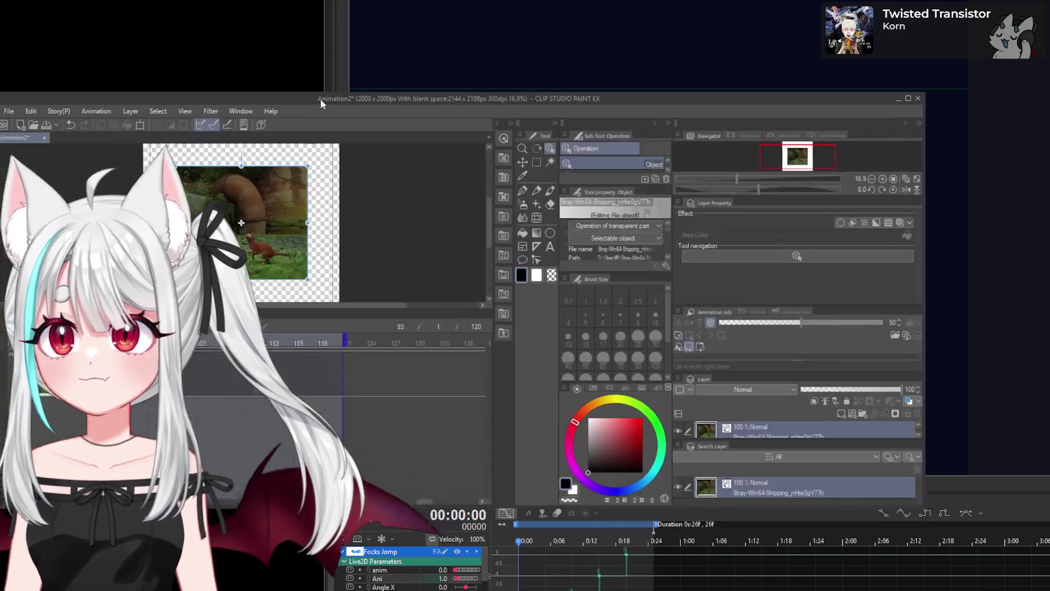
Step: Bring the cat-jump reference over Live2D, step it to frame 88, then close it
{"action": "left_click_drag", "start_coordinate": [320, 99], "coordinate": [448, 78]}
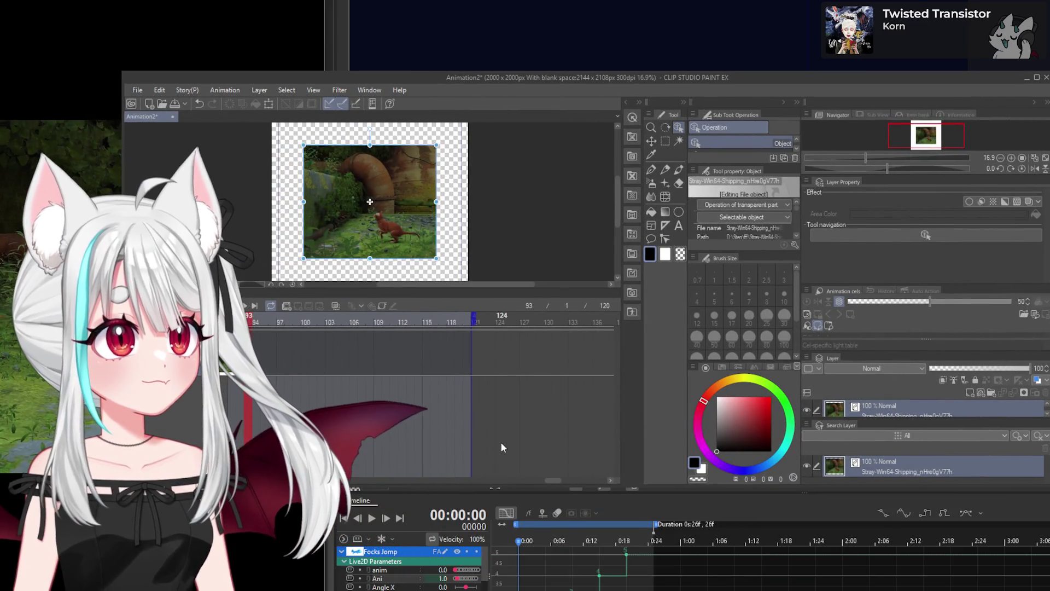
{"action": "left_click_drag", "start_coordinate": [553, 479], "coordinate": [543, 479]}
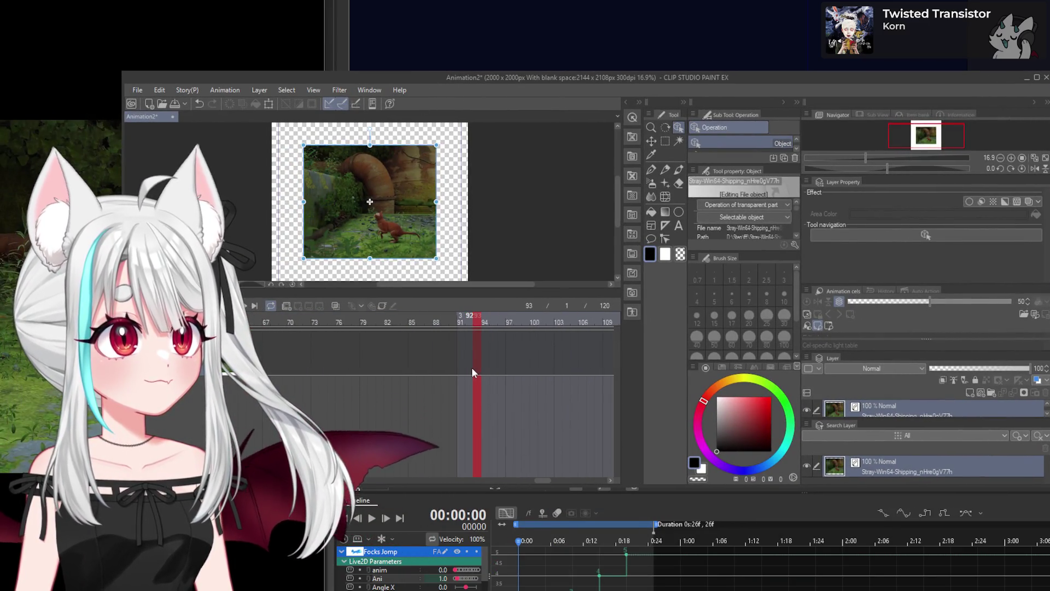
{"action": "left_click_drag", "start_coordinate": [463, 368], "coordinate": [436, 365]}
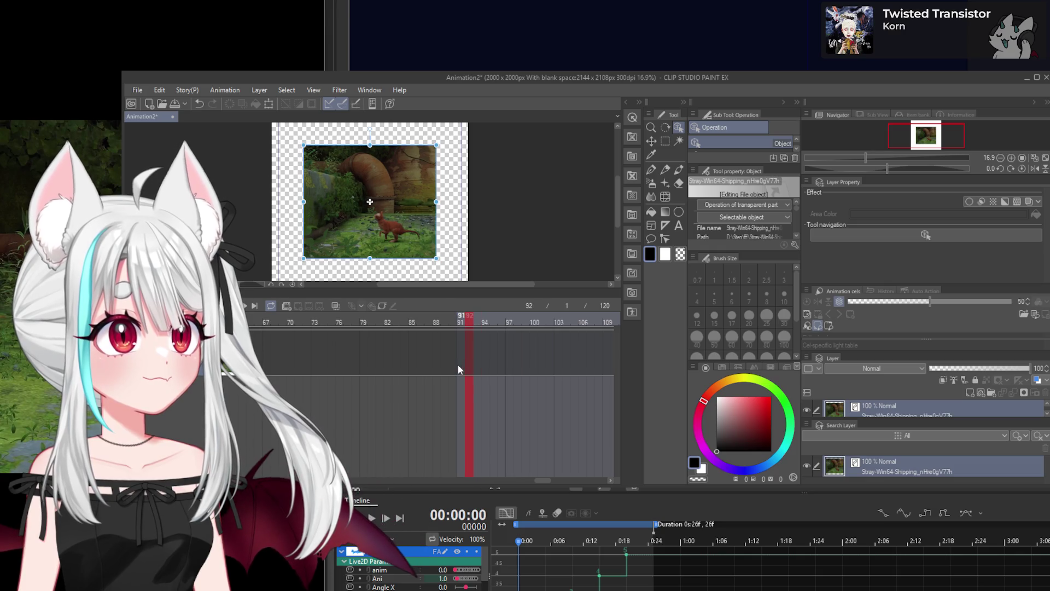
{"action": "left_click", "coordinate": [432, 353]}
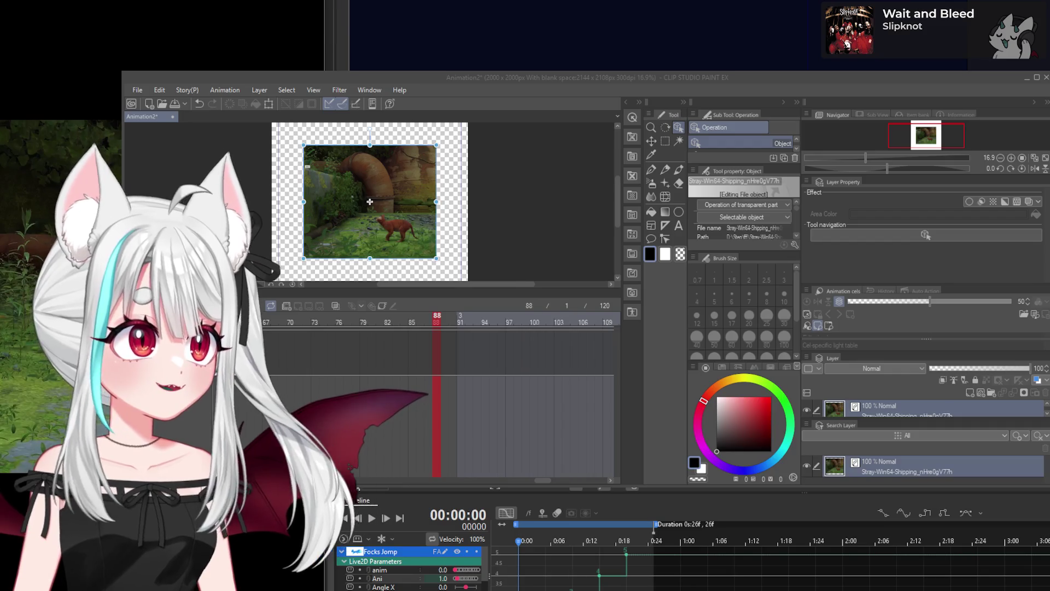
{"action": "left_click", "coordinate": [1047, 78]}
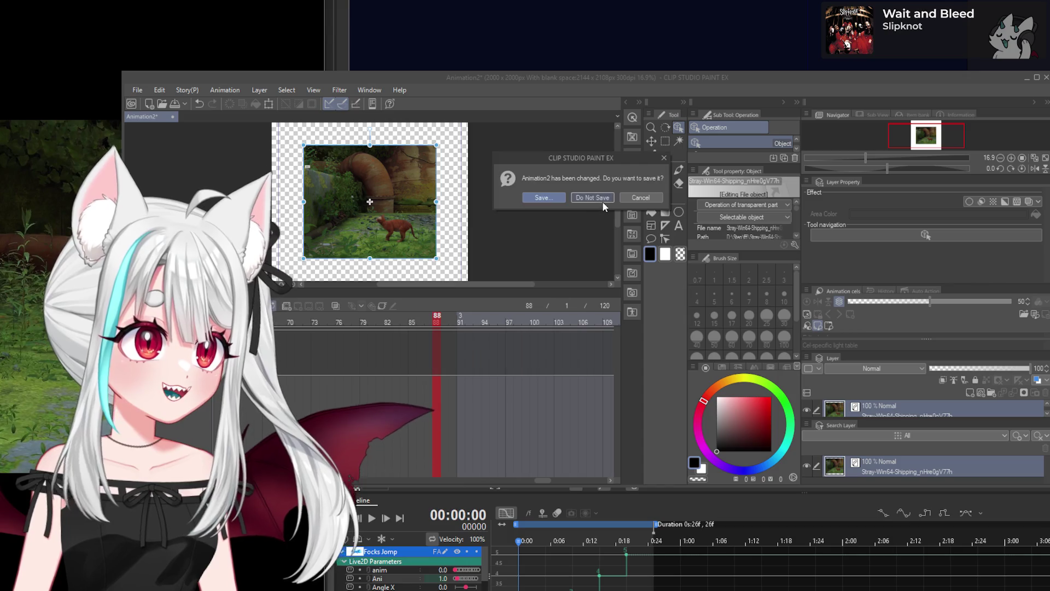
Step: Discard the reference animation's changes and zoom out on the Live2D fox canvas
{"action": "left_click", "coordinate": [602, 198]}
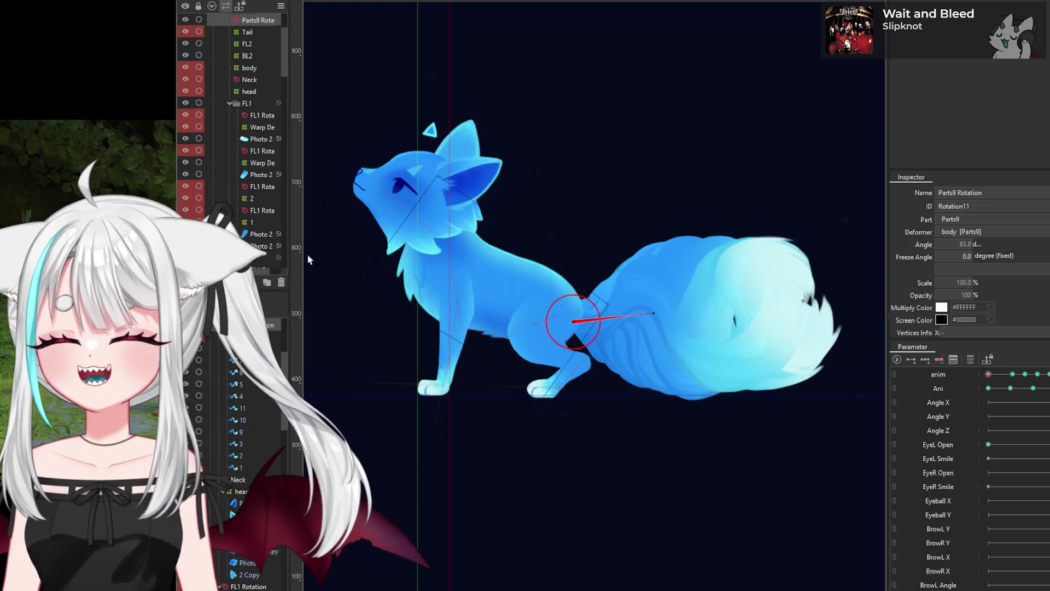
{"action": "scroll", "coordinate": [516, 286], "scroll_direction": "down", "scroll_amount": 10}
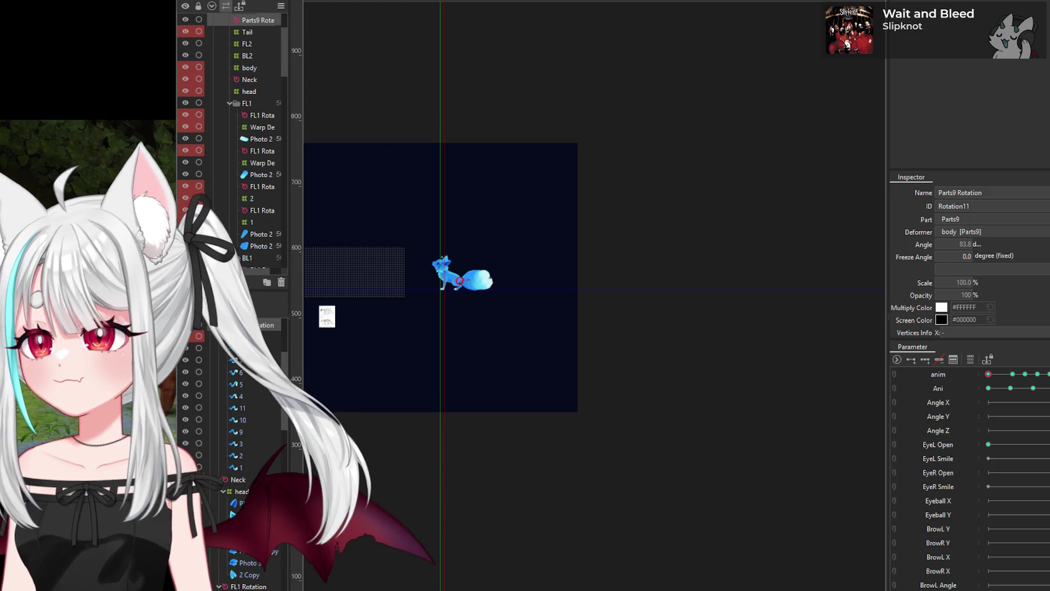
{"action": "right_click", "coordinate": [522, 117]}
Step: Import jumpref1.png as a texture into the Focks Jomp model as new ArtMeshes
{"action": "left_click_drag", "start_coordinate": [522, 117], "coordinate": [524, 119]}
{"action": "left_click", "coordinate": [668, 305]}
{"action": "left_click", "coordinate": [698, 392]}
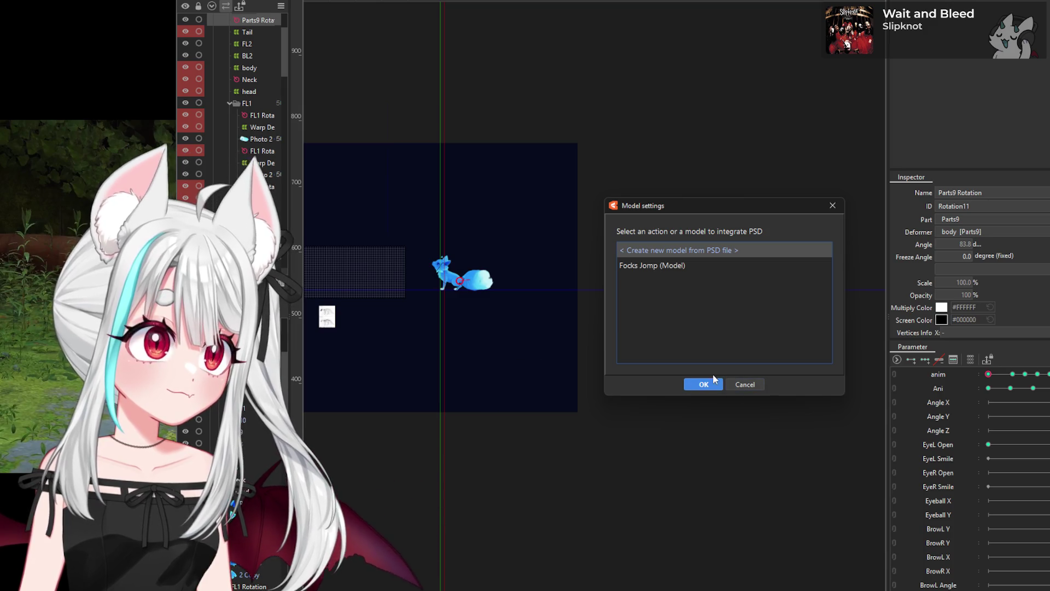
{"action": "left_click", "coordinate": [675, 270]}
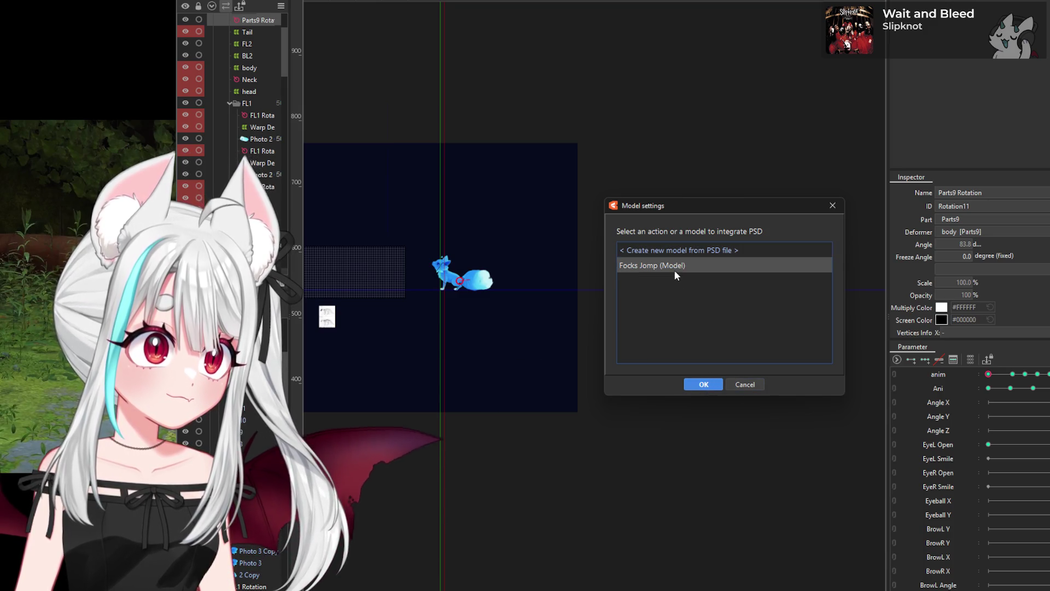
{"action": "left_click", "coordinate": [709, 386]}
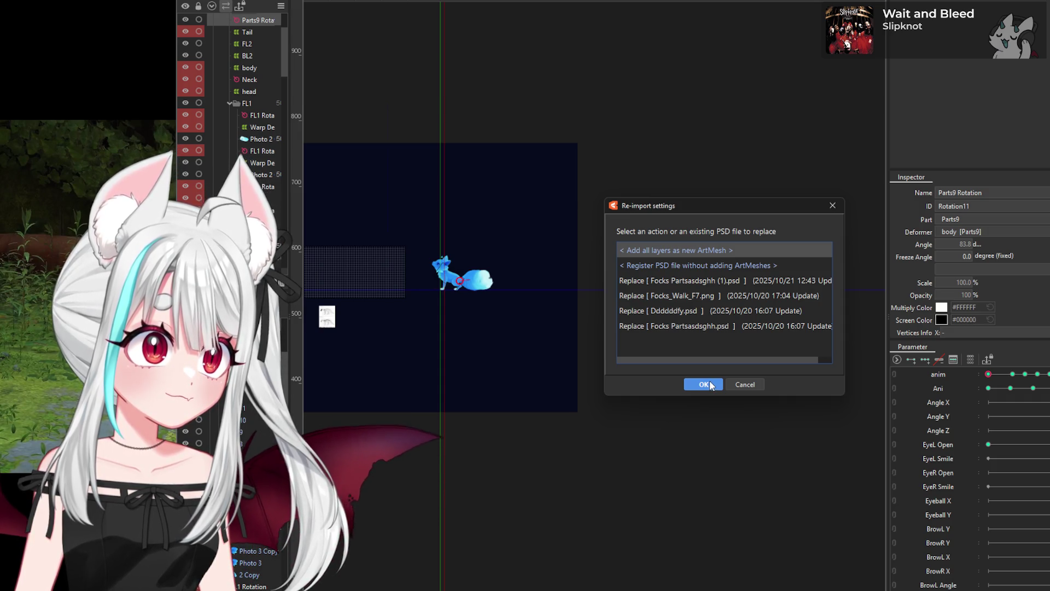
{"action": "left_click", "coordinate": [710, 385]}
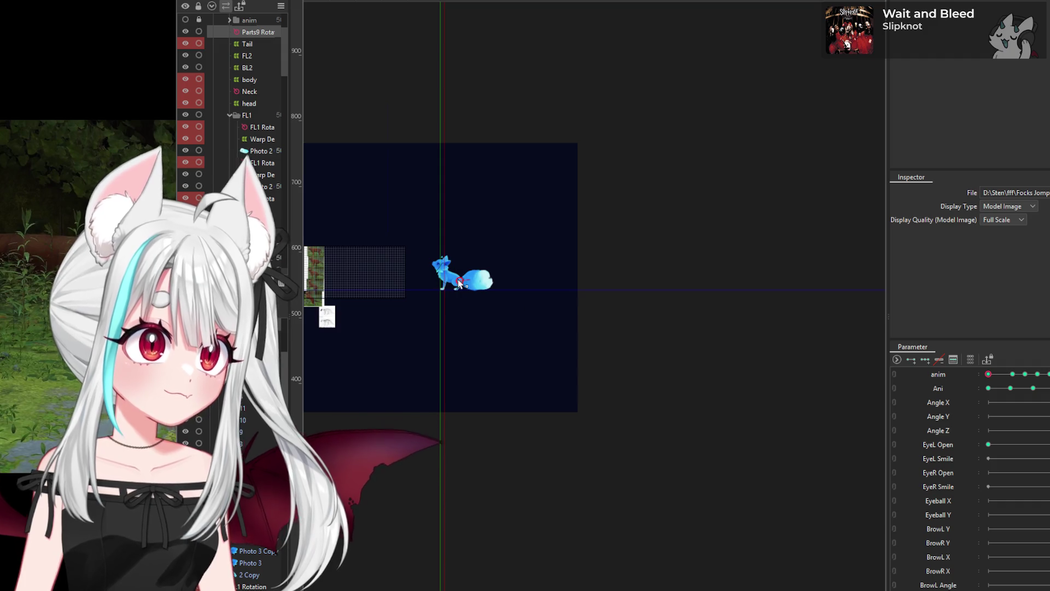
Step: Enlarge the jumpref1 strip and position it up to the fox's right
{"action": "scroll", "coordinate": [431, 287], "scroll_direction": "up", "scroll_amount": 5}
{"action": "left_click", "coordinate": [415, 284]}
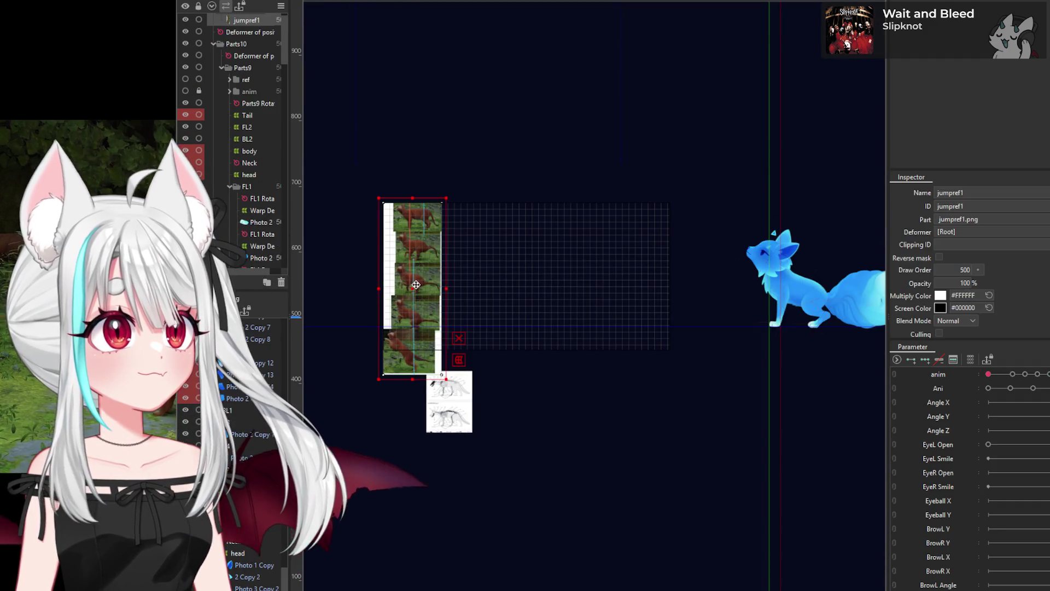
{"action": "left_click_drag", "start_coordinate": [414, 291], "coordinate": [722, 432]}
{"action": "scroll", "coordinate": [721, 371], "scroll_direction": "down", "scroll_amount": 3}
{"action": "scroll", "coordinate": [699, 343], "scroll_direction": "up", "scroll_amount": 4}
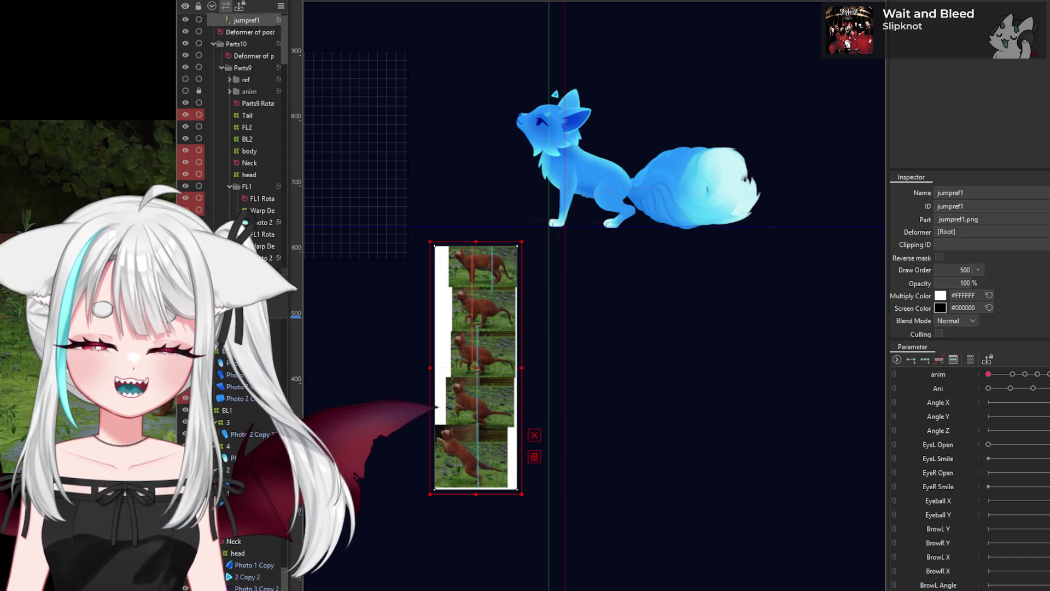
{"action": "scroll", "coordinate": [478, 307], "scroll_direction": "up", "scroll_amount": 2}
{"action": "scroll", "coordinate": [516, 361], "scroll_direction": "down", "scroll_amount": 2}
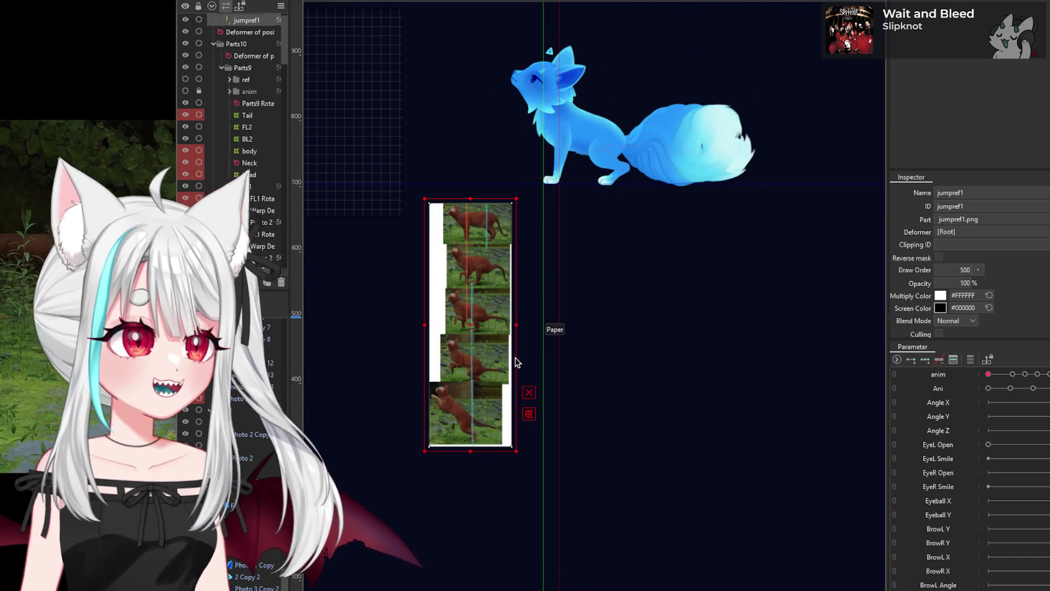
{"action": "left_click_drag", "start_coordinate": [519, 456], "coordinate": [563, 588]}
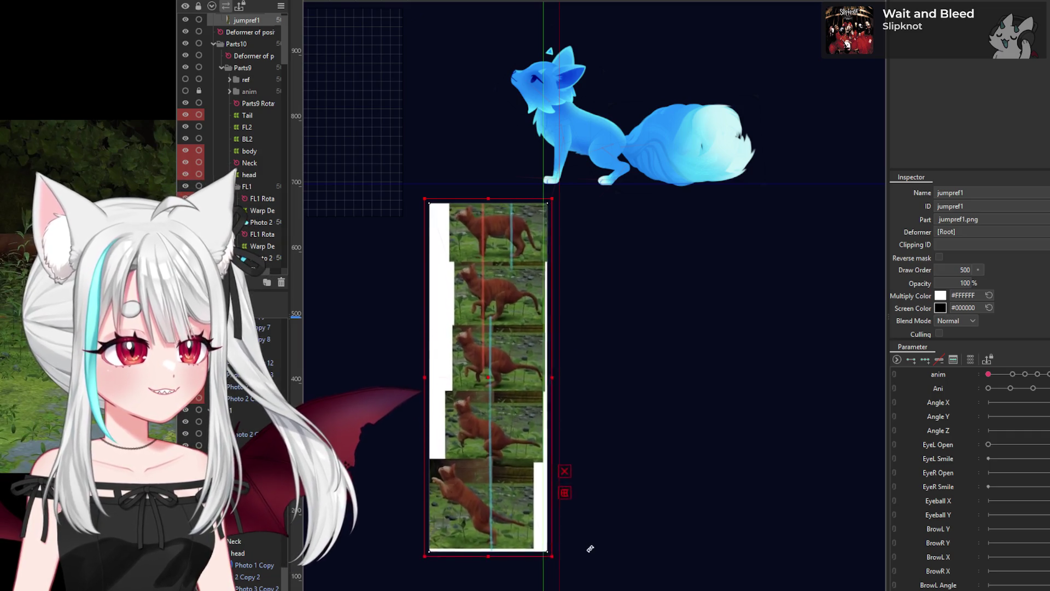
{"action": "scroll", "coordinate": [565, 284], "scroll_direction": "down", "scroll_amount": 3}
{"action": "scroll", "coordinate": [565, 284], "scroll_direction": "up", "scroll_amount": 2}
{"action": "left_click_drag", "start_coordinate": [541, 284], "coordinate": [681, 300]}
{"action": "scroll", "coordinate": [708, 128], "scroll_direction": "up", "scroll_amount": 2}
{"action": "scroll", "coordinate": [646, 375], "scroll_direction": "down", "scroll_amount": 4}
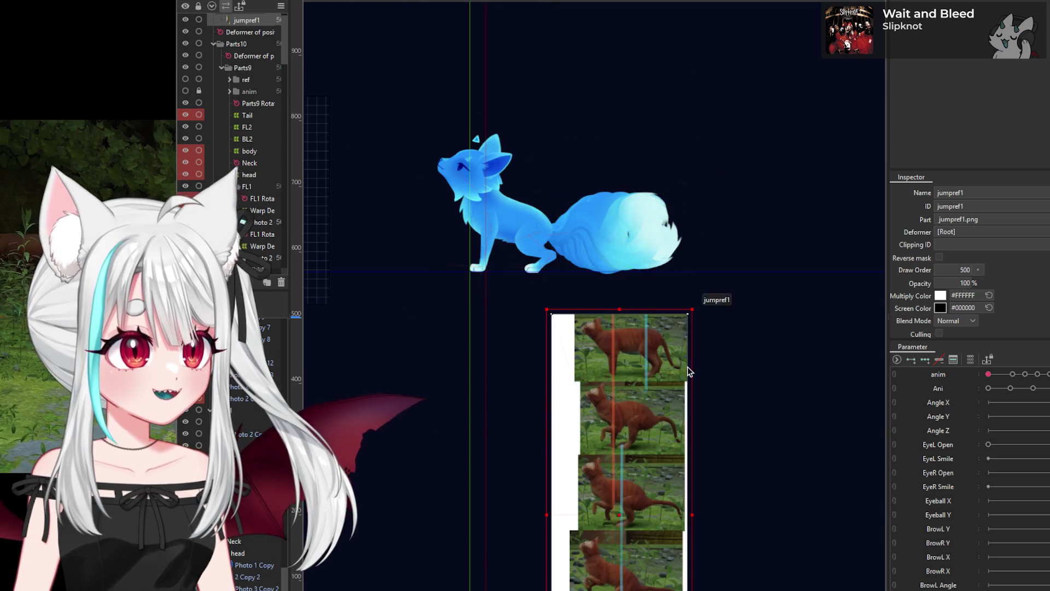
{"action": "left_click_drag", "start_coordinate": [626, 419], "coordinate": [730, 238]}
{"action": "scroll", "coordinate": [688, 214], "scroll_direction": "up", "scroll_amount": 1}
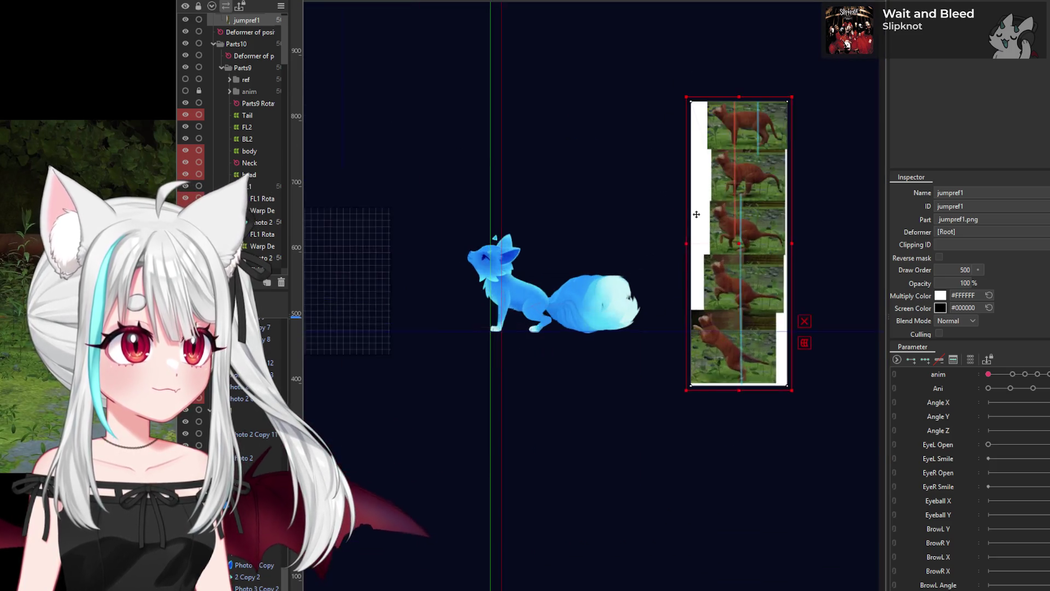
{"action": "scroll", "coordinate": [687, 214], "scroll_direction": "up", "scroll_amount": 2}
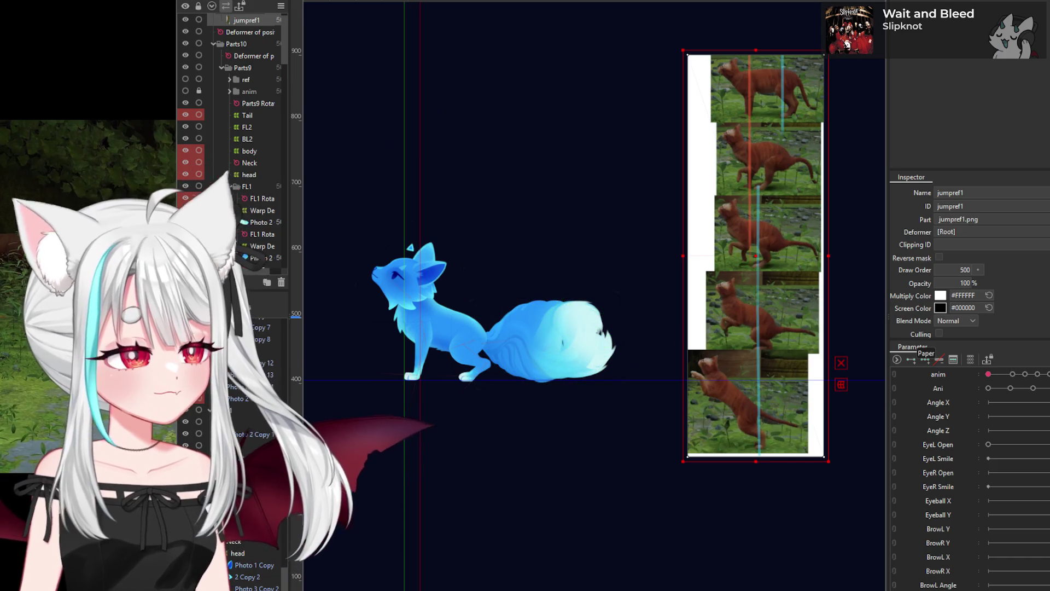
Step: Jump Ani to its first key and add a new Ani parameter row
{"action": "left_click", "coordinate": [989, 388]}
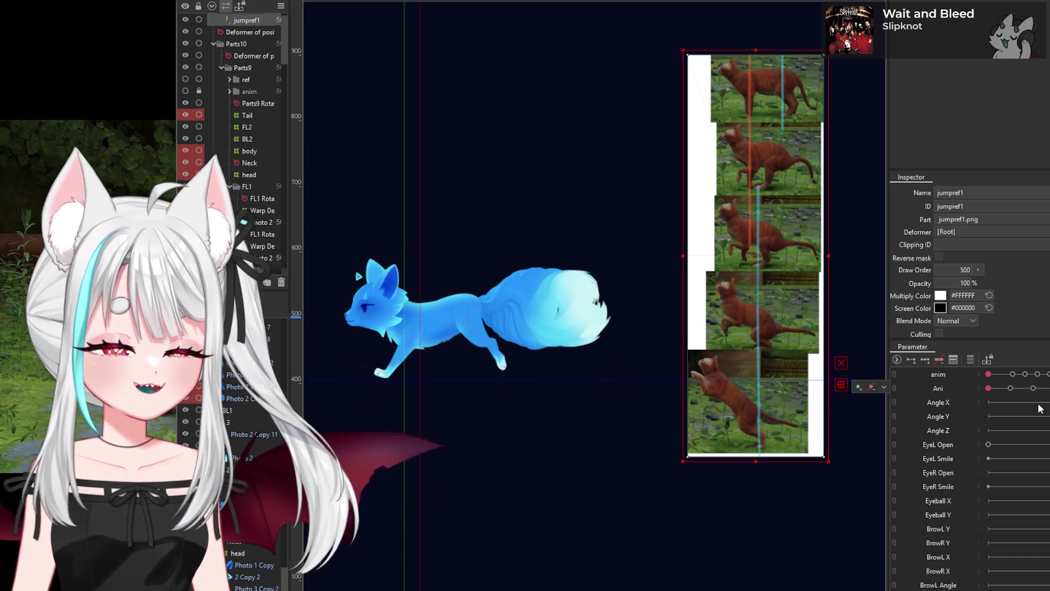
{"action": "right_click", "coordinate": [953, 390]}
{"action": "left_click", "coordinate": [968, 418]}
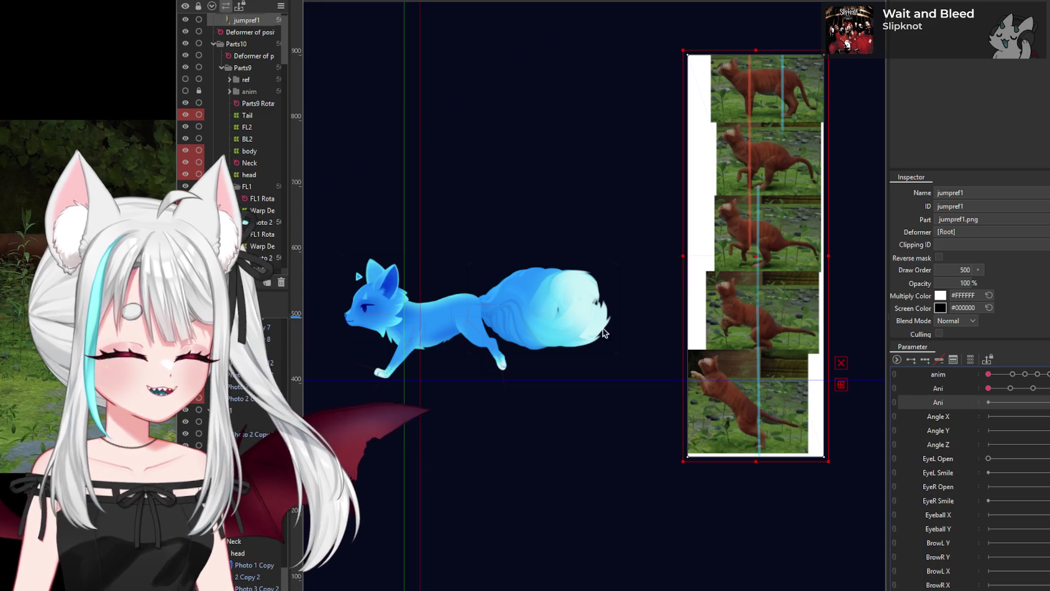
Step: Pick the second Ani parameter and select every object in the fox rig
{"action": "left_click", "coordinate": [454, 329]}
{"action": "scroll", "coordinate": [507, 345], "scroll_direction": "up", "scroll_amount": 2}
{"action": "scroll", "coordinate": [506, 346], "scroll_direction": "up", "scroll_amount": 3}
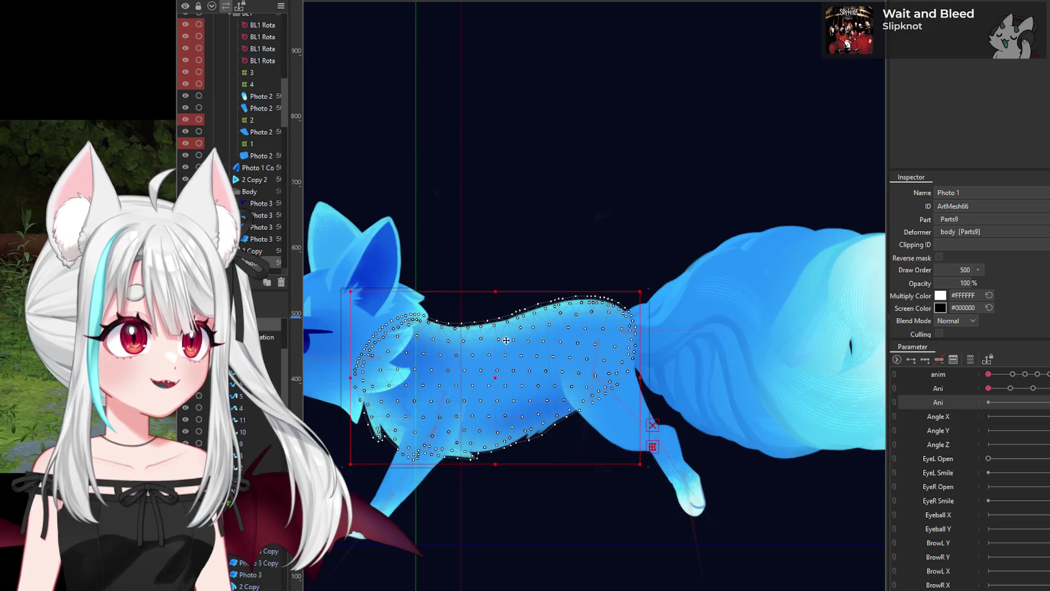
{"action": "scroll", "coordinate": [506, 345], "scroll_direction": "down", "scroll_amount": 2}
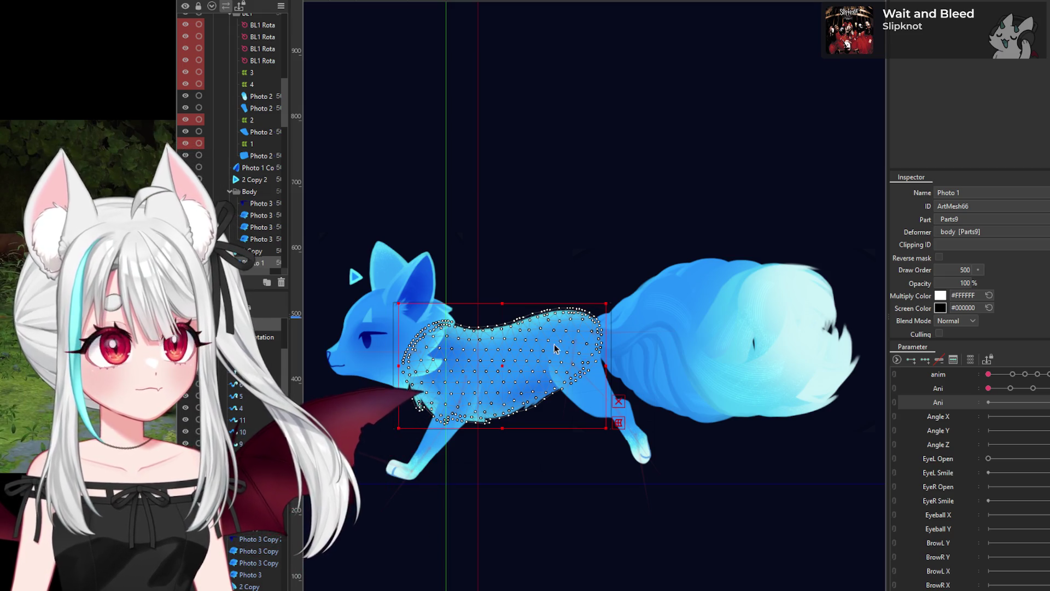
{"action": "scroll", "coordinate": [592, 324], "scroll_direction": "up", "scroll_amount": 2}
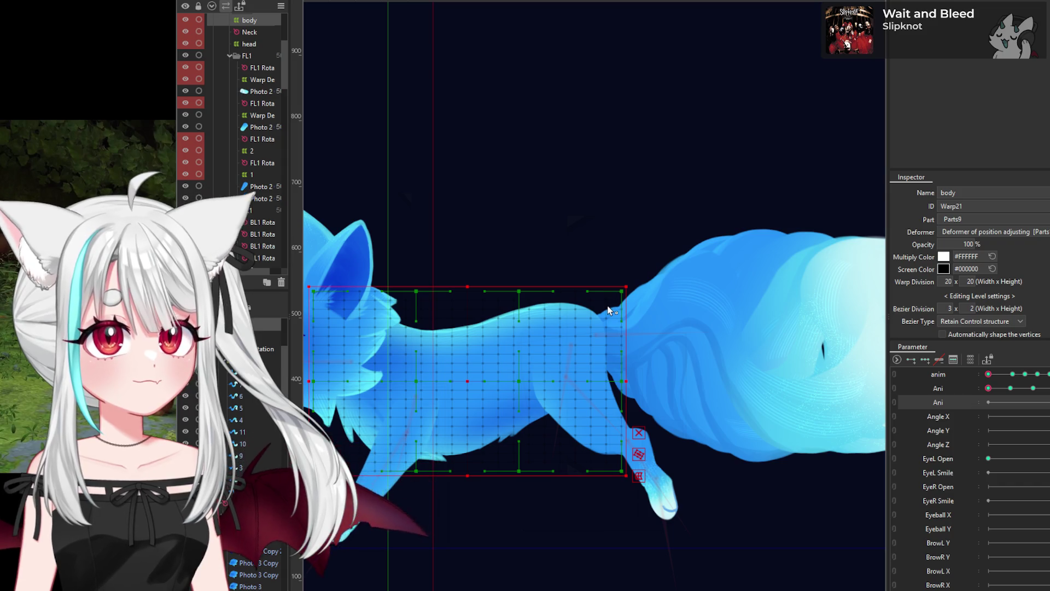
{"action": "scroll", "coordinate": [613, 310], "scroll_direction": "down", "scroll_amount": 2}
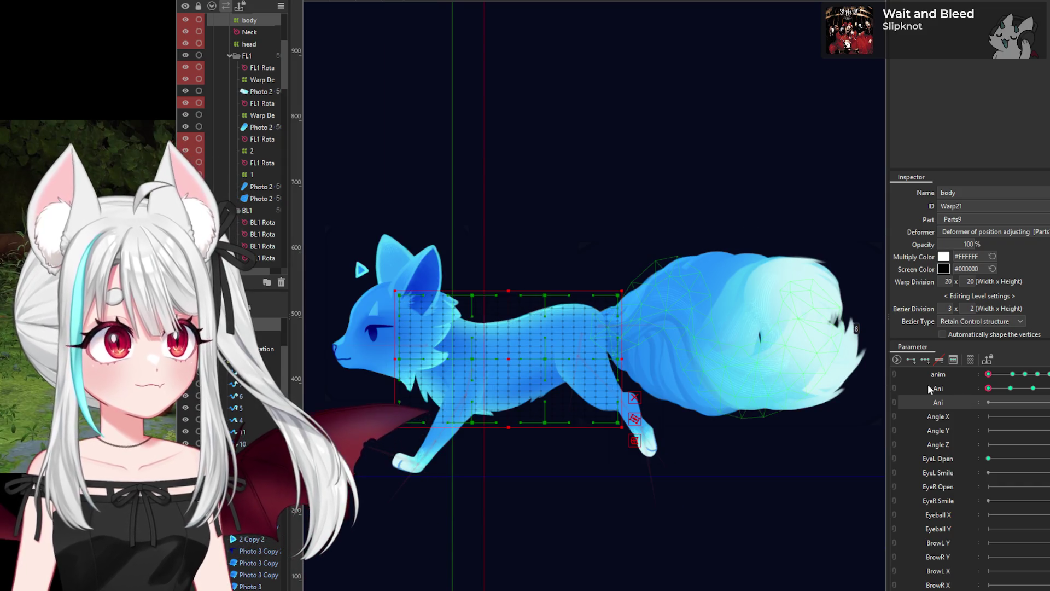
{"action": "right_click", "coordinate": [969, 402]}
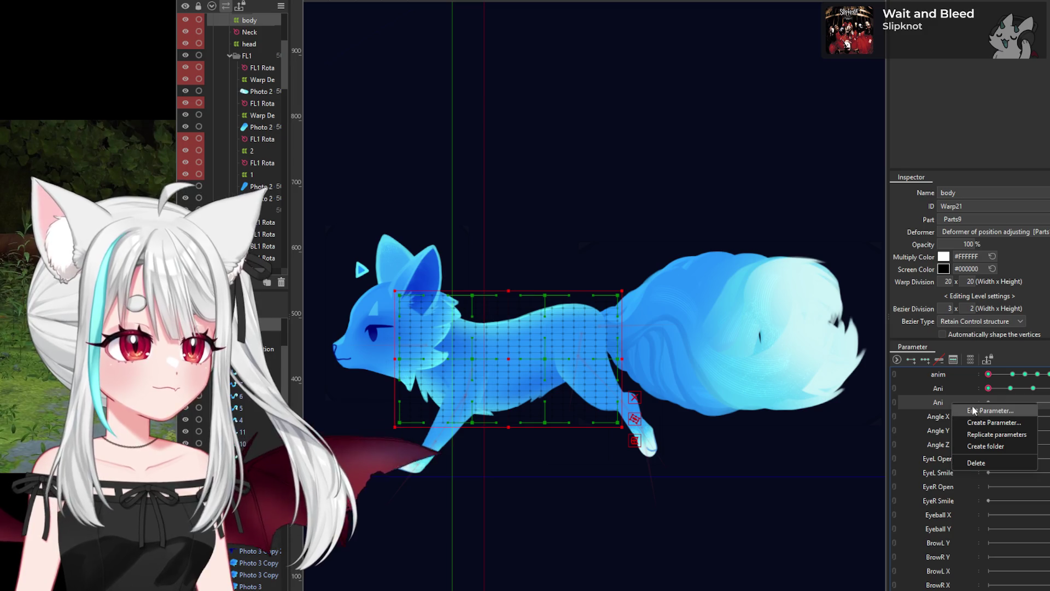
{"action": "left_click", "coordinate": [941, 398]}
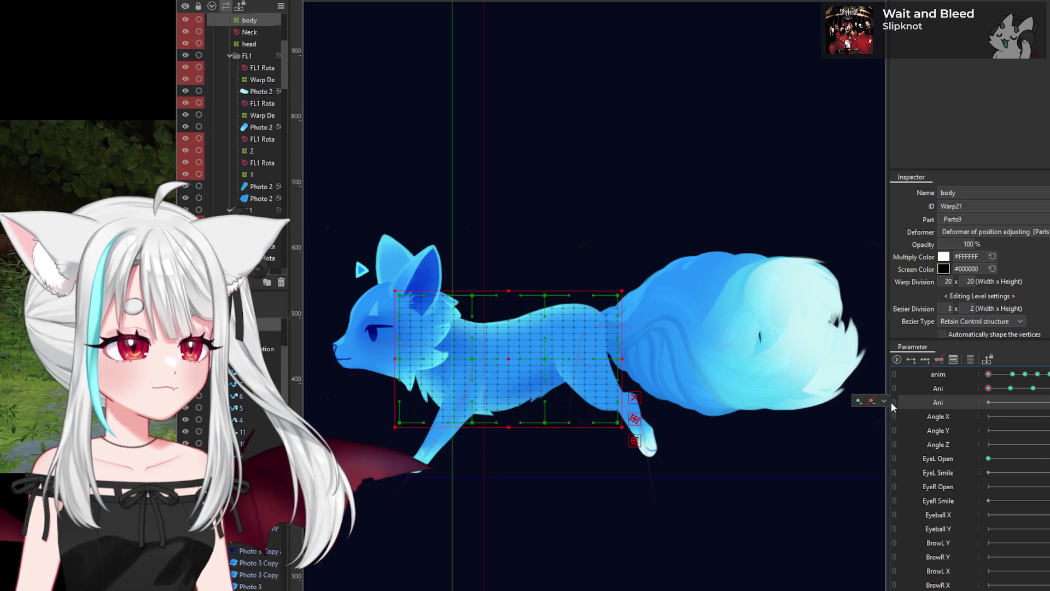
{"action": "left_click", "coordinate": [974, 386]}
{"action": "key", "text": "ctrl+a"}
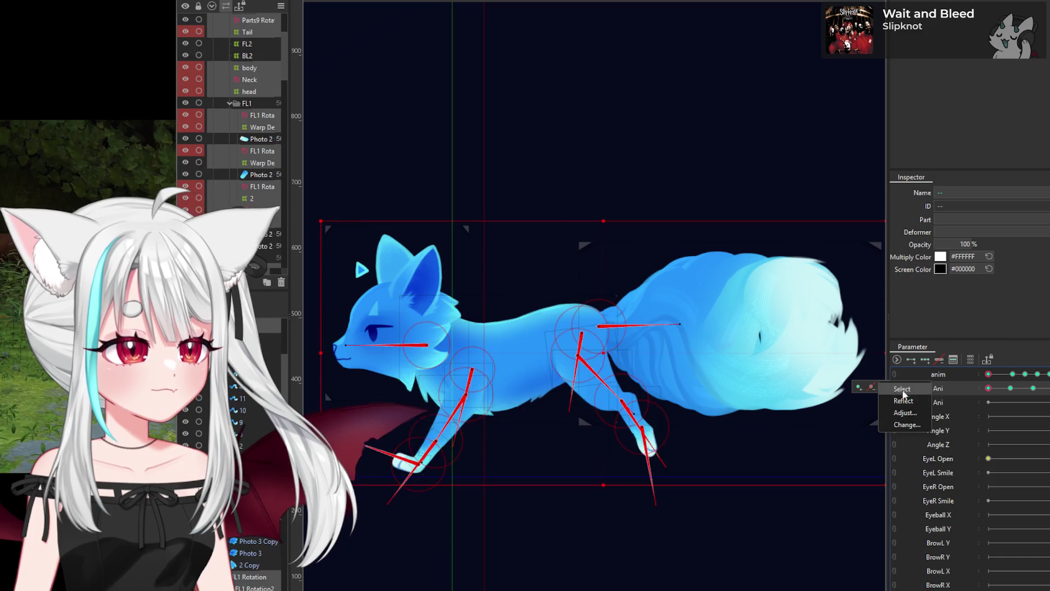
Step: In the third Ani parameter's key editor, add keys at 1 through 5
{"action": "left_click", "coordinate": [946, 402]}
{"action": "left_click", "coordinate": [915, 360]}
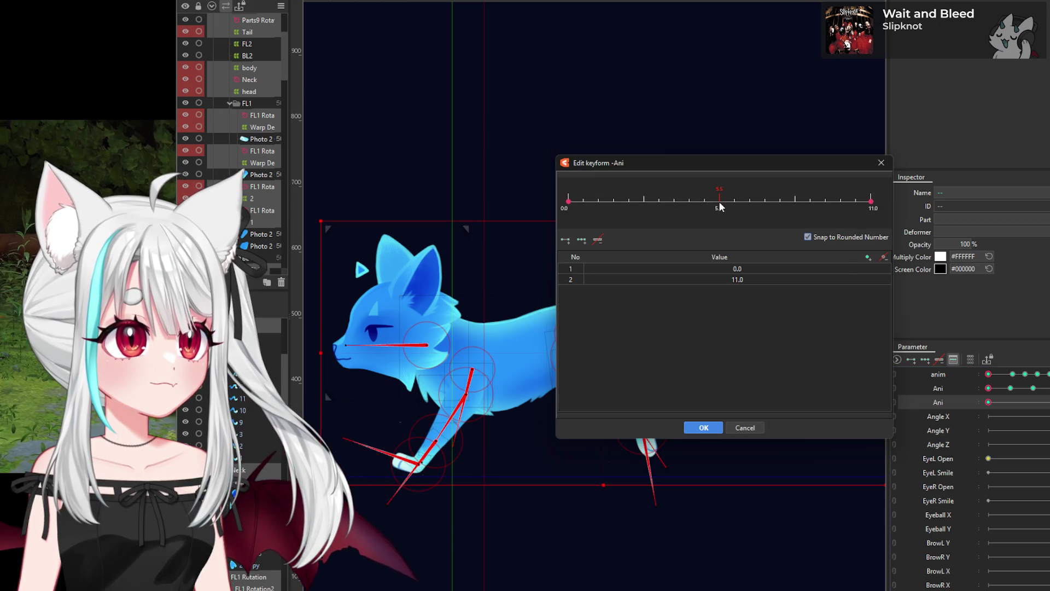
{"action": "left_click", "coordinate": [865, 258]}
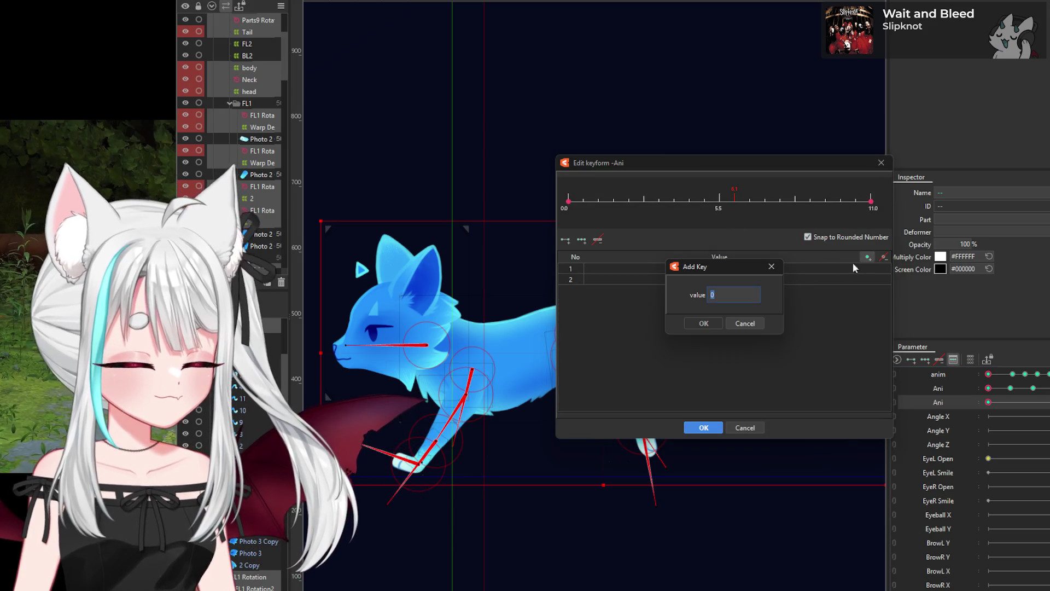
{"action": "type", "text": "1"}
{"action": "key", "text": "Return"}
{"action": "left_click", "coordinate": [866, 258]}
{"action": "type", "text": "2"}
{"action": "left_click", "coordinate": [704, 323]}
{"action": "left_click", "coordinate": [868, 257]}
{"action": "type", "text": "3"}
{"action": "left_click", "coordinate": [704, 324]}
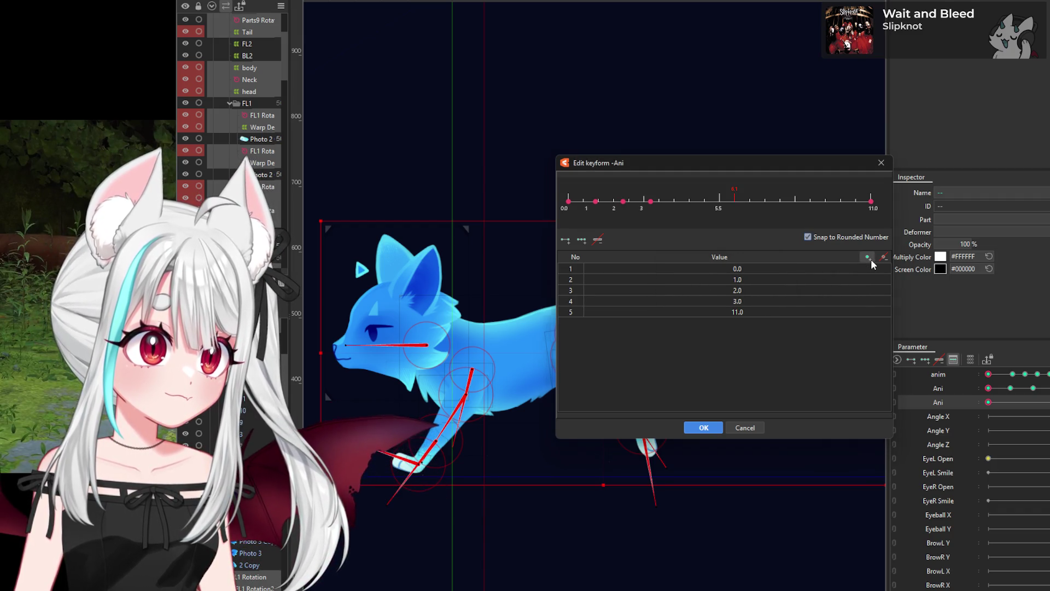
{"action": "left_click", "coordinate": [867, 257]}
{"action": "type", "text": "4"}
{"action": "left_click", "coordinate": [703, 324]}
{"action": "left_click", "coordinate": [867, 257]}
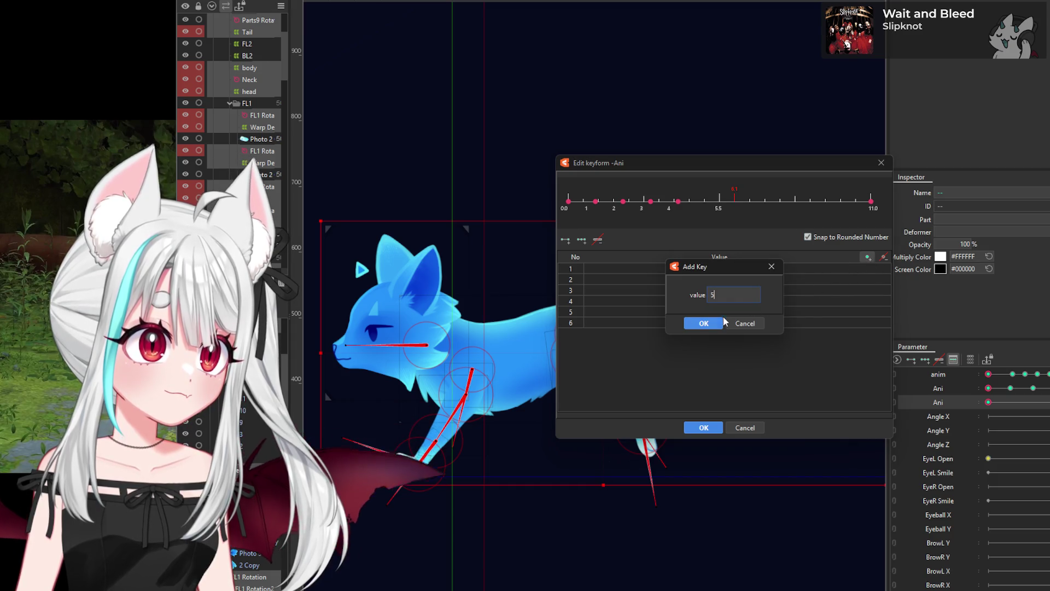
{"action": "type", "text": "5"}
{"action": "key", "text": "Return"}
Step: Add keys at 6 through 10, skip the redundant 11, and accept the keys
{"action": "left_click", "coordinate": [867, 257]}
{"action": "type", "text": "6"}
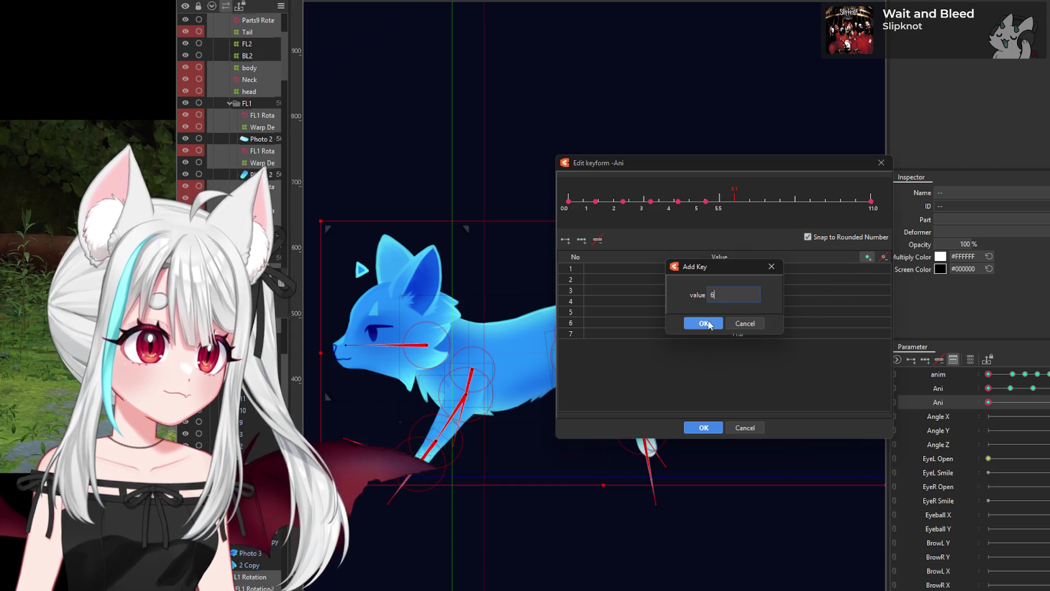
{"action": "key", "text": "Return"}
{"action": "left_click", "coordinate": [868, 257]}
{"action": "type", "text": "7"}
{"action": "left_click", "coordinate": [704, 323]}
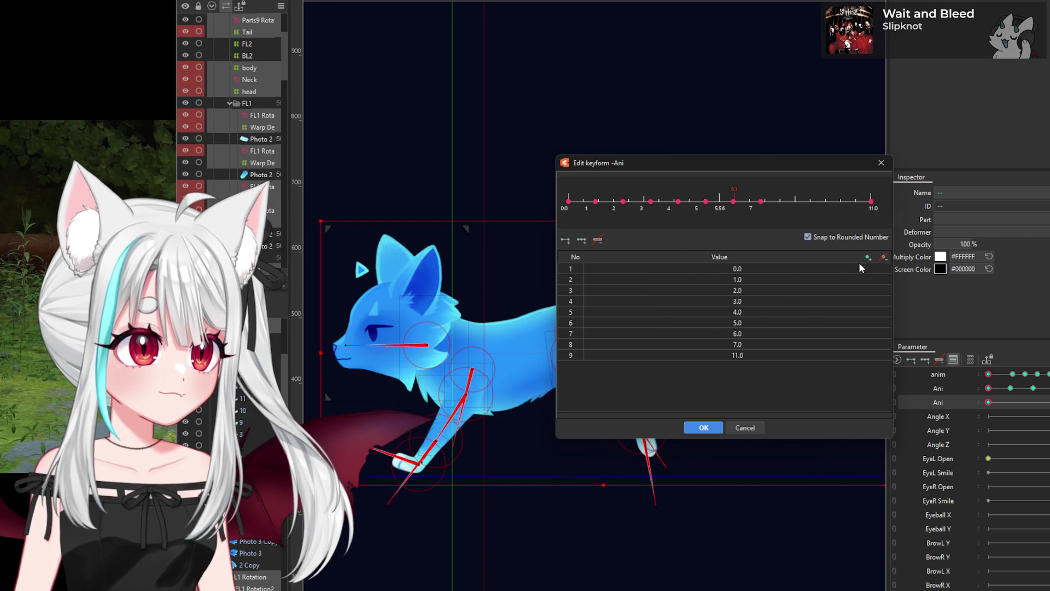
{"action": "left_click", "coordinate": [867, 257]}
{"action": "left_click", "coordinate": [703, 323]}
{"action": "left_click", "coordinate": [867, 257]}
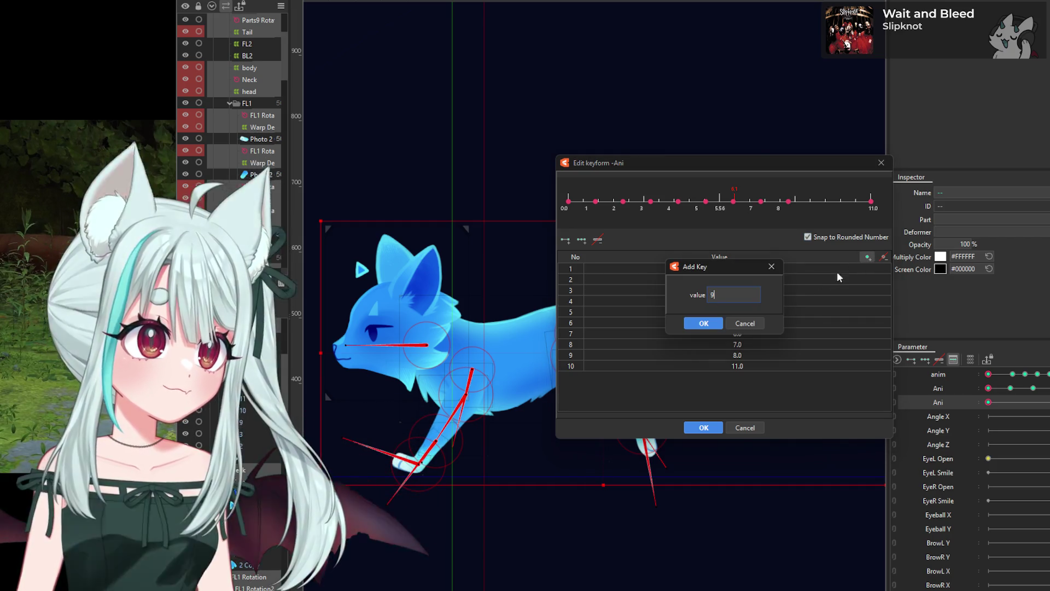
{"action": "left_click", "coordinate": [703, 323]}
{"action": "left_click", "coordinate": [867, 257]}
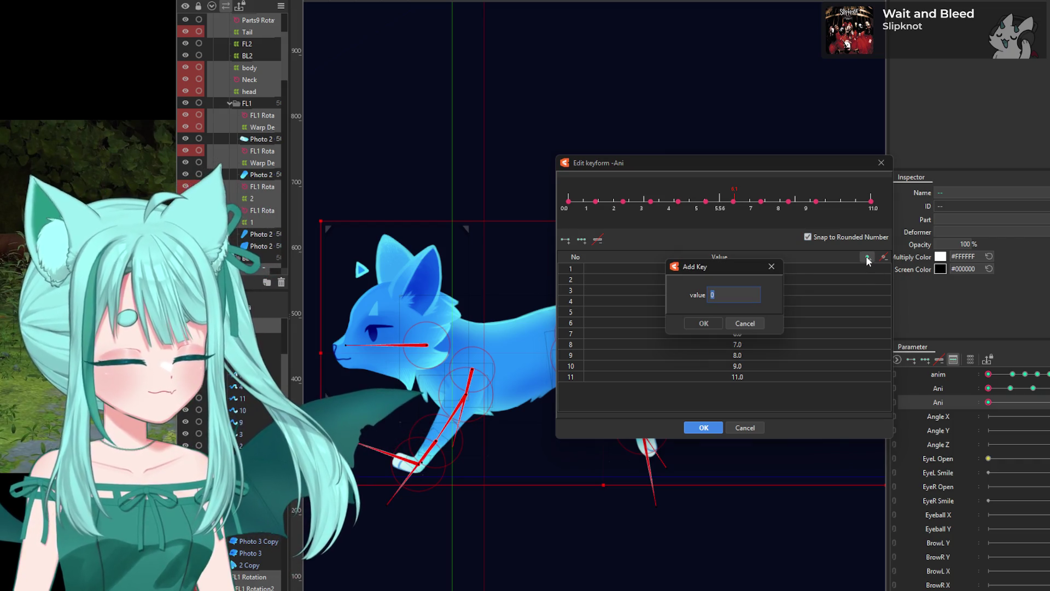
{"action": "type", "text": "0"}
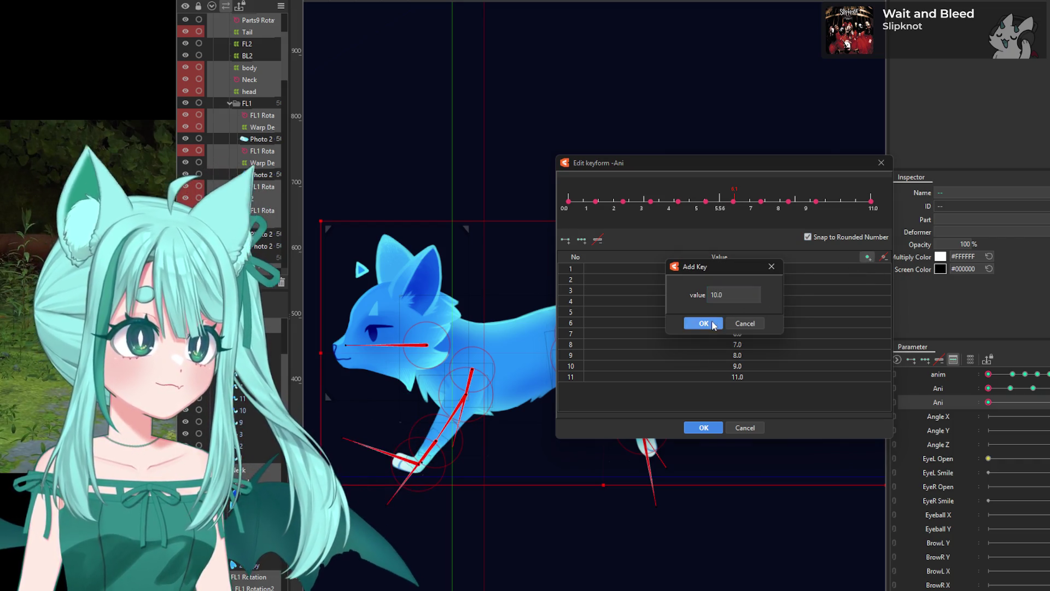
{"action": "left_click", "coordinate": [704, 323]}
{"action": "left_click", "coordinate": [867, 257]}
{"action": "type", "text": "11"}
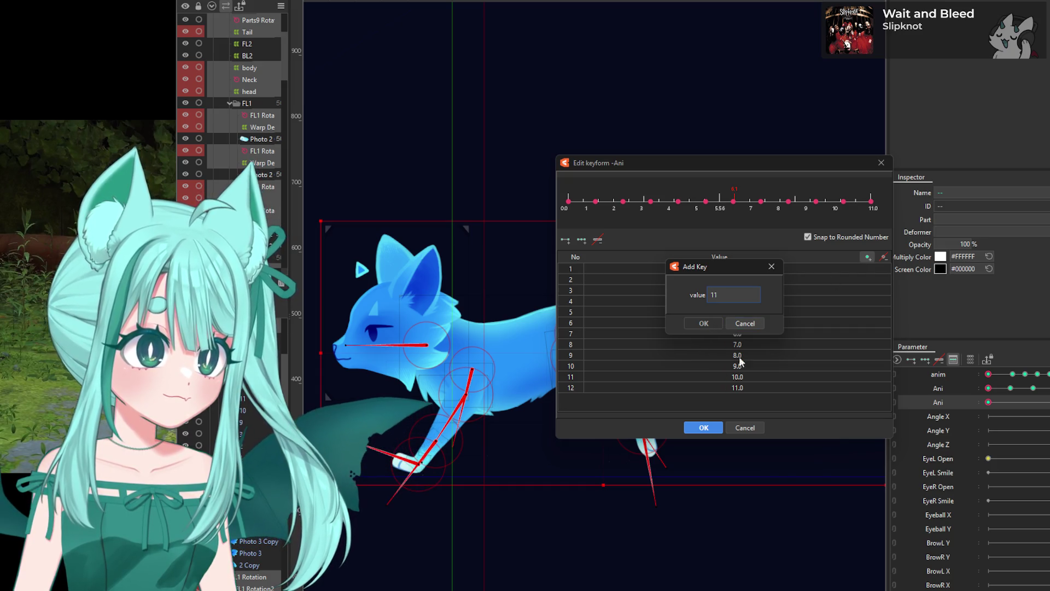
{"action": "left_click", "coordinate": [754, 324]}
{"action": "left_click", "coordinate": [713, 429]}
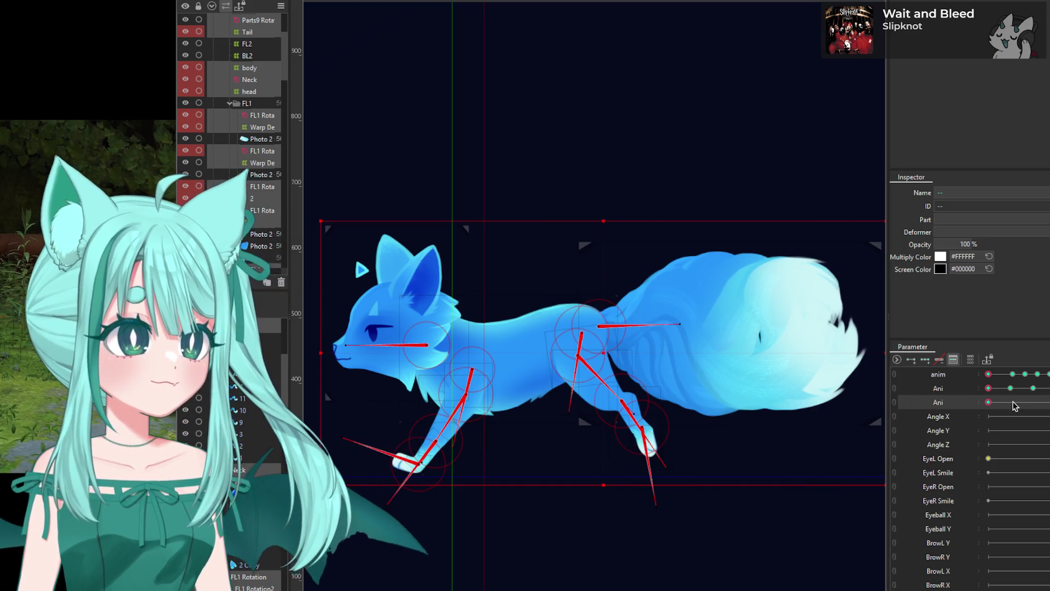
{"action": "left_click", "coordinate": [1029, 402]}
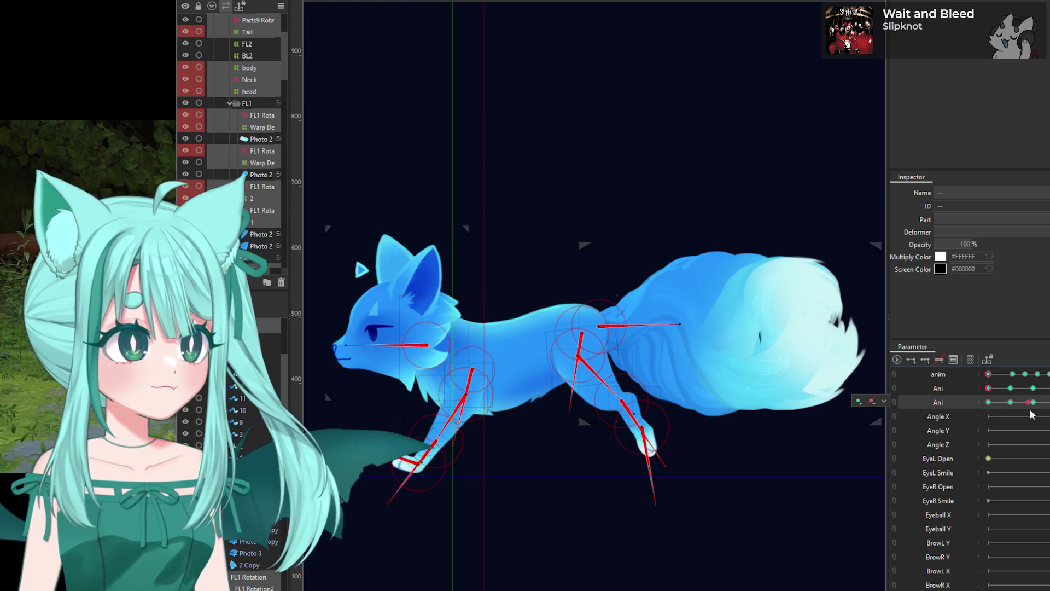
{"action": "left_click", "coordinate": [988, 402]}
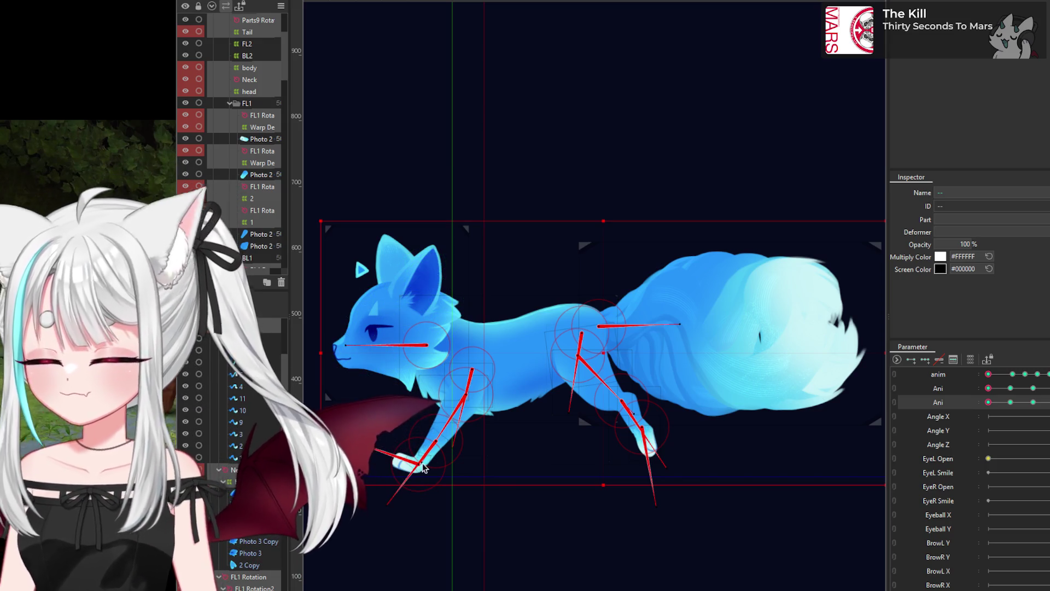
Step: Zoom the canvas out until the jumpref1 cat strip shows beside the fox
{"action": "scroll", "coordinate": [711, 349], "scroll_direction": "down", "scroll_amount": 2}
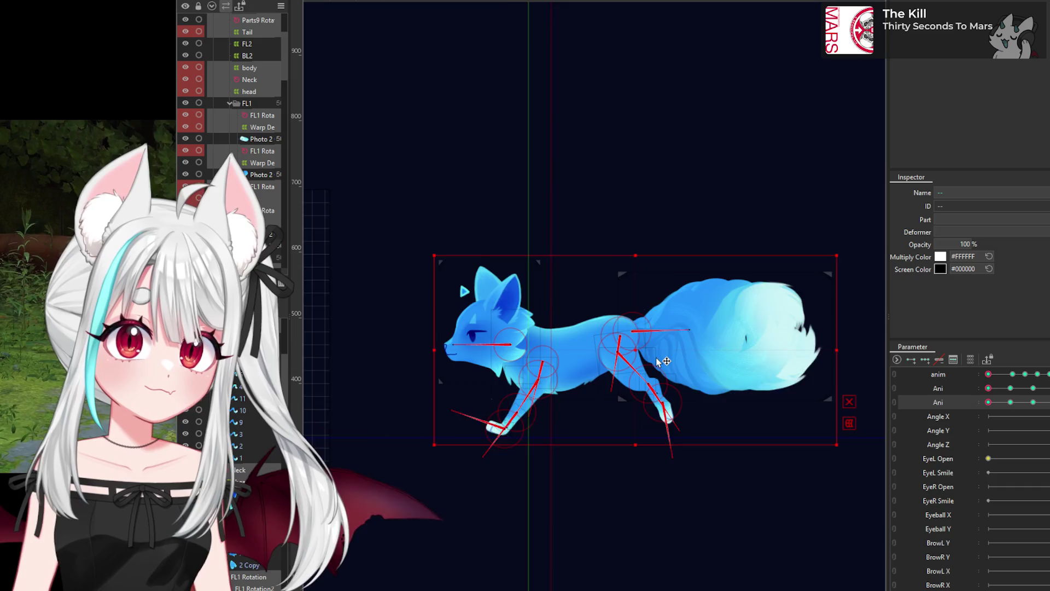
{"action": "scroll", "coordinate": [656, 357], "scroll_direction": "up", "scroll_amount": 2}
{"action": "scroll", "coordinate": [684, 357], "scroll_direction": "down", "scroll_amount": 2}
{"action": "scroll", "coordinate": [627, 375], "scroll_direction": "up", "scroll_amount": 3}
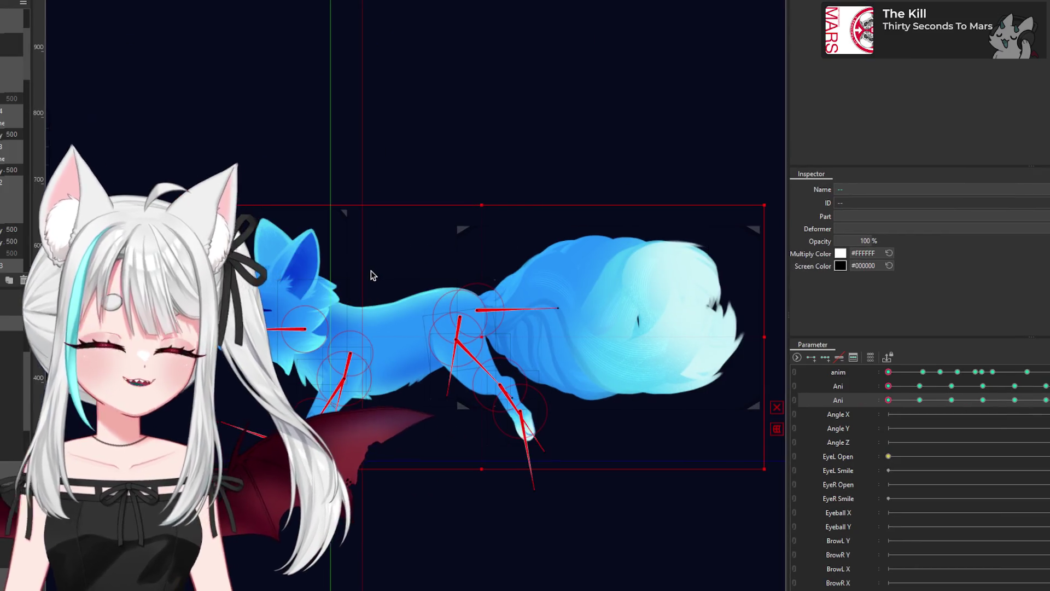
{"action": "scroll", "coordinate": [370, 288], "scroll_direction": "down", "scroll_amount": 3}
{"action": "scroll", "coordinate": [370, 288], "scroll_direction": "down", "scroll_amount": 2}
{"action": "scroll", "coordinate": [560, 272], "scroll_direction": "up", "scroll_amount": 2}
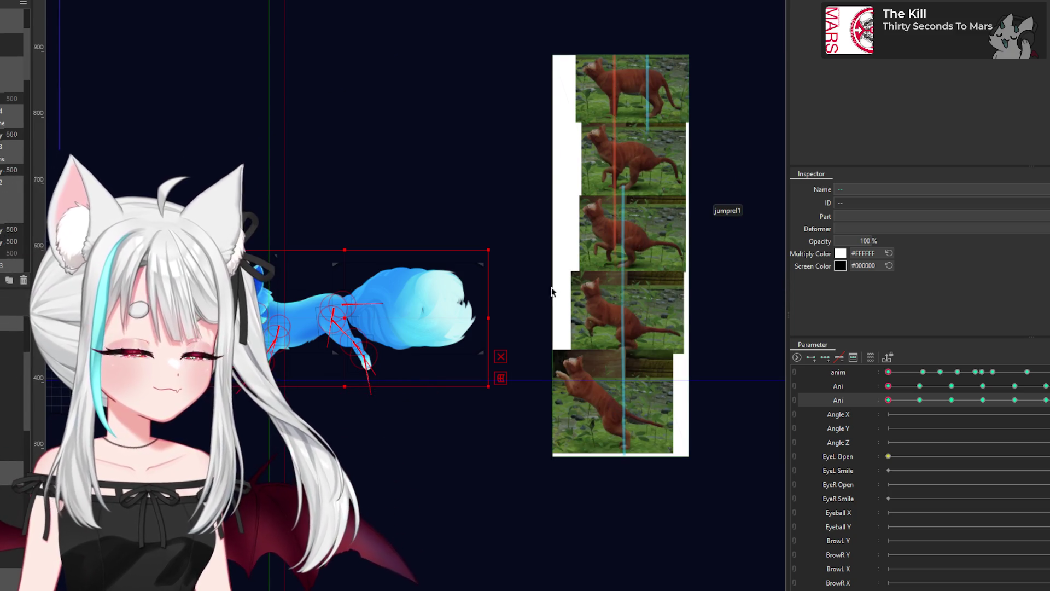
Step: Deselect the fox and adjust the canvas zoom around the fox and references
{"action": "scroll", "coordinate": [298, 307], "scroll_direction": "down", "scroll_amount": 2}
{"action": "scroll", "coordinate": [285, 307], "scroll_direction": "up", "scroll_amount": 2}
{"action": "scroll", "coordinate": [227, 291], "scroll_direction": "up", "scroll_amount": 2}
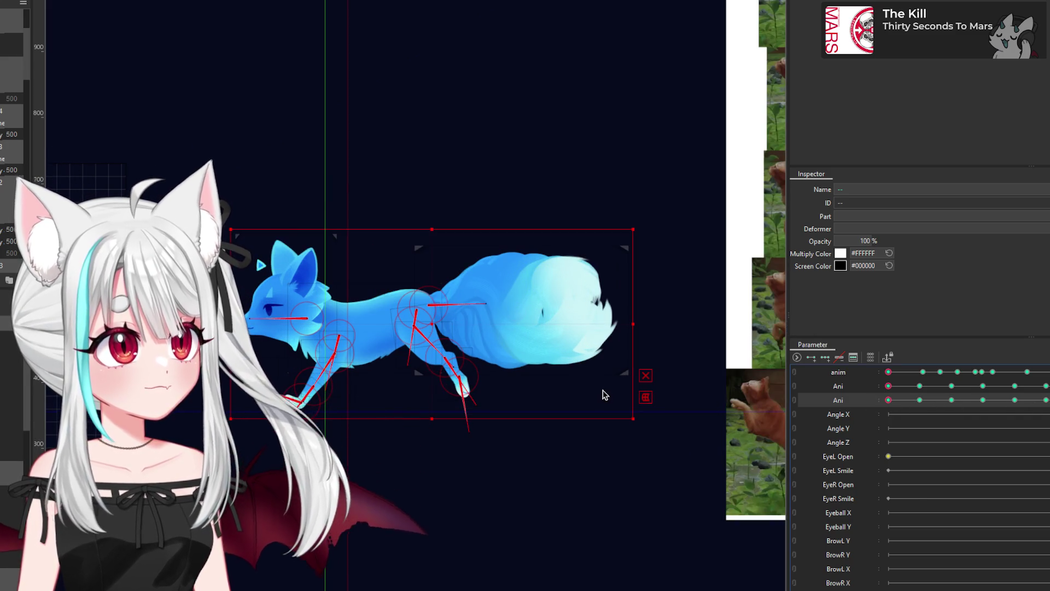
{"action": "scroll", "coordinate": [440, 345], "scroll_direction": "down", "scroll_amount": 5}
{"action": "left_click", "coordinate": [686, 194]}
{"action": "scroll", "coordinate": [361, 356], "scroll_direction": "up", "scroll_amount": 1}
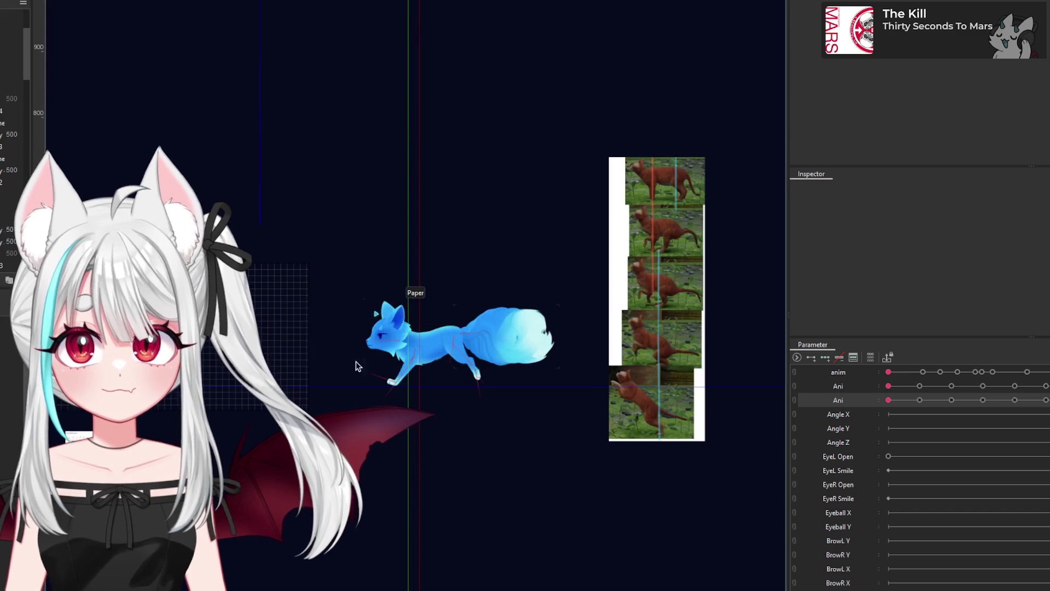
{"action": "scroll", "coordinate": [404, 367], "scroll_direction": "up", "scroll_amount": 1}
{"action": "scroll", "coordinate": [329, 356], "scroll_direction": "down", "scroll_amount": 1}
{"action": "scroll", "coordinate": [317, 350], "scroll_direction": "down", "scroll_amount": 1}
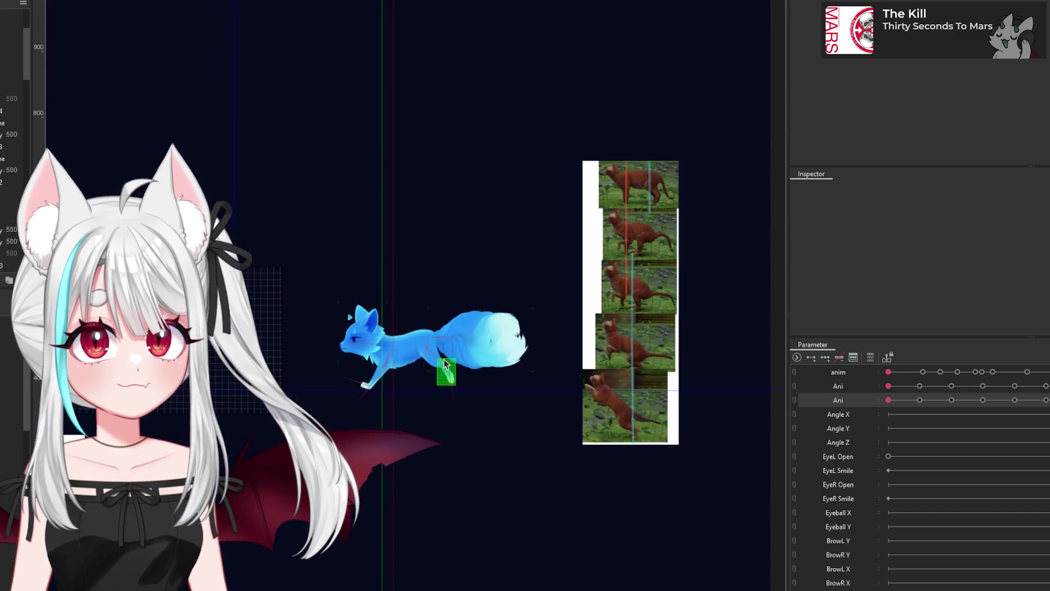
{"action": "scroll", "coordinate": [437, 339], "scroll_direction": "up", "scroll_amount": 2}
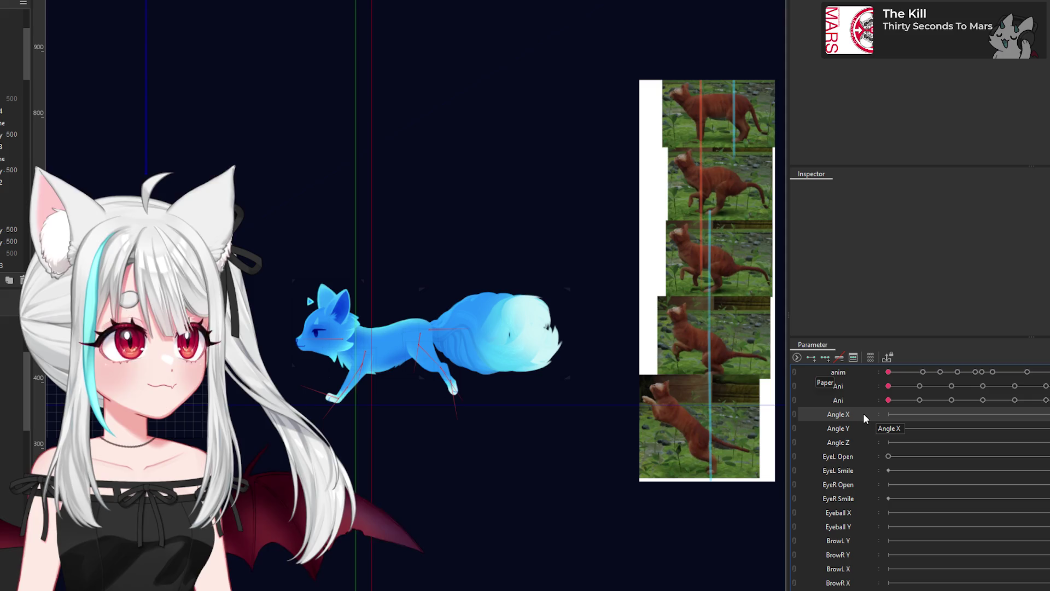
Step: Set the third and then the second Ani parameters to the 1681 keyframe
{"action": "left_click_drag", "start_coordinate": [889, 399], "coordinate": [913, 400]}
{"action": "key", "text": "ctrl+a"}
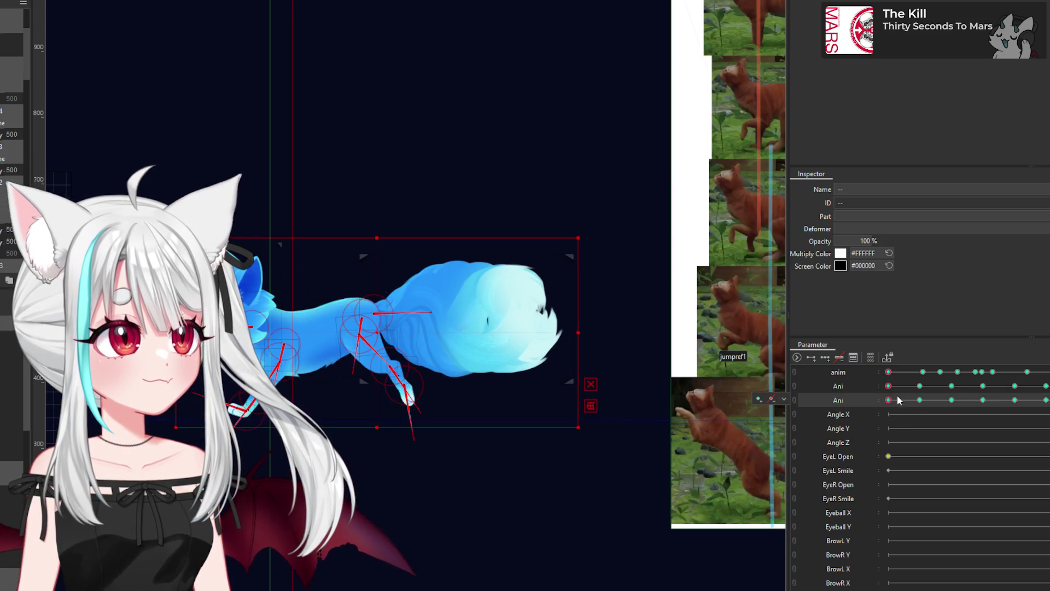
{"action": "left_click", "coordinate": [920, 400]}
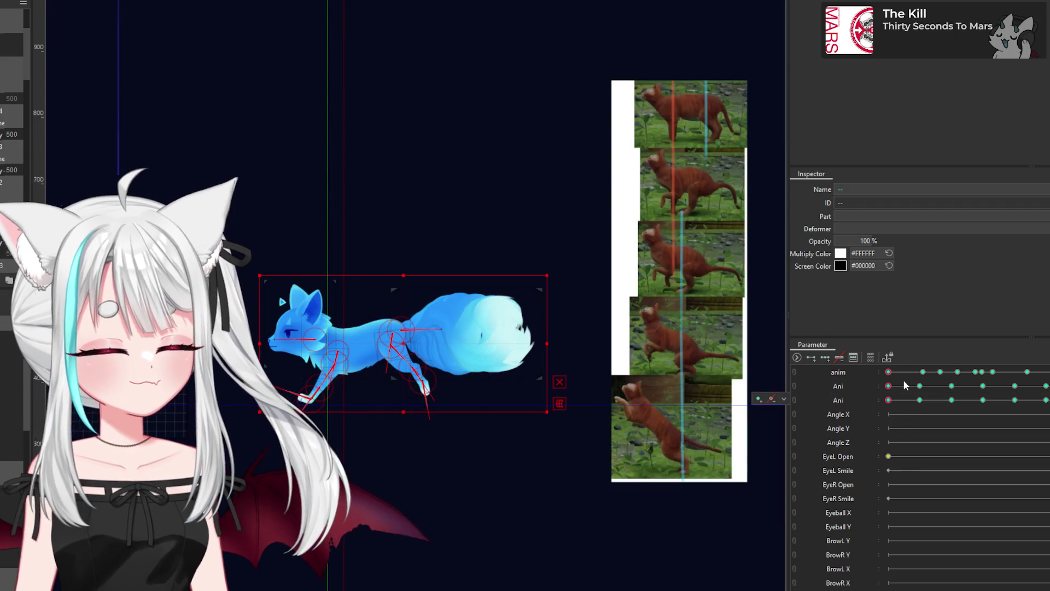
{"action": "left_click", "coordinate": [919, 385]}
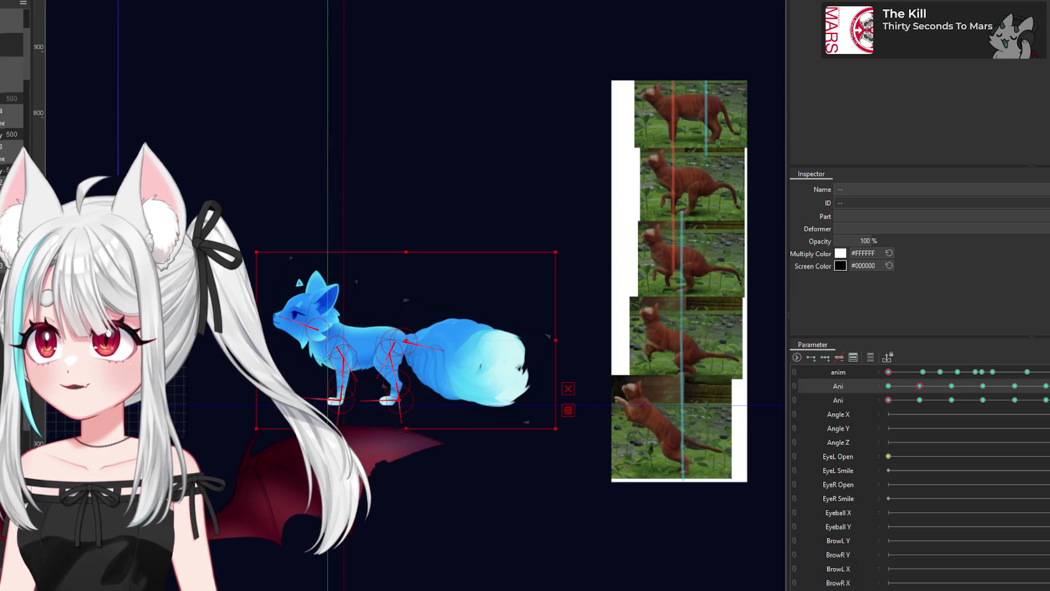
Step: Activate the third Ani parameter's 1681 keyframe and undo the running pose, restoring the standing fox
{"action": "left_click", "coordinate": [917, 400]}
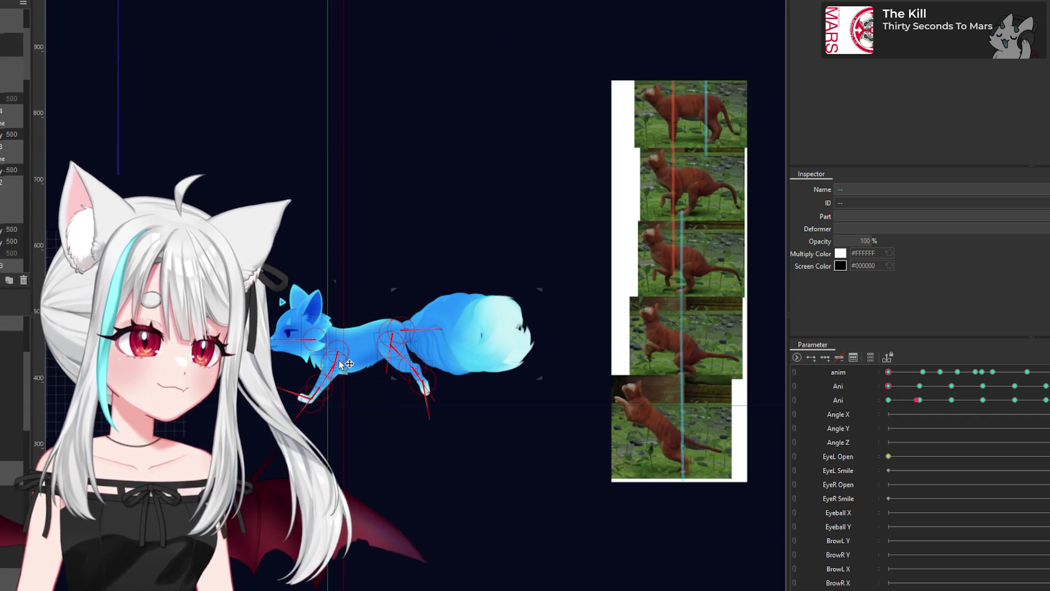
{"action": "scroll", "coordinate": [346, 363], "scroll_direction": "up", "scroll_amount": 2}
{"action": "left_click", "coordinate": [919, 400]}
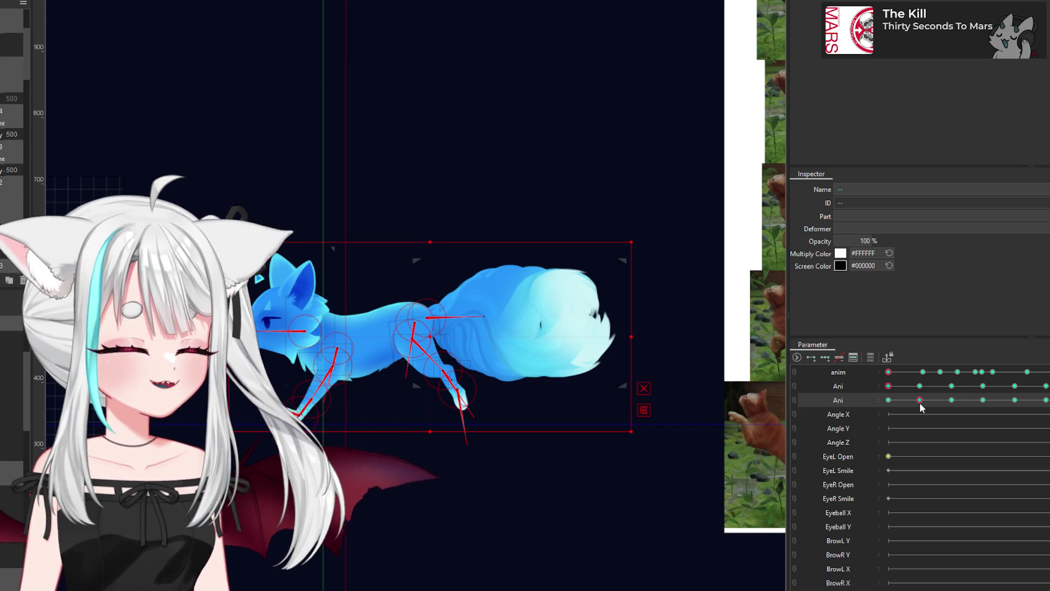
{"action": "mouse_move", "coordinate": [915, 405]}
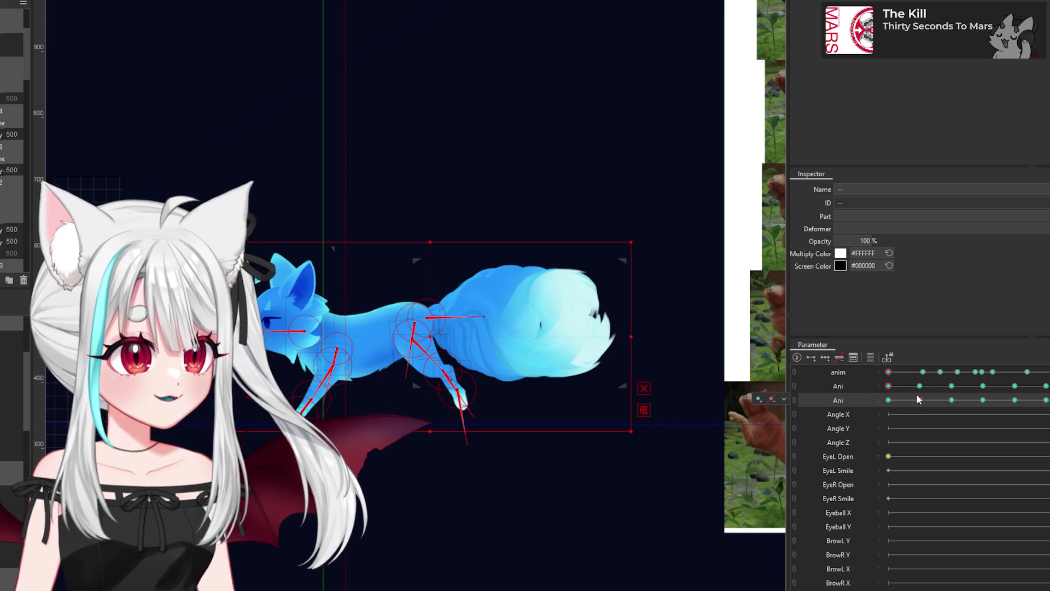
{"action": "left_click", "coordinate": [919, 399]}
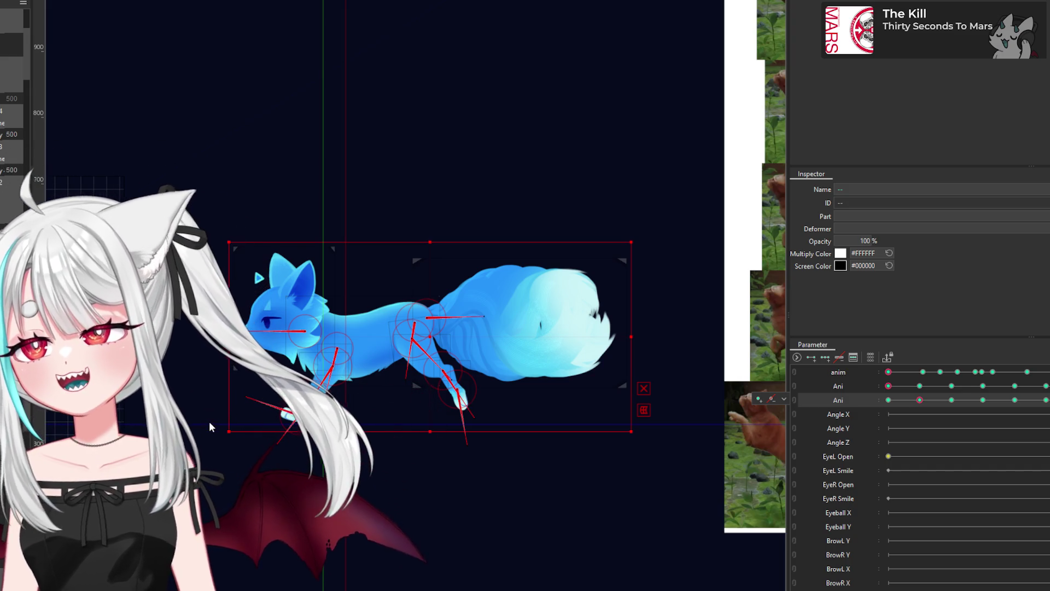
{"action": "key", "text": "ctrl+z"}
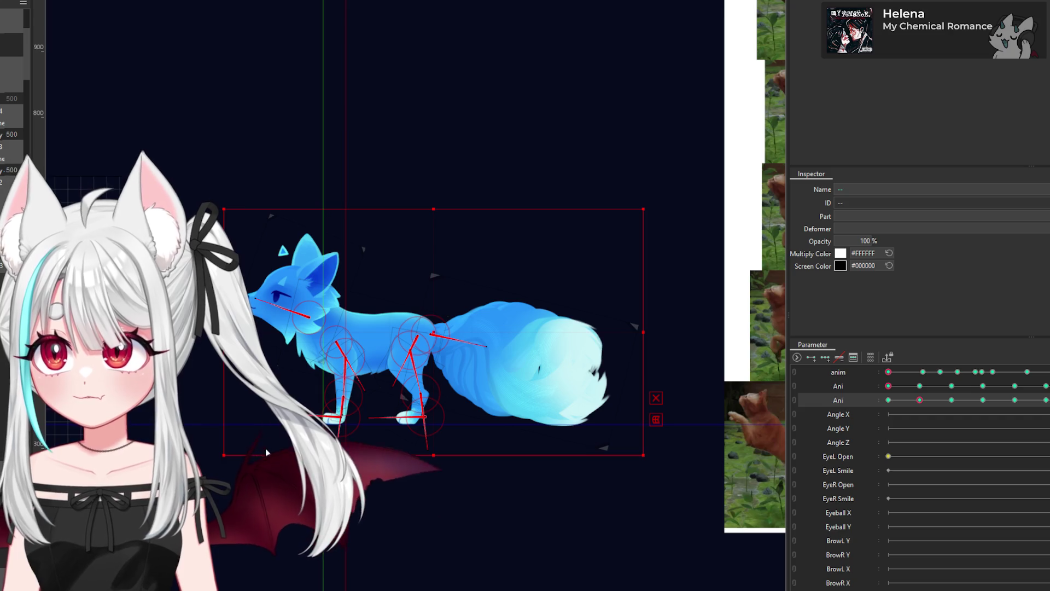
Step: Undo the back-leg bone rotation so the fox returns to its standing legs
{"action": "scroll", "coordinate": [267, 453], "scroll_direction": "down", "scroll_amount": 5}
{"action": "key", "text": "ctrl+z"}
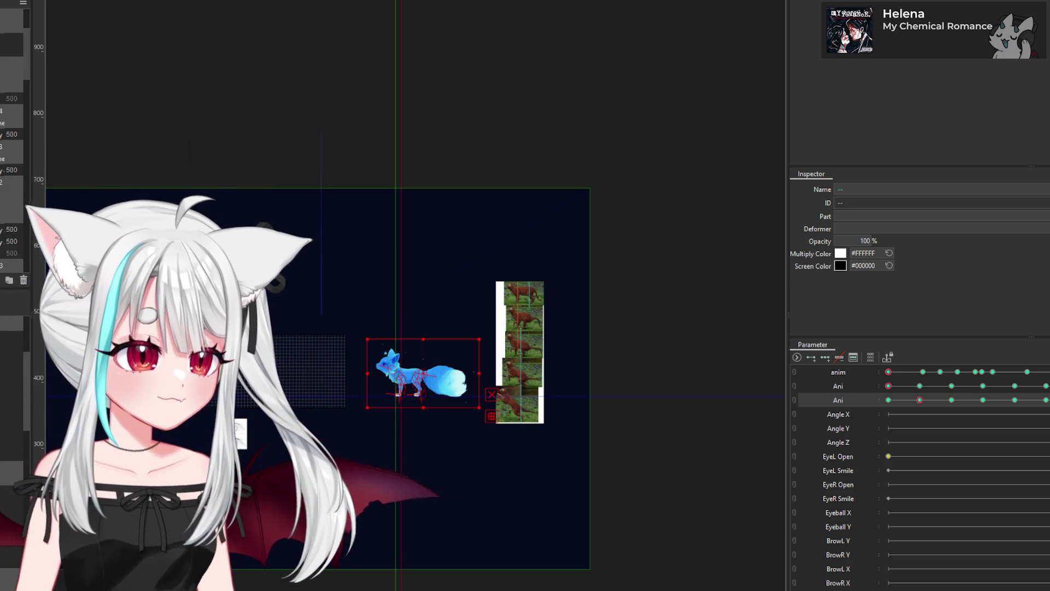
Step: Deselect the fox and bring up View > Guide > Guide Settings (Modeling View)
{"action": "scroll", "coordinate": [407, 413], "scroll_direction": "up", "scroll_amount": 2}
{"action": "scroll", "coordinate": [359, 353], "scroll_direction": "up", "scroll_amount": 2}
{"action": "scroll", "coordinate": [325, 328], "scroll_direction": "down", "scroll_amount": 1}
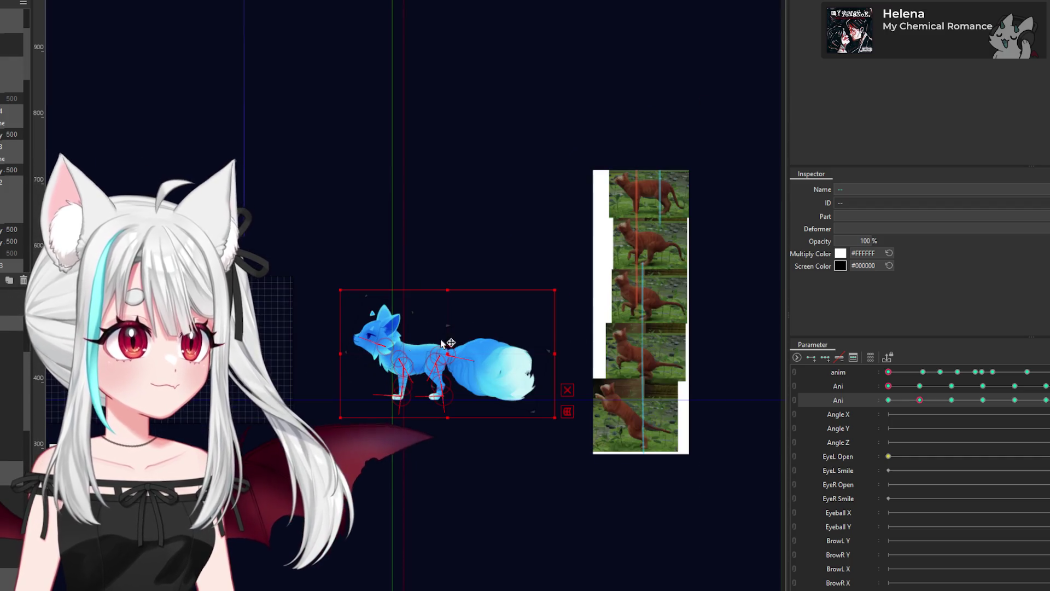
{"action": "scroll", "coordinate": [462, 269], "scroll_direction": "down", "scroll_amount": 3}
{"action": "left_click", "coordinate": [578, 264]}
{"action": "scroll", "coordinate": [472, 270], "scroll_direction": "up", "scroll_amount": 2}
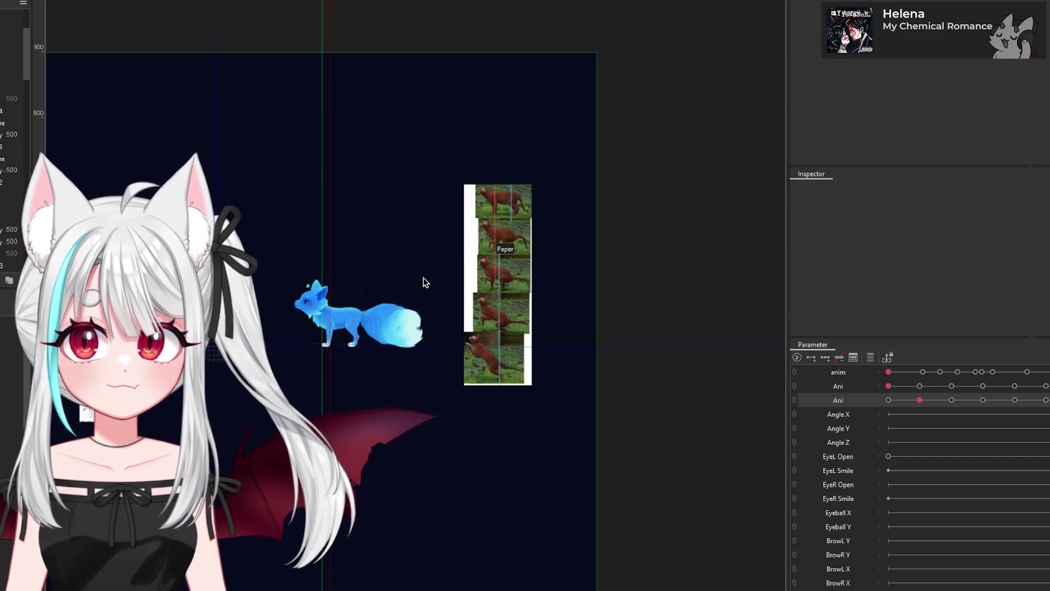
{"action": "scroll", "coordinate": [333, 291], "scroll_direction": "up", "scroll_amount": 2}
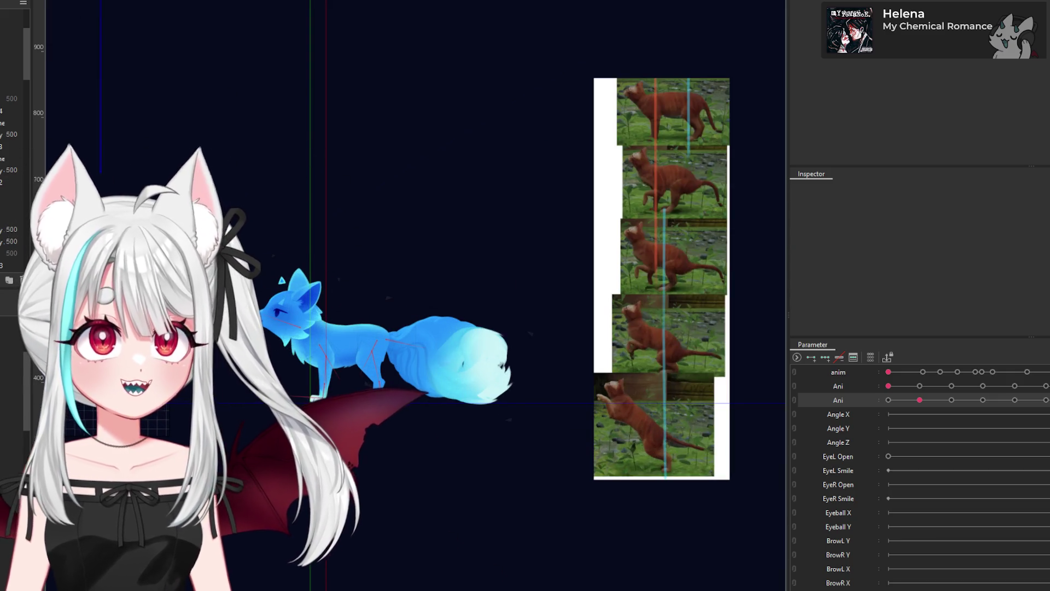
{"action": "left_click", "coordinate": [60, 1]}
{"action": "mouse_move", "coordinate": [118, 1]}
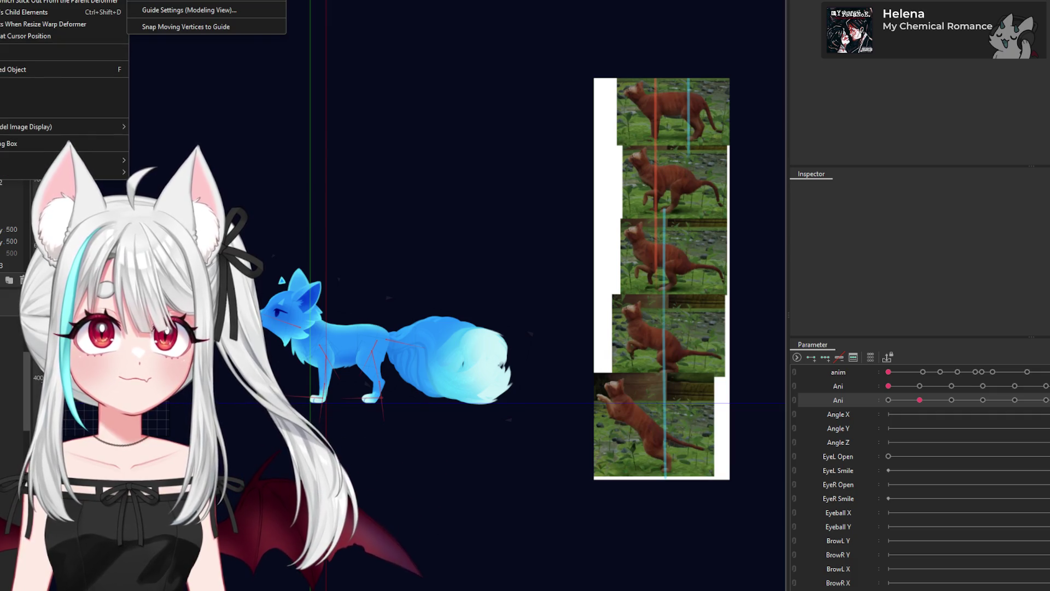
Step: In Guide Settings (Modeling View), move vertical guide 2 from 2988.101 to 3273.597
{"action": "left_click", "coordinate": [210, 11]}
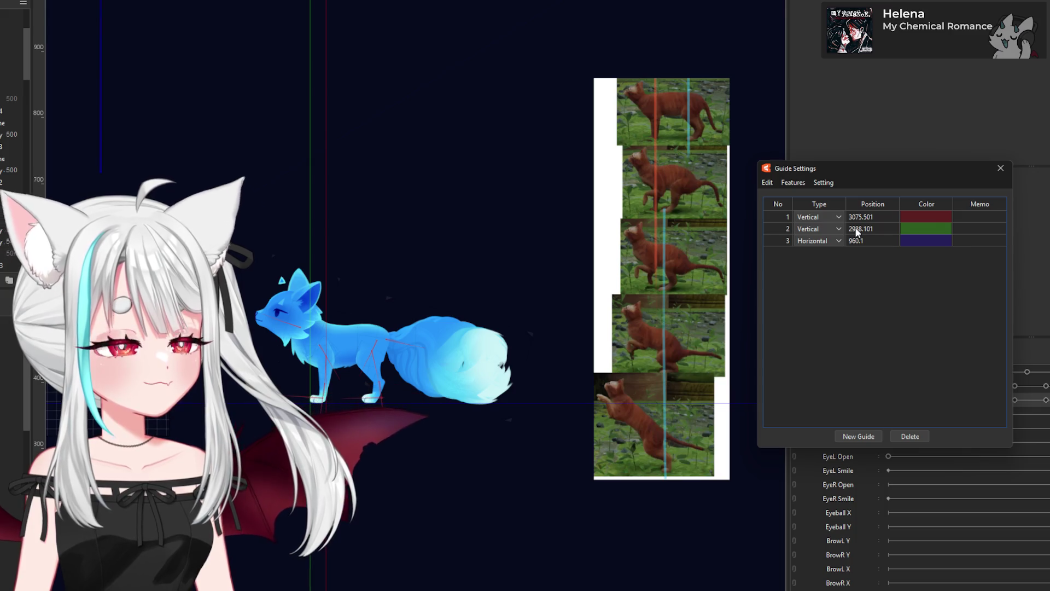
{"action": "left_click_drag", "start_coordinate": [857, 232], "coordinate": [897, 232]}
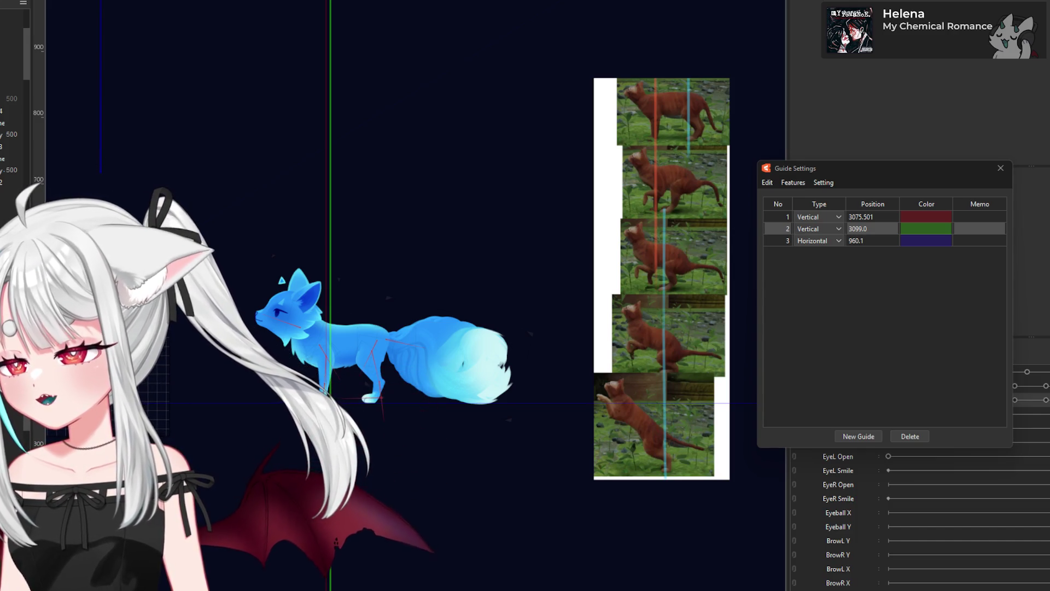
{"action": "left_click_drag", "start_coordinate": [866, 234], "coordinate": [862, 234]}
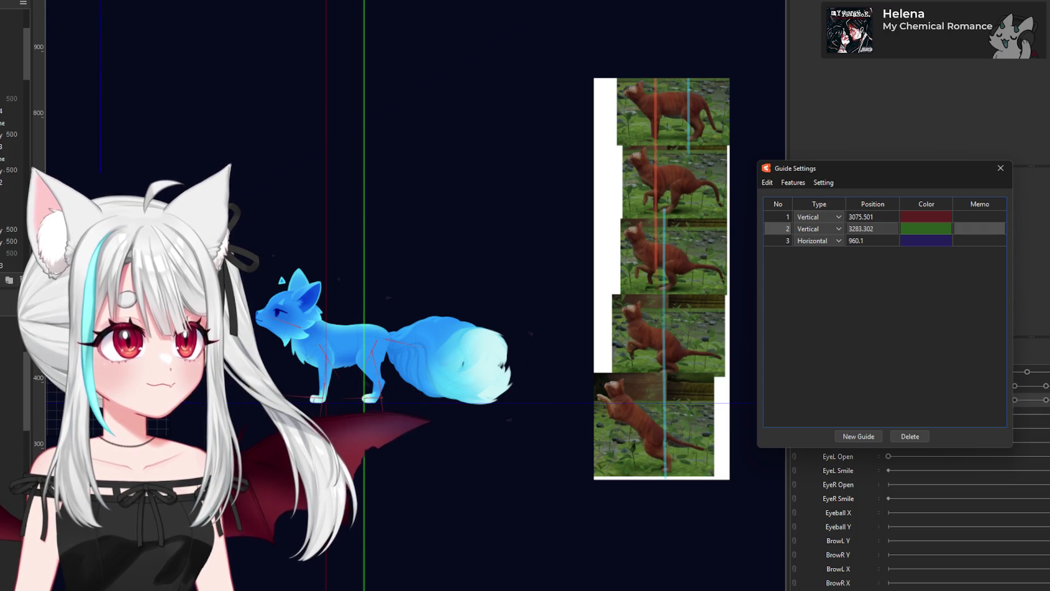
{"action": "left_click_drag", "start_coordinate": [862, 228], "coordinate": [860, 229]}
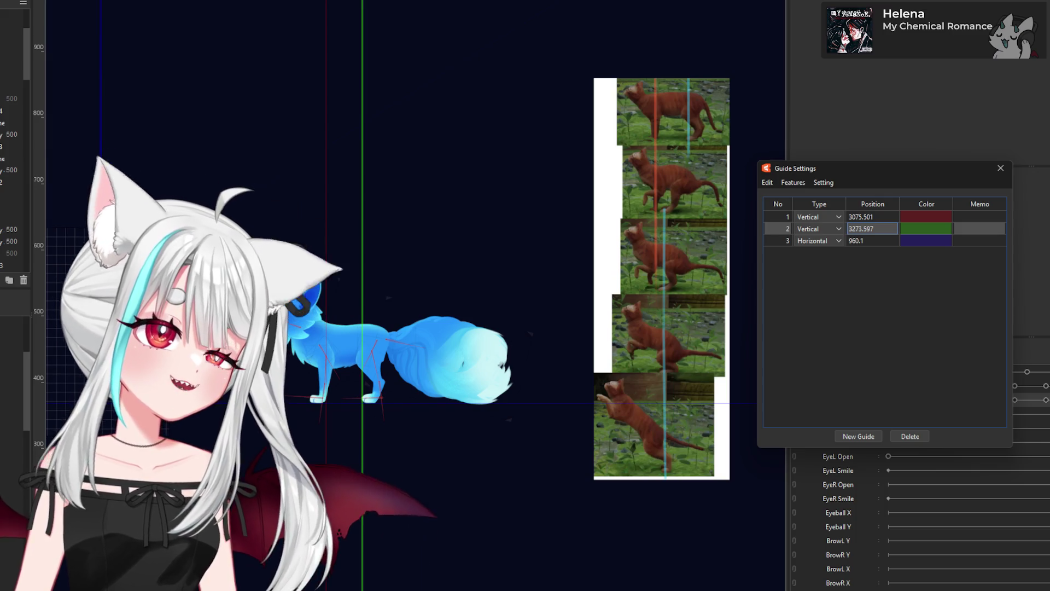
{"action": "scroll", "coordinate": [372, 353], "scroll_direction": "up", "scroll_amount": 3}
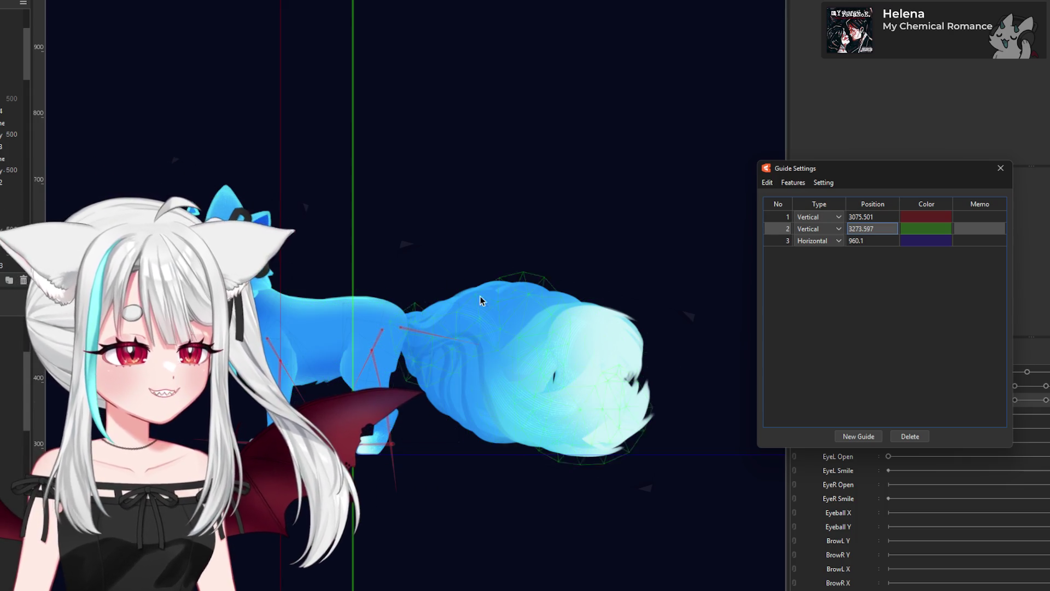
Step: Select the fox's tail mesh to check it against the cat-jump strip
{"action": "scroll", "coordinate": [502, 305], "scroll_direction": "down", "scroll_amount": 5}
{"action": "scroll", "coordinate": [660, 246], "scroll_direction": "up", "scroll_amount": 3}
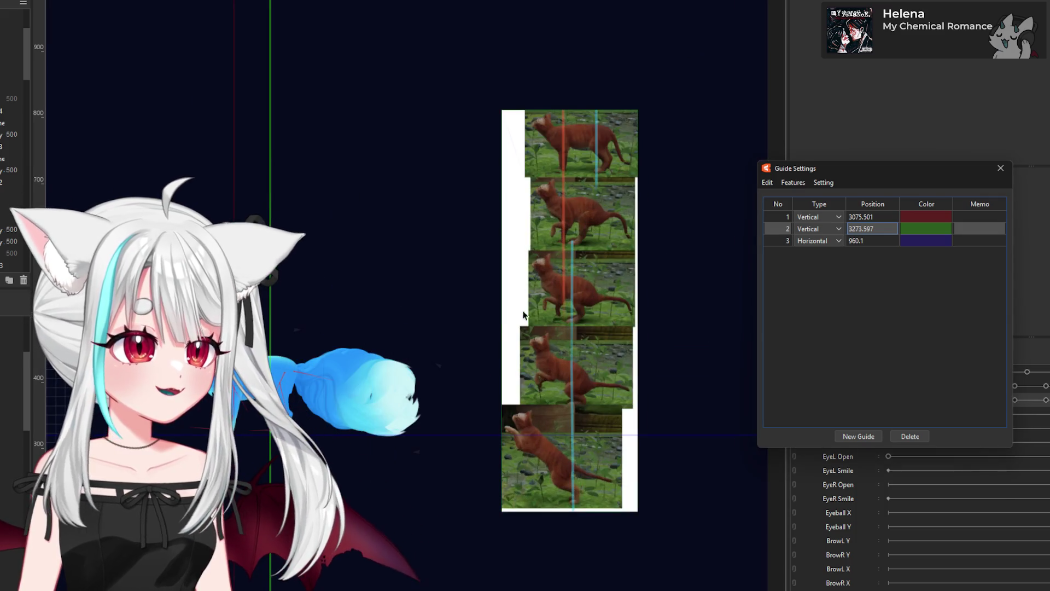
{"action": "scroll", "coordinate": [234, 389], "scroll_direction": "up", "scroll_amount": 2}
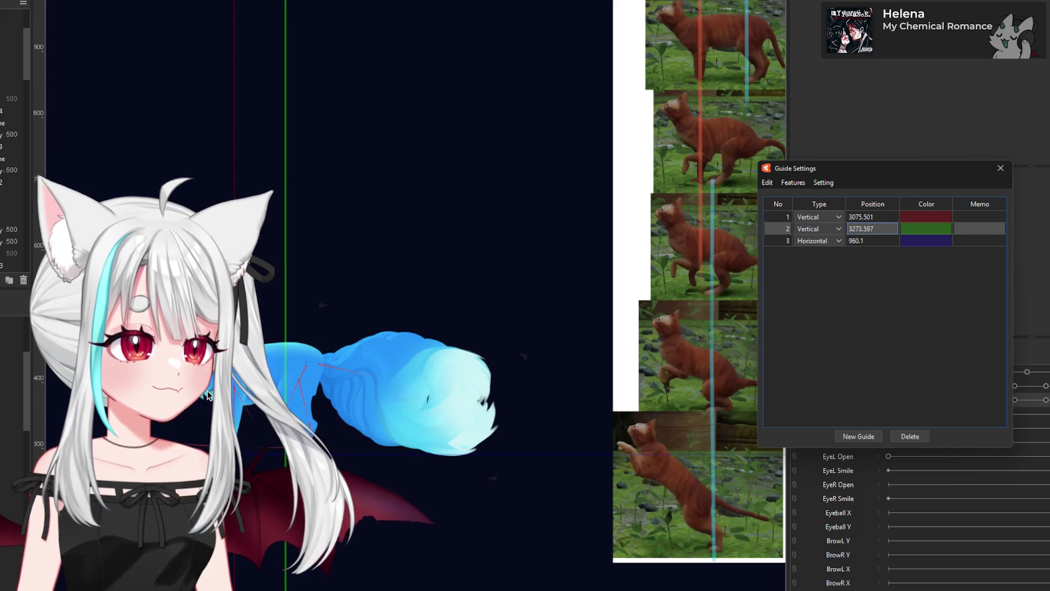
{"action": "scroll", "coordinate": [373, 380], "scroll_direction": "down", "scroll_amount": 1}
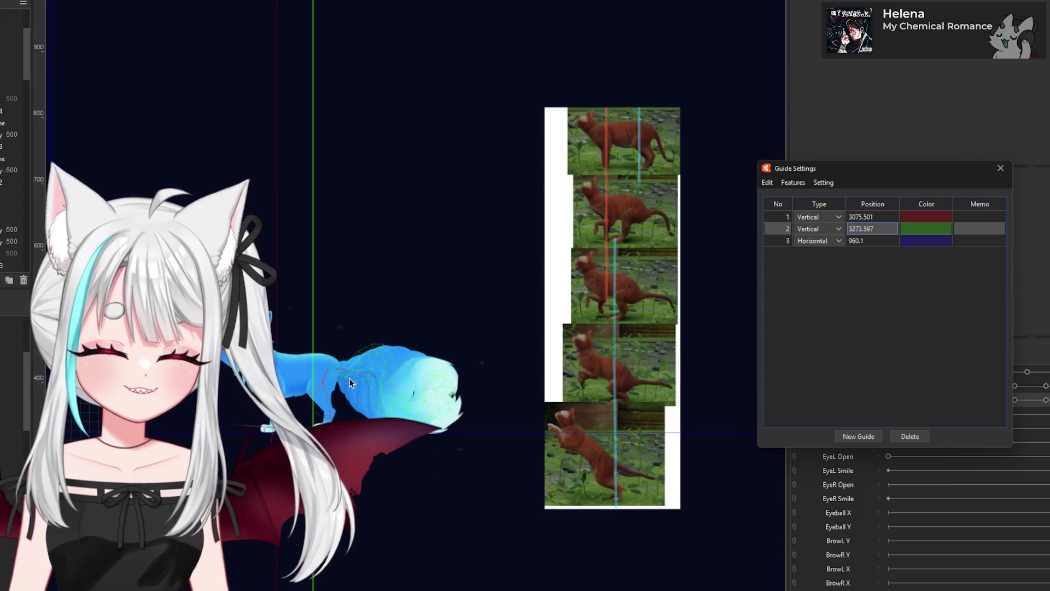
{"action": "scroll", "coordinate": [349, 378], "scroll_direction": "up", "scroll_amount": 1}
{"action": "scroll", "coordinate": [408, 373], "scroll_direction": "down", "scroll_amount": 1}
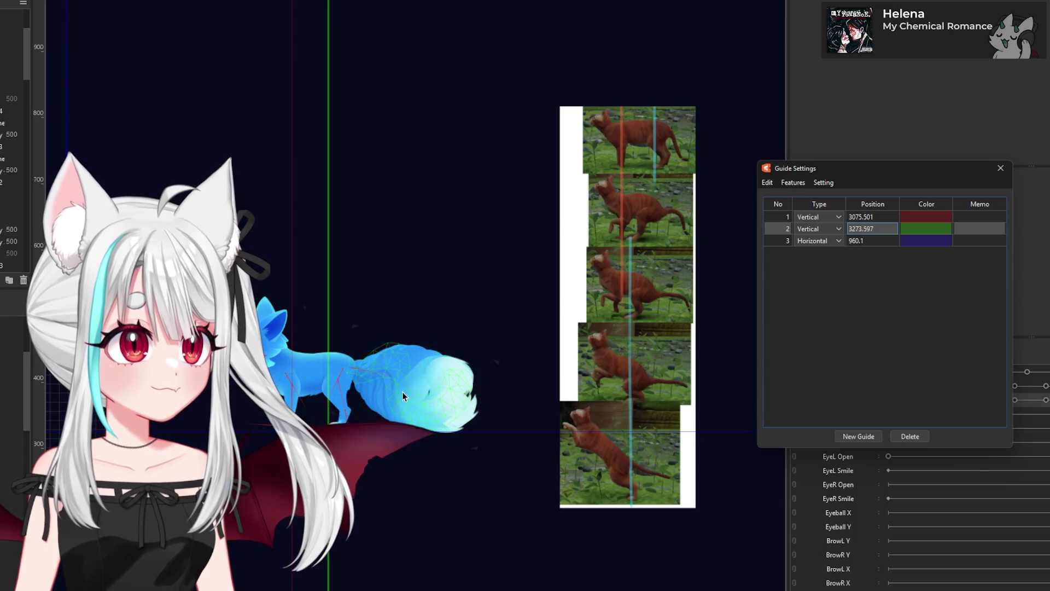
{"action": "scroll", "coordinate": [383, 389], "scroll_direction": "up", "scroll_amount": 1}
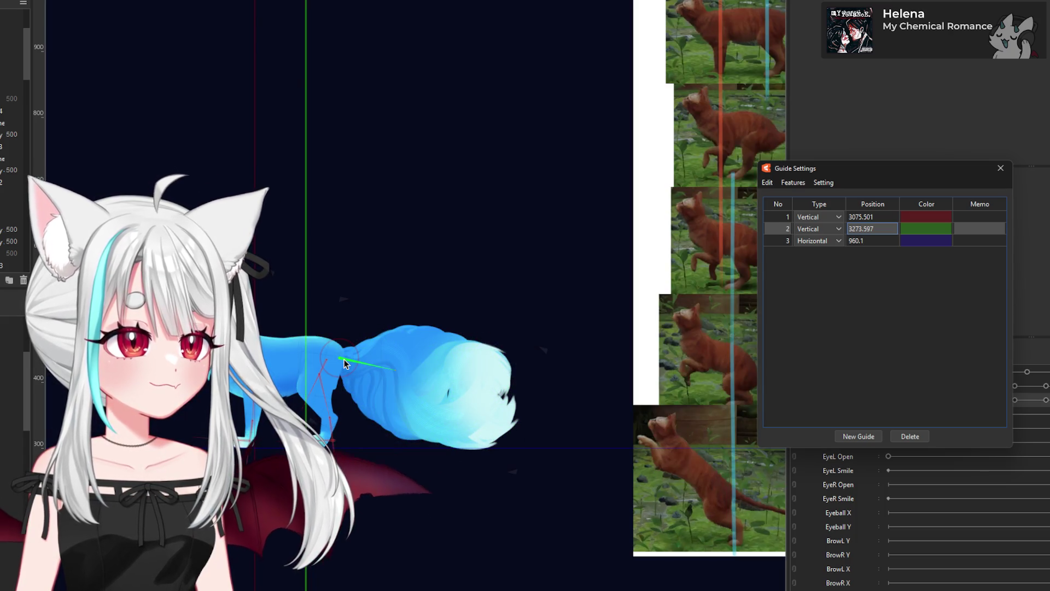
{"action": "left_click", "coordinate": [448, 365]}
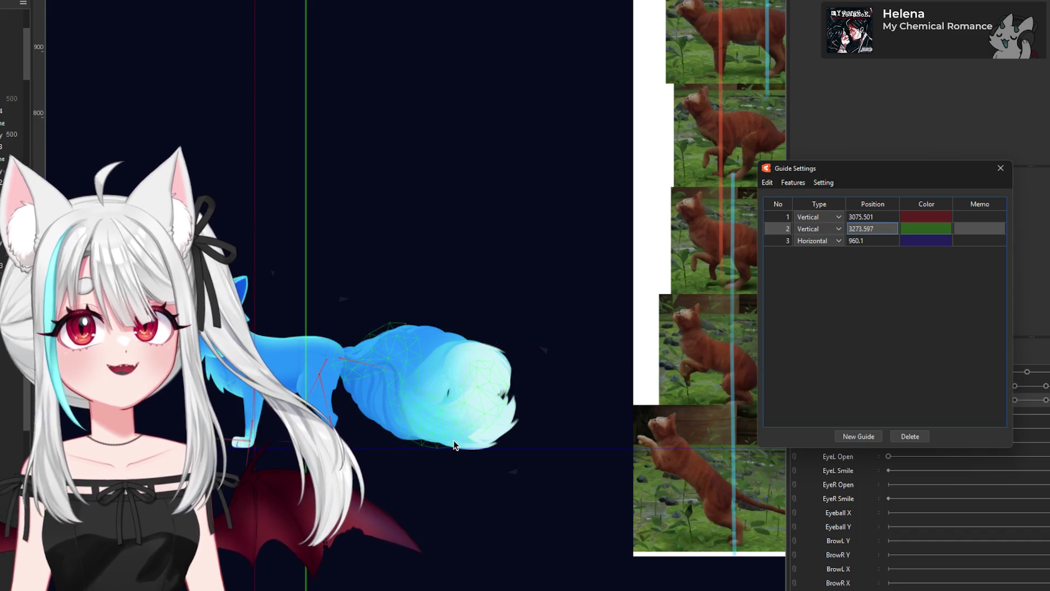
Step: Deselect the tail, select the fox's head art mesh, and close Guide Settings
{"action": "left_click", "coordinate": [454, 445]}
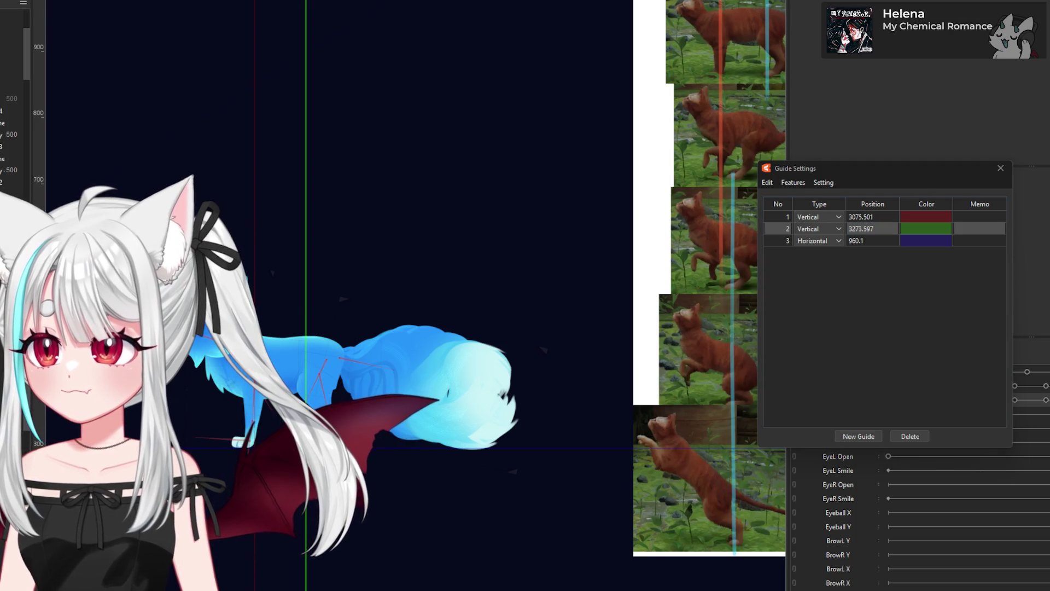
{"action": "left_click", "coordinate": [460, 368]}
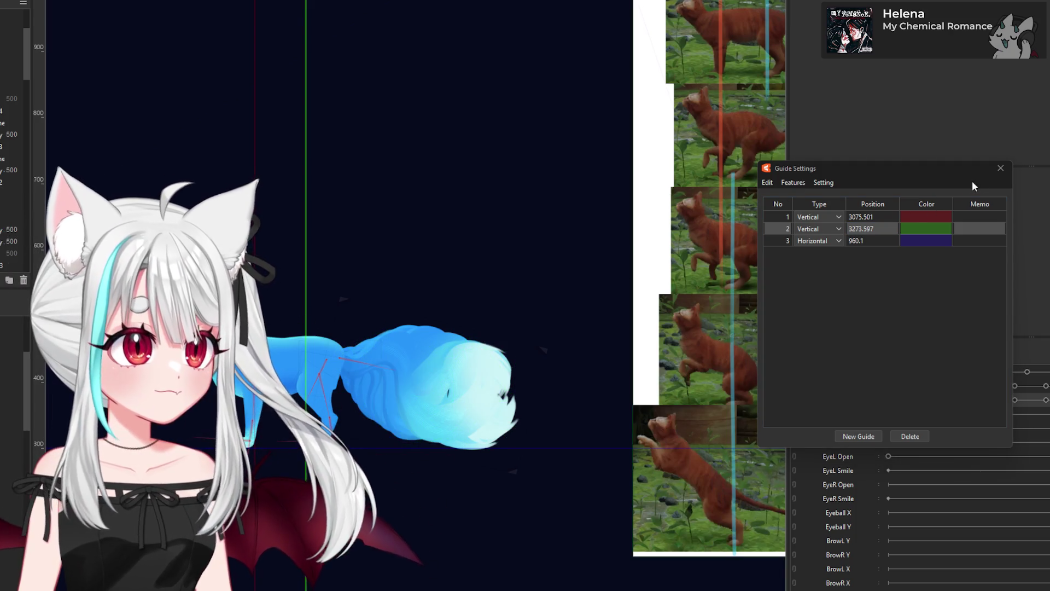
{"action": "left_click", "coordinate": [1000, 168]}
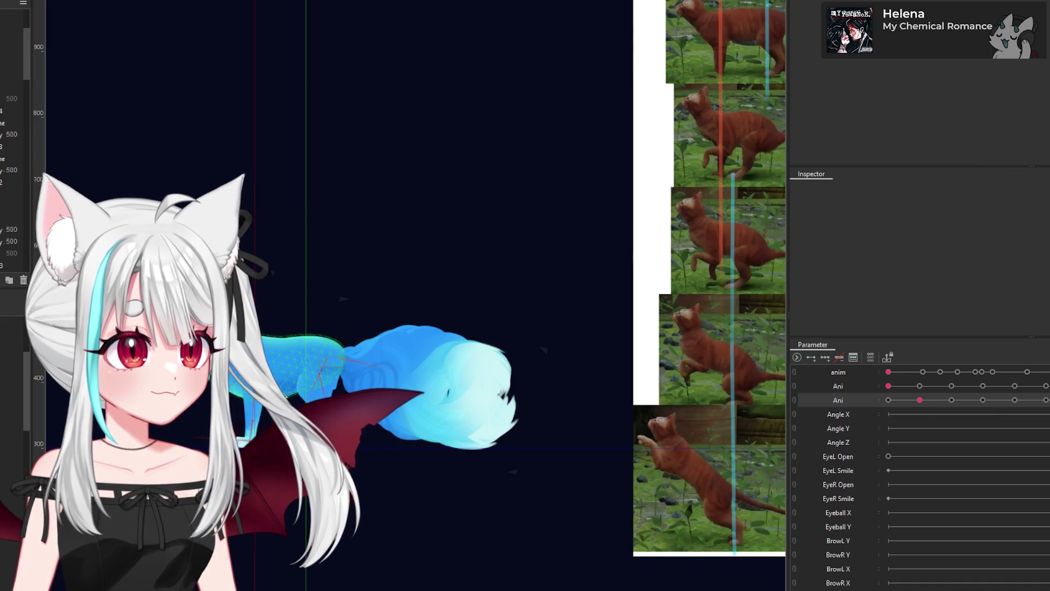
Step: Scrub the Ani parameter between its first keyforms, comparing fox poses with the cat frames
{"action": "left_click_drag", "start_coordinate": [920, 400], "coordinate": [913, 404]}
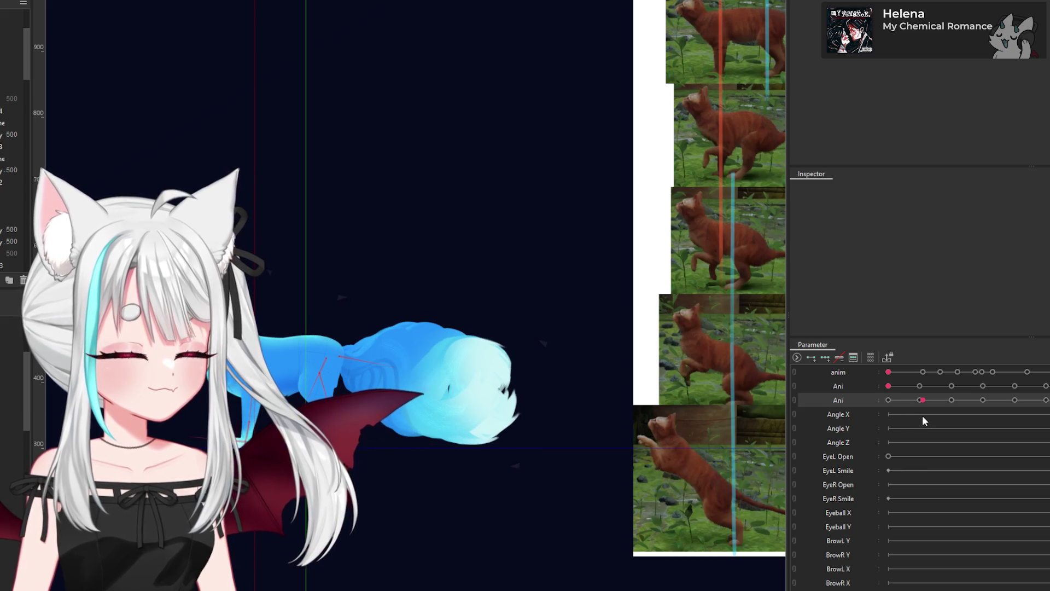
{"action": "left_click_drag", "start_coordinate": [922, 419], "coordinate": [886, 430]}
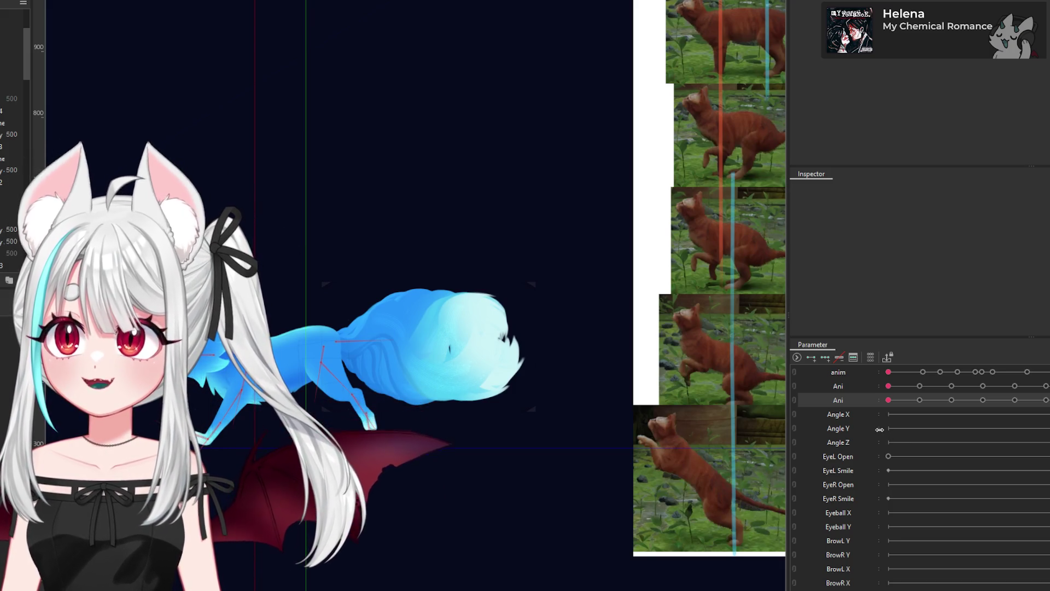
{"action": "left_click_drag", "start_coordinate": [879, 429], "coordinate": [917, 445]}
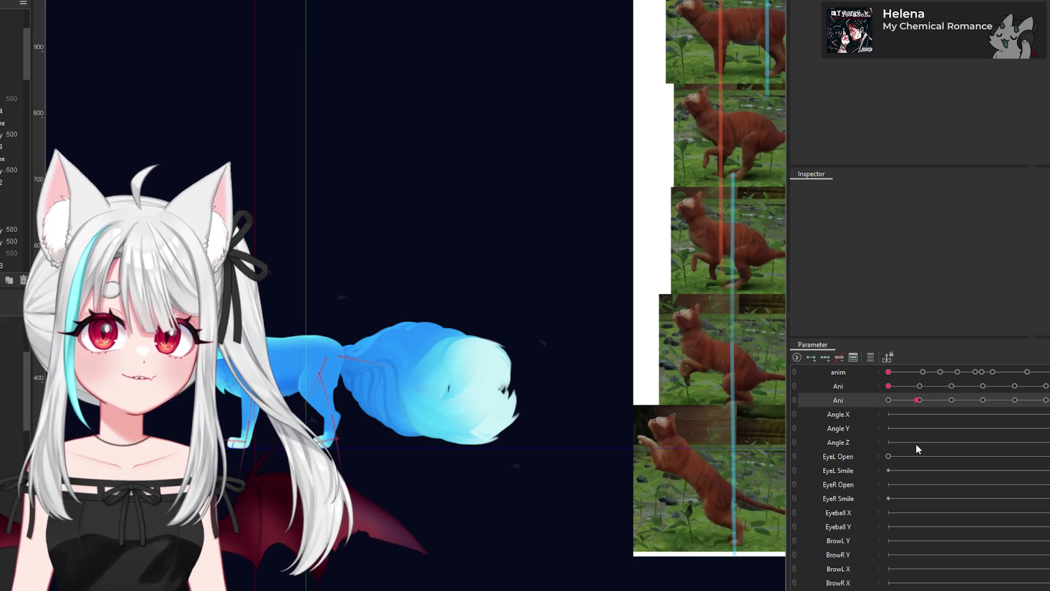
{"action": "left_click_drag", "start_coordinate": [924, 447], "coordinate": [919, 448]}
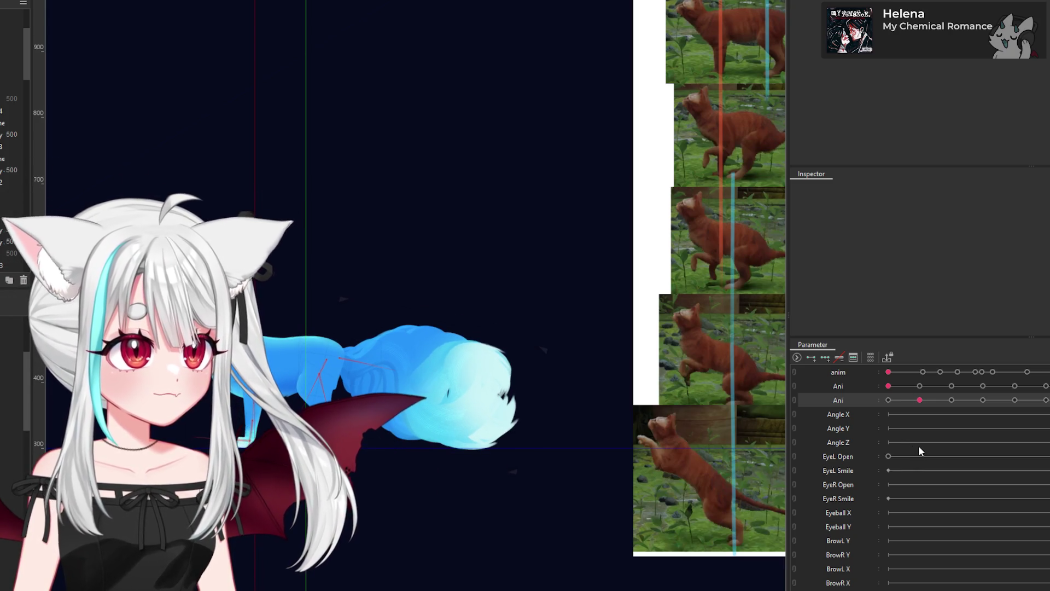
Step: Step Ani past the next keyform and select the fox deformer
{"action": "scroll", "coordinate": [548, 408], "scroll_direction": "down", "scroll_amount": 2}
{"action": "scroll", "coordinate": [621, 366], "scroll_direction": "up", "scroll_amount": 2}
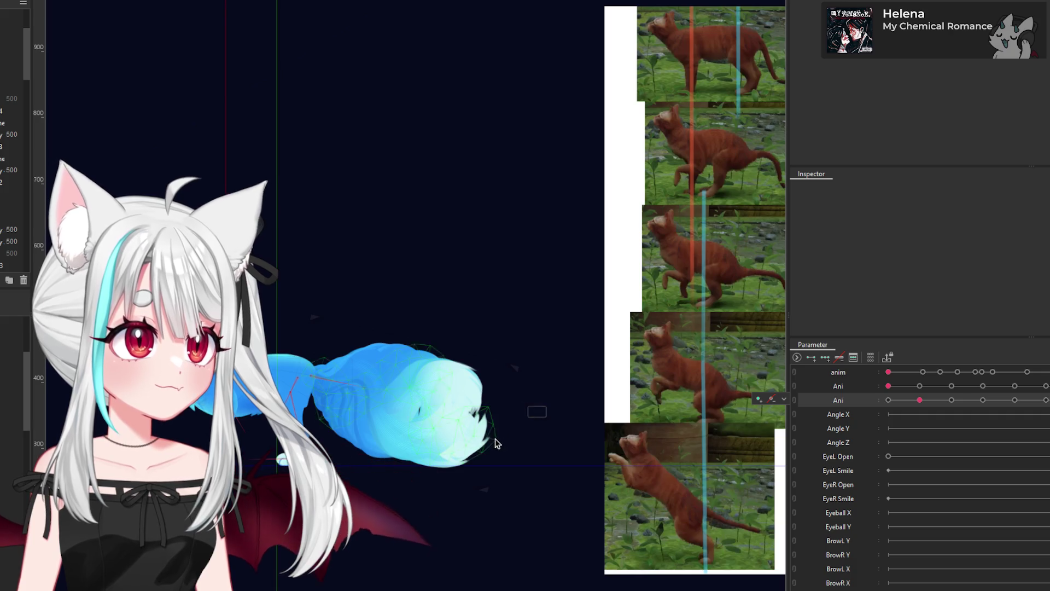
{"action": "mouse_move", "coordinate": [919, 399]}
{"action": "left_mouse_down"}
{"action": "mouse_move", "coordinate": [941, 400]}
{"action": "mouse_move", "coordinate": [917, 412]}
{"action": "left_mouse_up"}
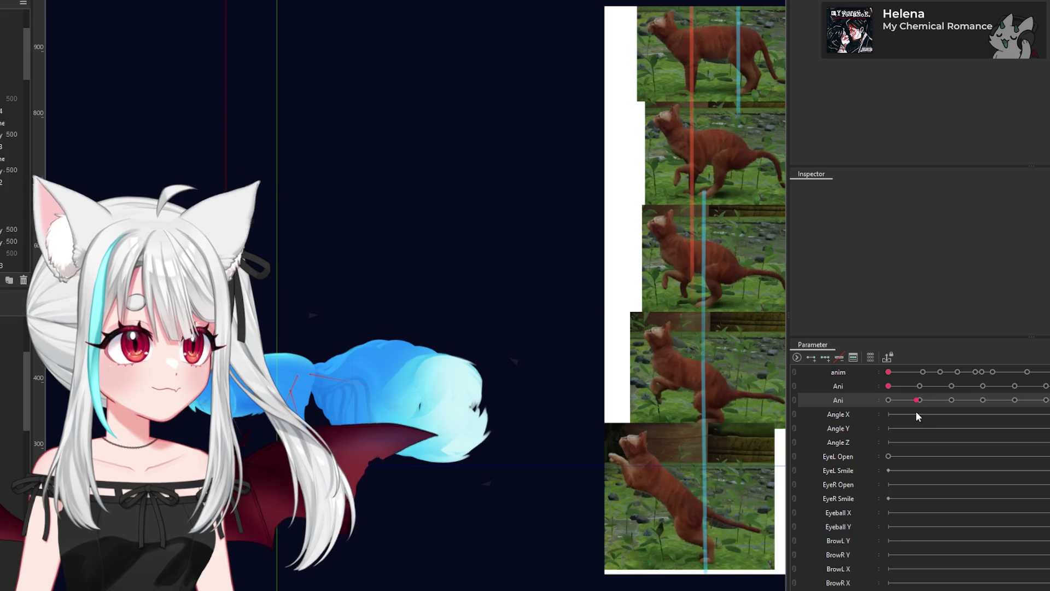
{"action": "right_click", "coordinate": [776, 400]}
{"action": "left_click", "coordinate": [787, 438]}
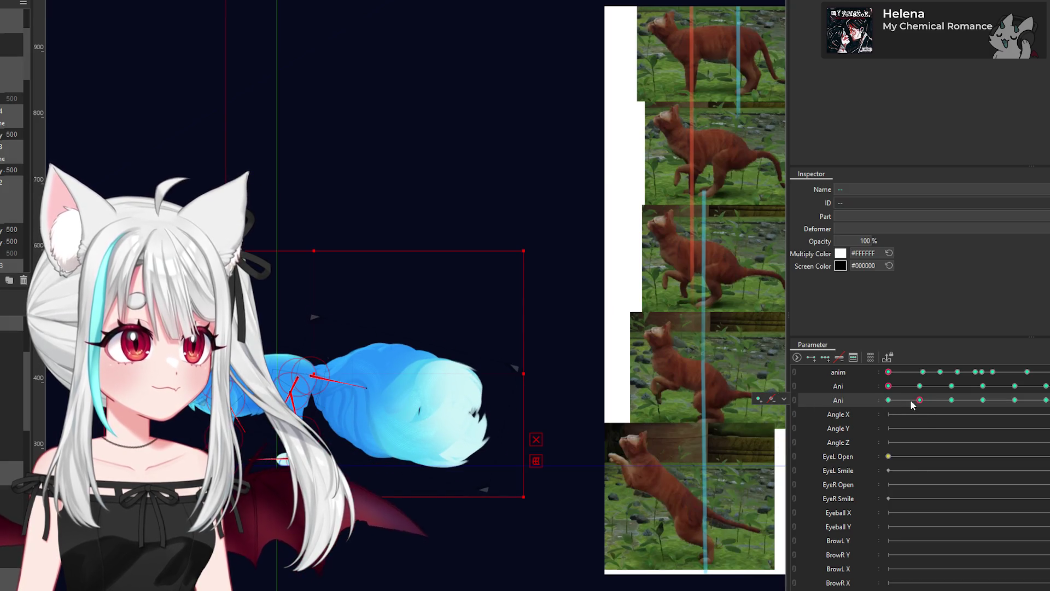
Step: Snap Ani to the 1682 keyform, step to the next keyform, and paste the copied pose
{"action": "left_click", "coordinate": [921, 401]}
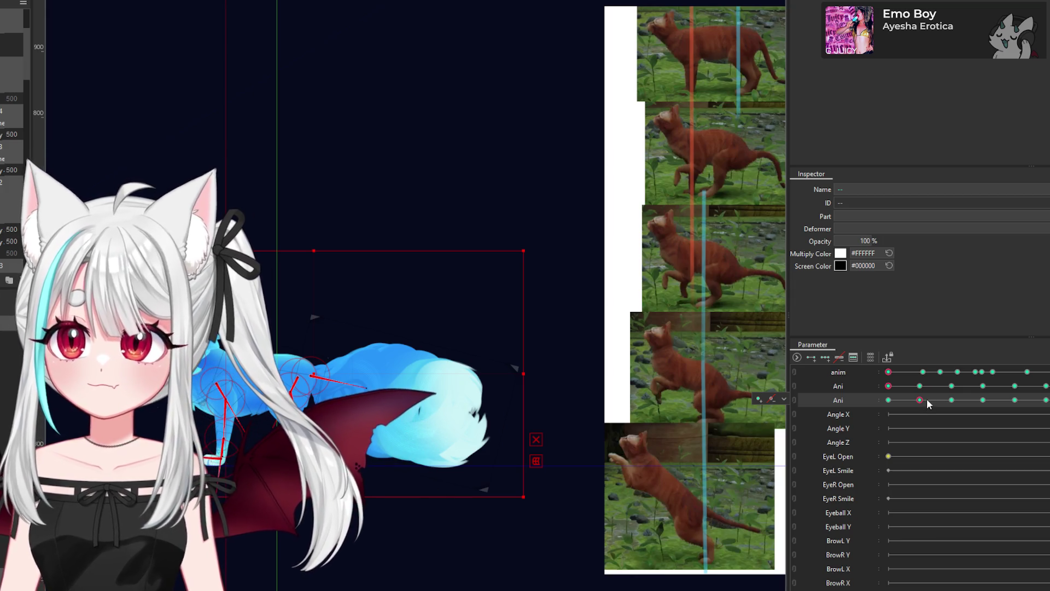
{"action": "key", "text": "Right"}
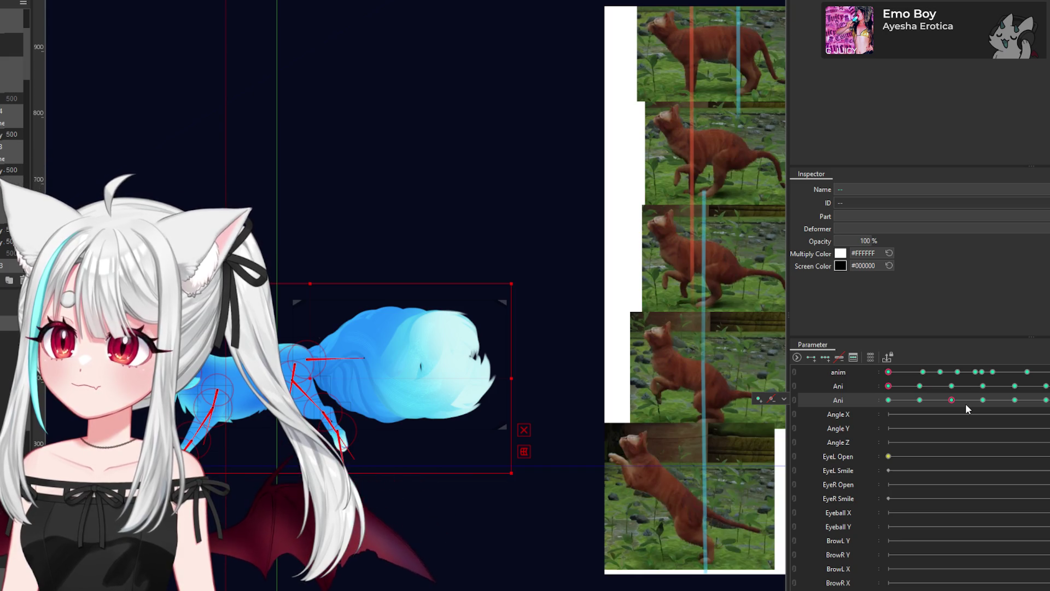
{"action": "key", "text": "ctrl+shift+v"}
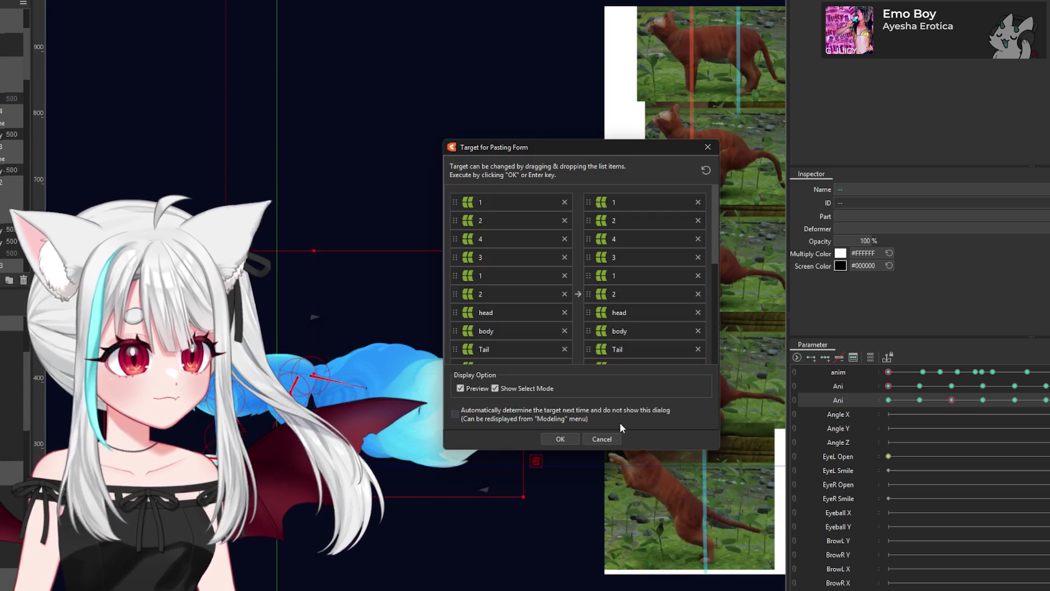
Step: Confirm the paste with default head, body and Tail matching, then select the tail mesh
{"action": "left_click", "coordinate": [569, 438]}
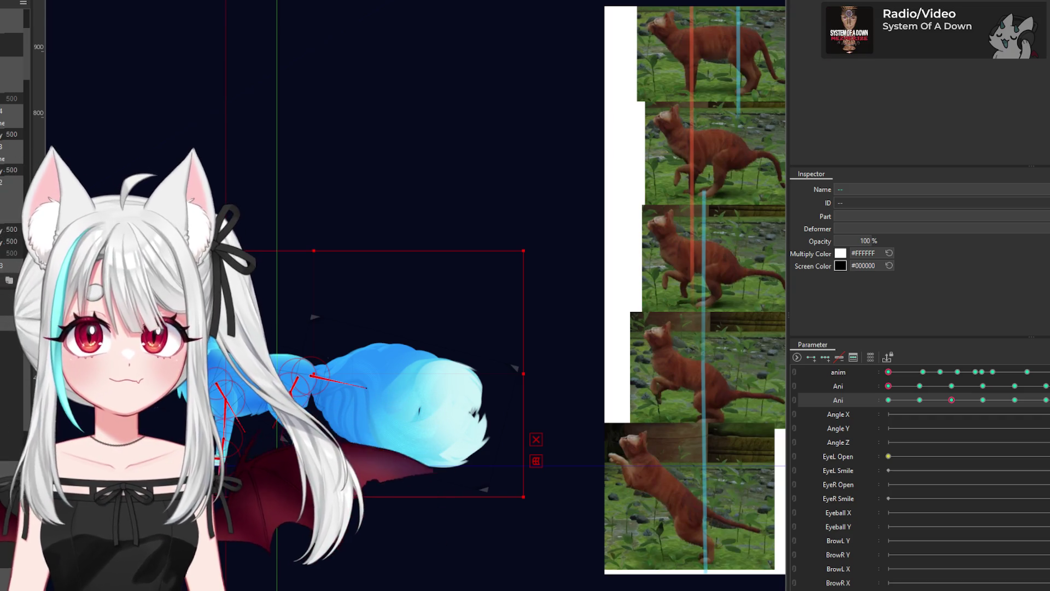
{"action": "left_click", "coordinate": [446, 388]}
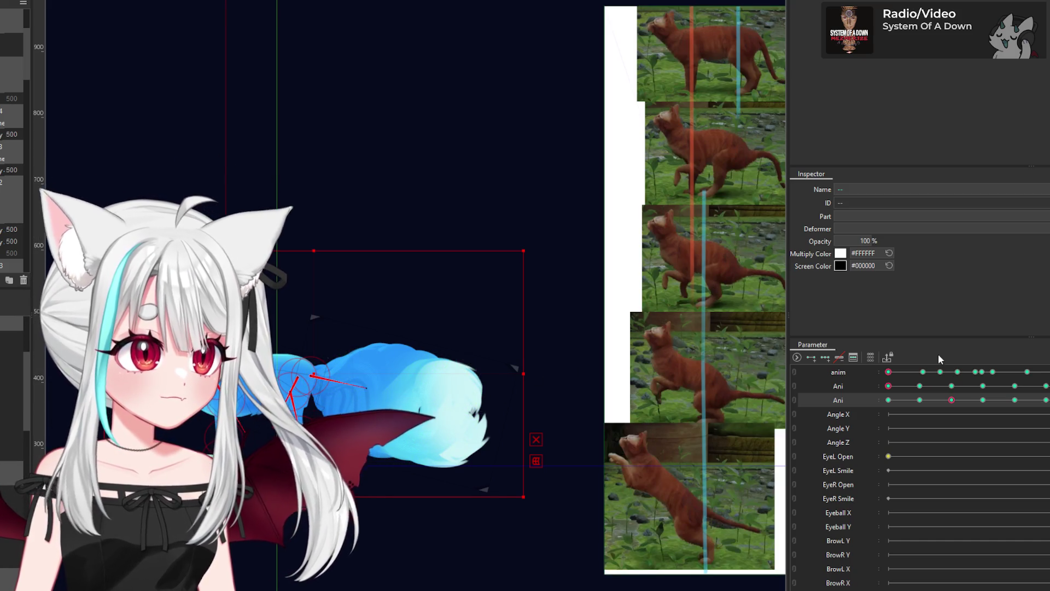
Step: Zoom in on the fox and select the body warp deformer Warp21
{"action": "scroll", "coordinate": [600, 372], "scroll_direction": "down", "scroll_amount": 2}
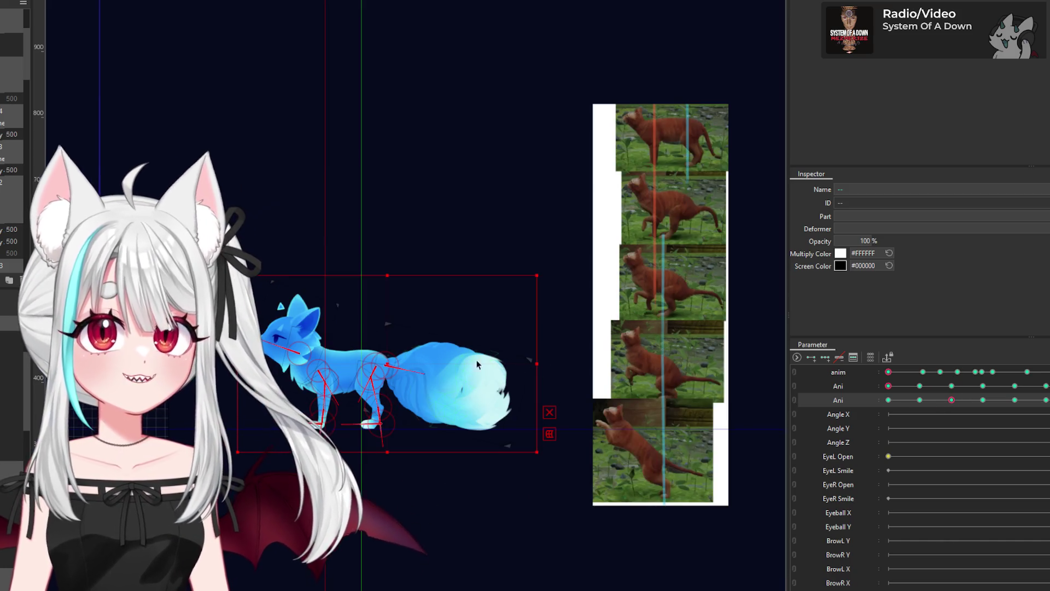
{"action": "scroll", "coordinate": [389, 362], "scroll_direction": "up", "scroll_amount": 2}
{"action": "scroll", "coordinate": [389, 361], "scroll_direction": "down", "scroll_amount": 2}
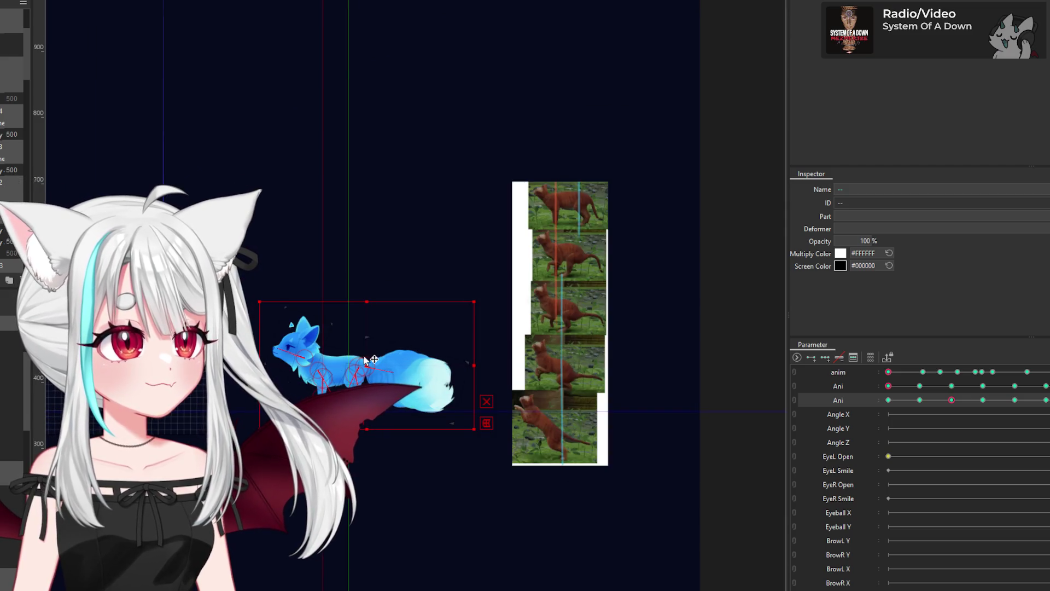
{"action": "scroll", "coordinate": [372, 359], "scroll_direction": "up", "scroll_amount": 1}
{"action": "scroll", "coordinate": [381, 360], "scroll_direction": "up", "scroll_amount": 1}
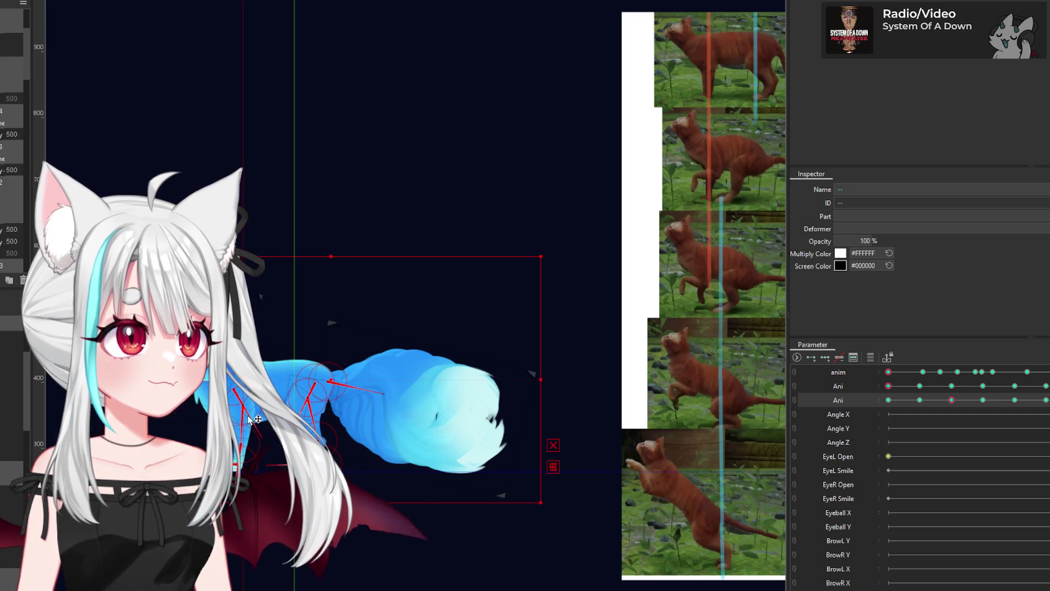
{"action": "scroll", "coordinate": [255, 422], "scroll_direction": "down", "scroll_amount": 1}
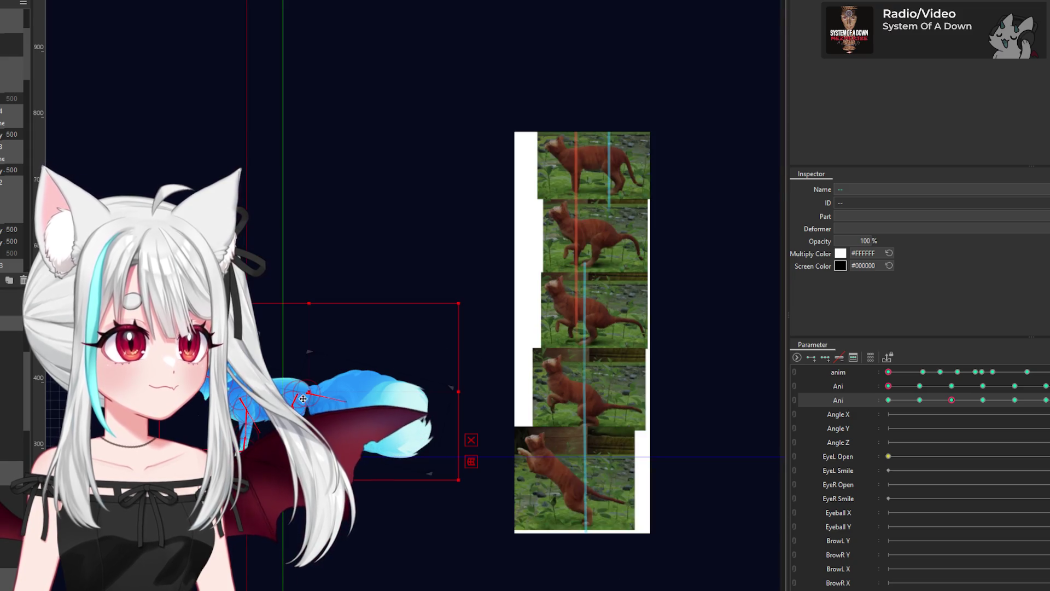
{"action": "scroll", "coordinate": [289, 396], "scroll_direction": "up", "scroll_amount": 1}
{"action": "left_click", "coordinate": [312, 387]}
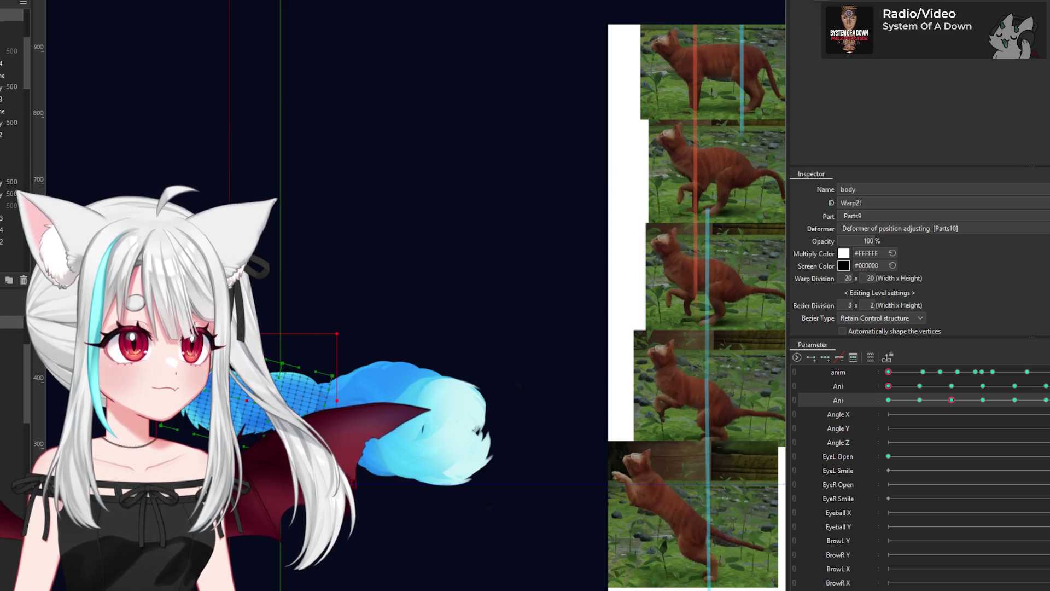
Step: With the brush tool (B), paint weights onto the fox's hindquarters in the body warp
{"action": "key", "text": "b"}
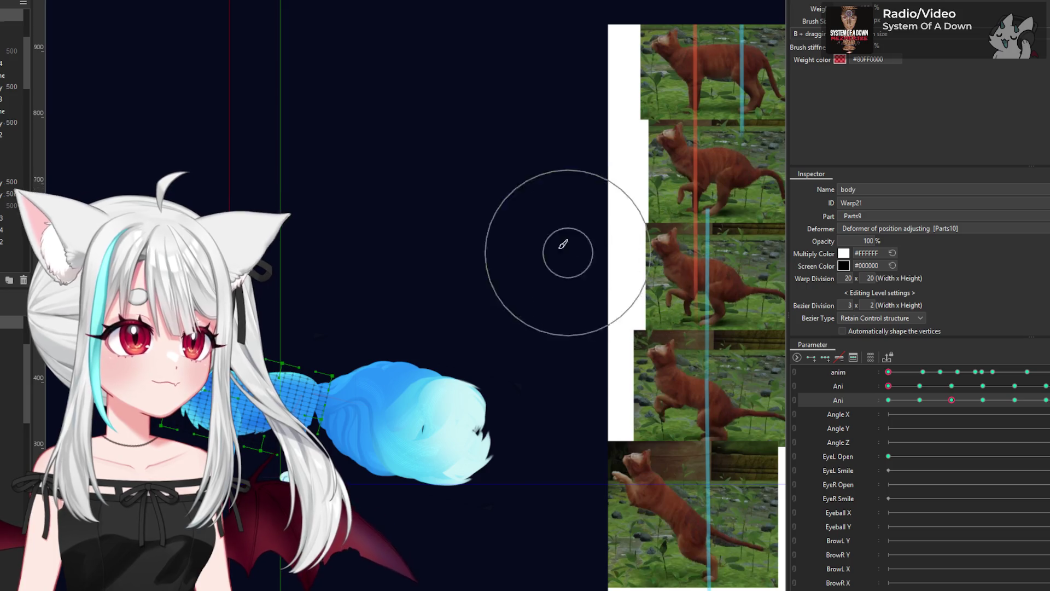
{"action": "scroll", "coordinate": [287, 375], "scroll_direction": "up", "scroll_amount": 2}
{"action": "scroll", "coordinate": [287, 375], "scroll_direction": "down", "scroll_amount": 2}
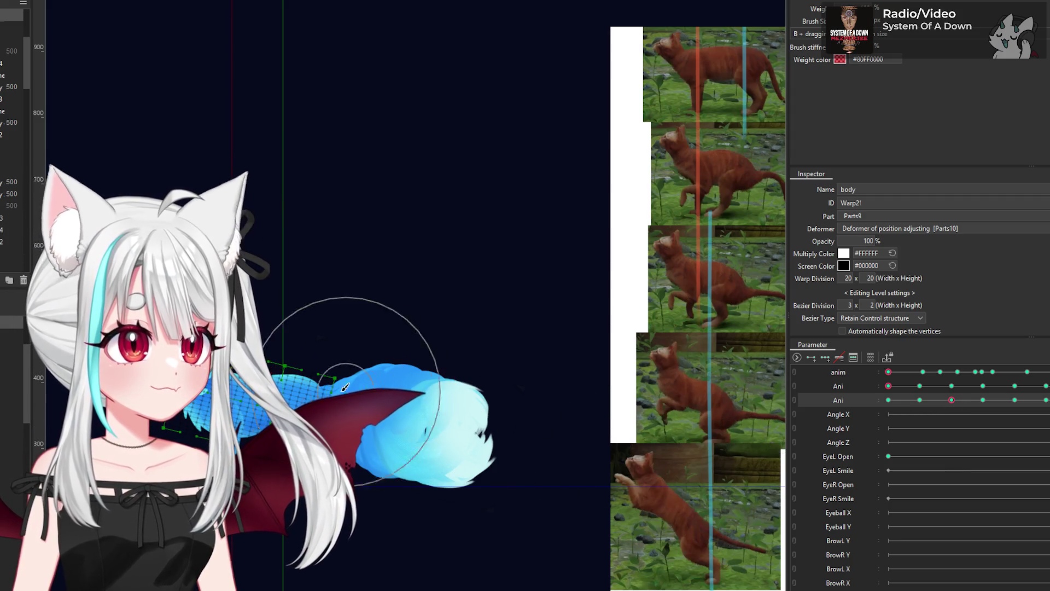
{"action": "left_click", "coordinate": [328, 405]}
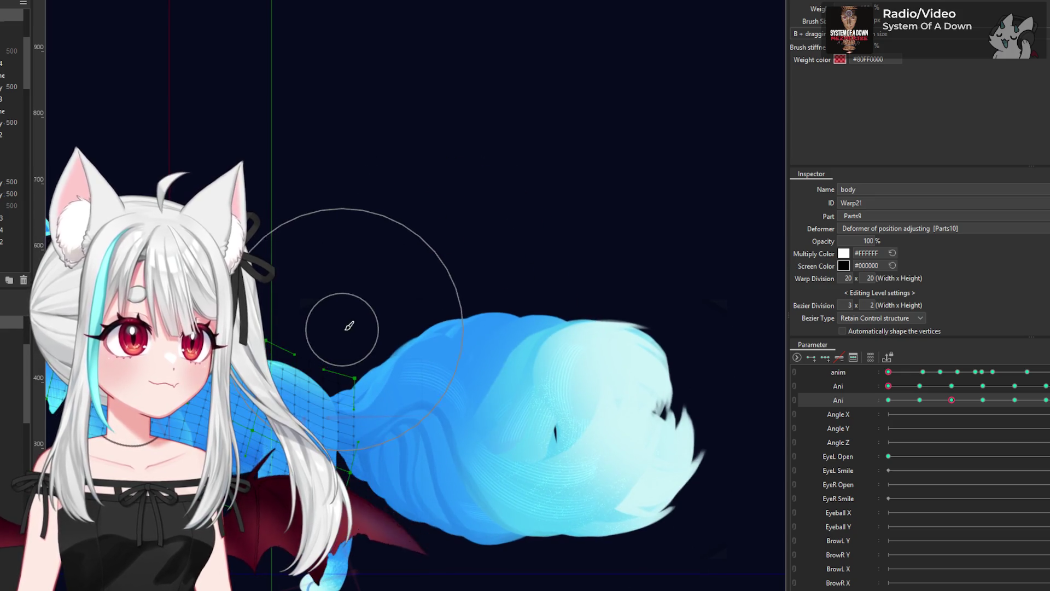
{"action": "scroll", "coordinate": [361, 350], "scroll_direction": "down", "scroll_amount": 3}
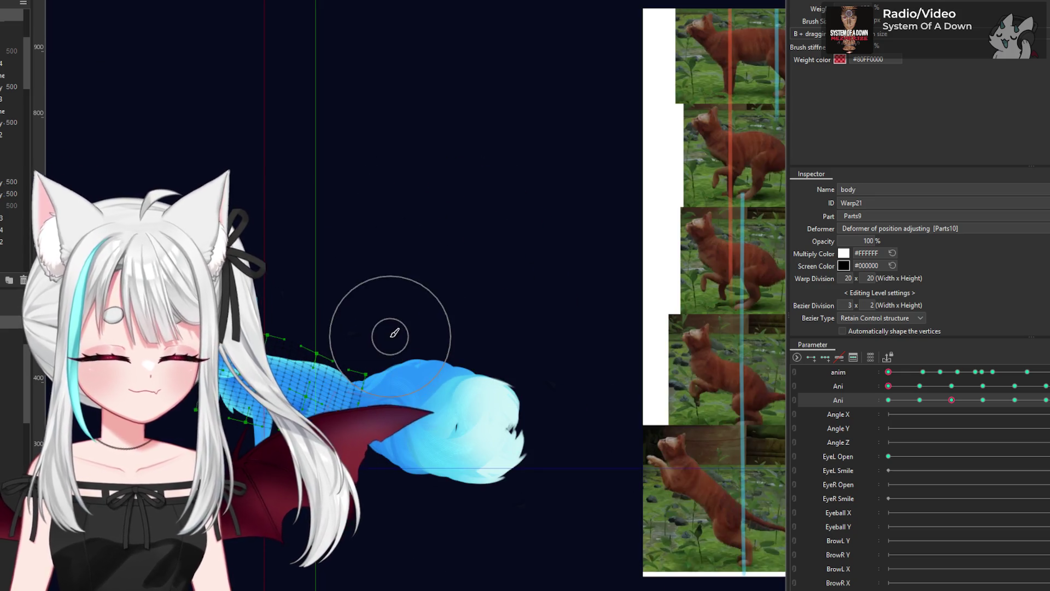
{"action": "scroll", "coordinate": [390, 337], "scroll_direction": "down", "scroll_amount": 2}
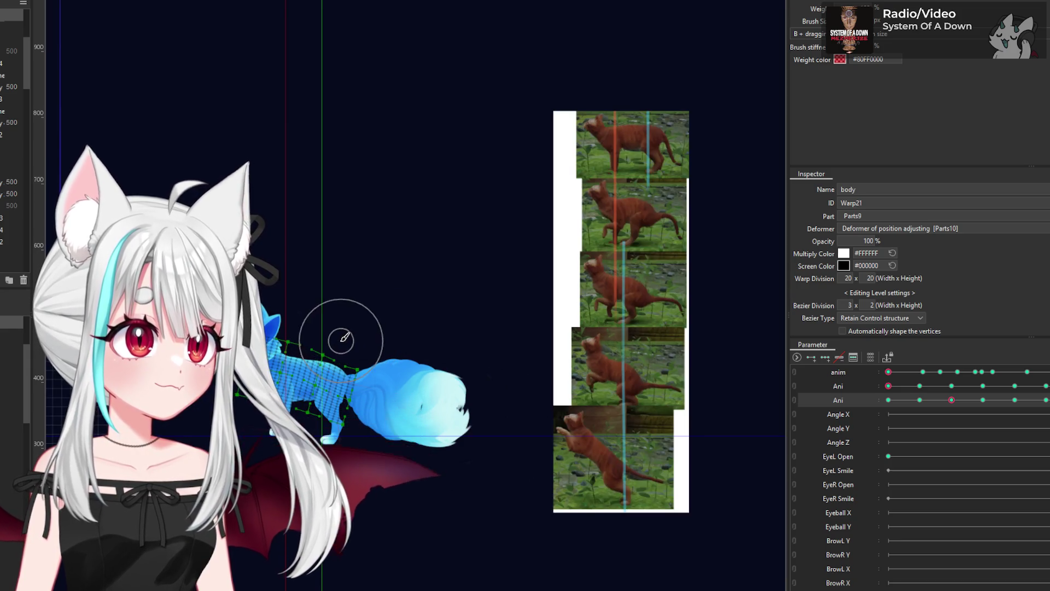
{"action": "scroll", "coordinate": [339, 350], "scroll_direction": "up", "scroll_amount": 2}
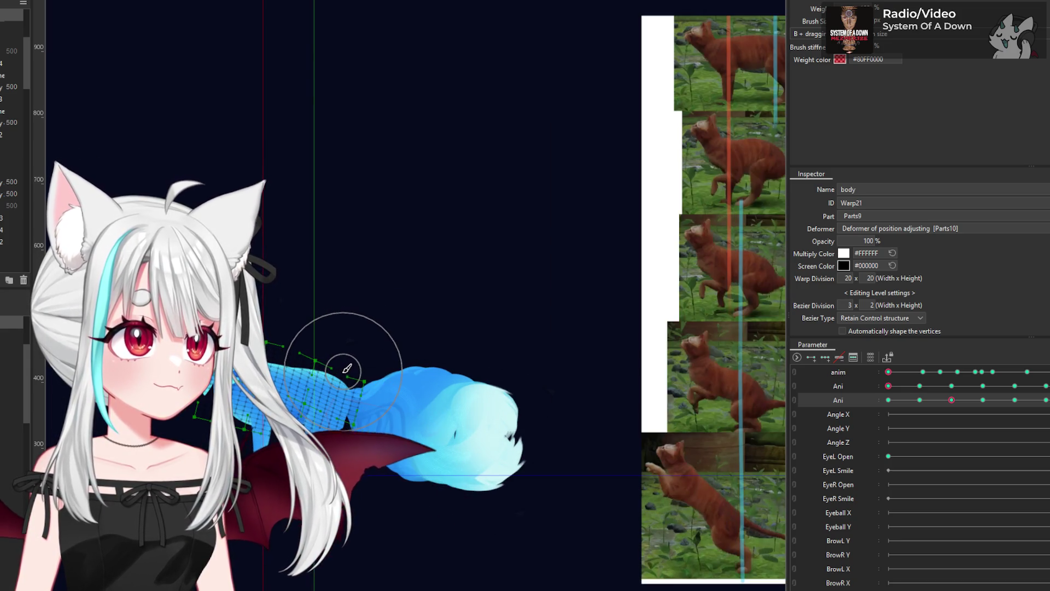
{"action": "left_click_drag", "start_coordinate": [326, 370], "coordinate": [323, 341]}
{"action": "mouse_move", "coordinate": [386, 362]}
{"action": "left_mouse_down"}
{"action": "mouse_move", "coordinate": [315, 345]}
{"action": "mouse_move", "coordinate": [454, 417]}
{"action": "mouse_move", "coordinate": [470, 363]}
{"action": "left_mouse_up"}
Step: Stretch the fox's front leg down into a reach, then select BL1 Rotation
{"action": "scroll", "coordinate": [440, 375], "scroll_direction": "down", "scroll_amount": 3}
{"action": "scroll", "coordinate": [439, 375], "scroll_direction": "down", "scroll_amount": 3}
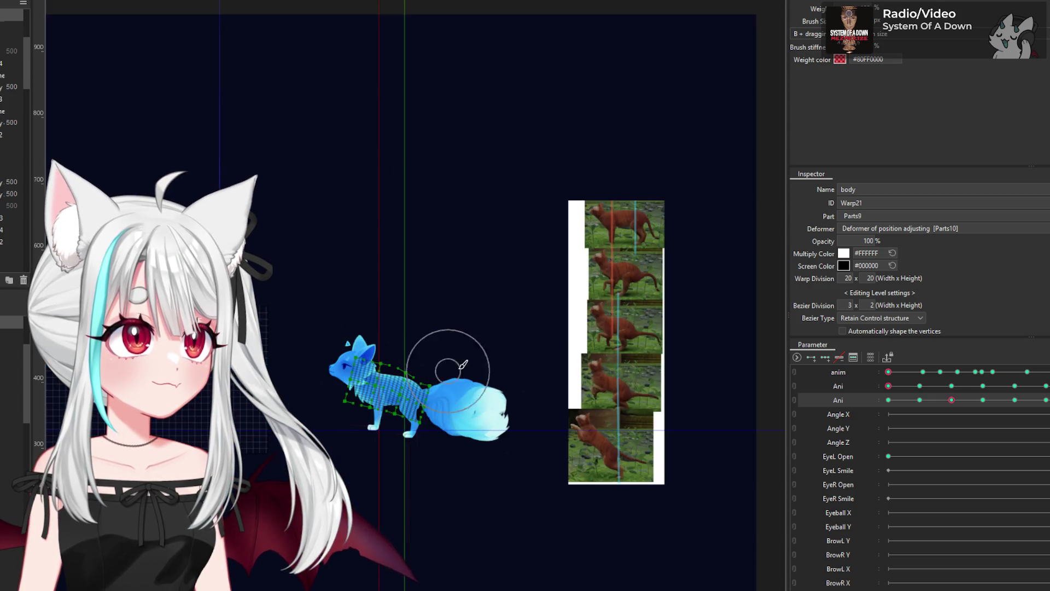
{"action": "scroll", "coordinate": [458, 370], "scroll_direction": "up", "scroll_amount": 3}
{"action": "scroll", "coordinate": [421, 393], "scroll_direction": "up", "scroll_amount": 2}
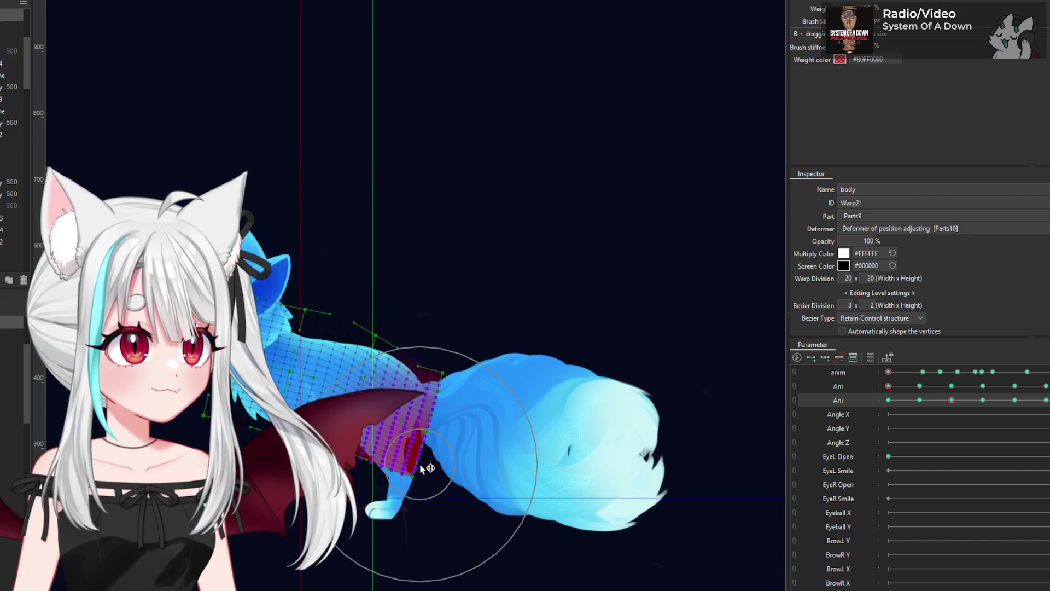
{"action": "scroll", "coordinate": [405, 287], "scroll_direction": "down", "scroll_amount": 3}
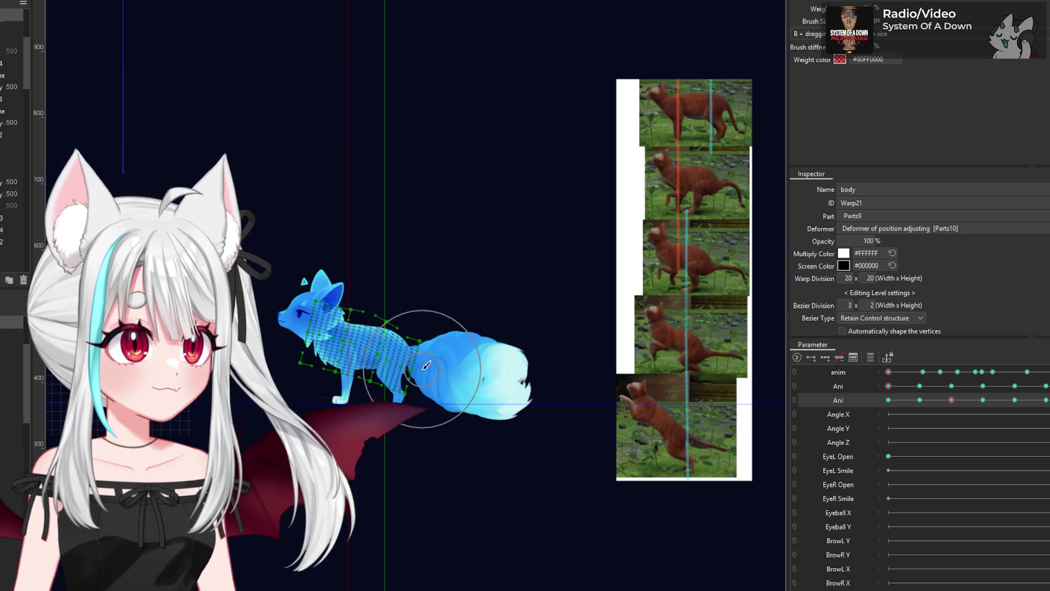
{"action": "scroll", "coordinate": [441, 366], "scroll_direction": "up", "scroll_amount": 2}
{"action": "scroll", "coordinate": [462, 382], "scroll_direction": "up", "scroll_amount": 1}
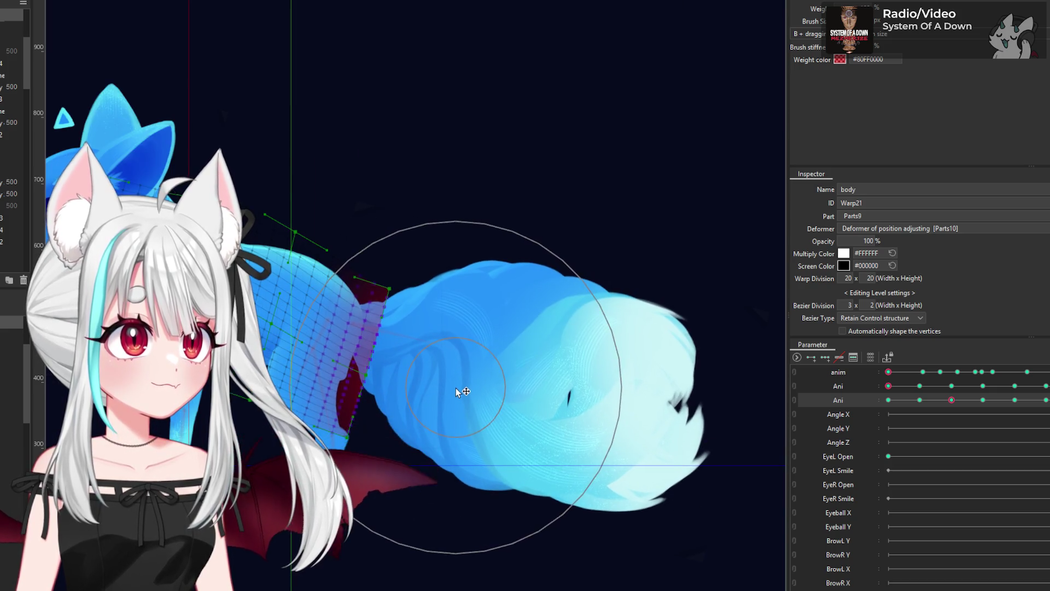
{"action": "scroll", "coordinate": [383, 377], "scroll_direction": "down", "scroll_amount": 3}
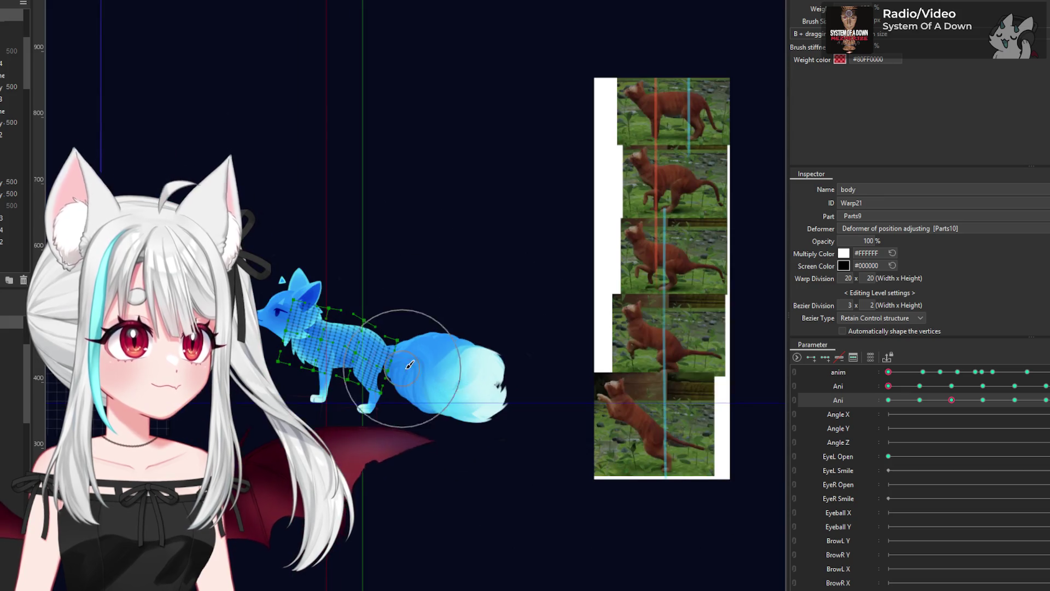
{"action": "scroll", "coordinate": [402, 368], "scroll_direction": "up", "scroll_amount": 3}
{"action": "left_click_drag", "start_coordinate": [379, 424], "coordinate": [384, 402]}
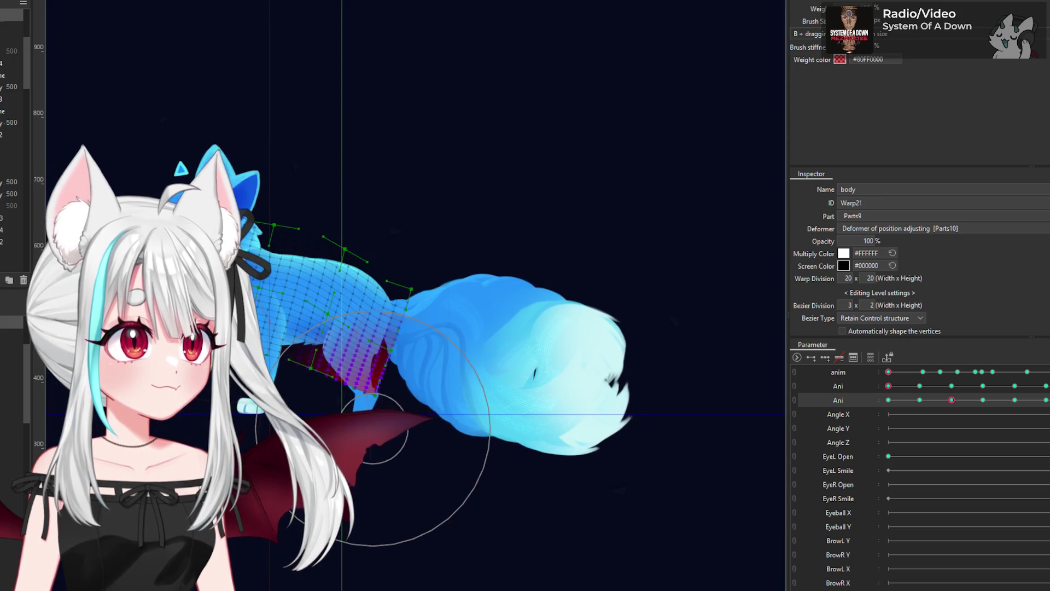
{"action": "scroll", "coordinate": [384, 402], "scroll_direction": "down", "scroll_amount": 3}
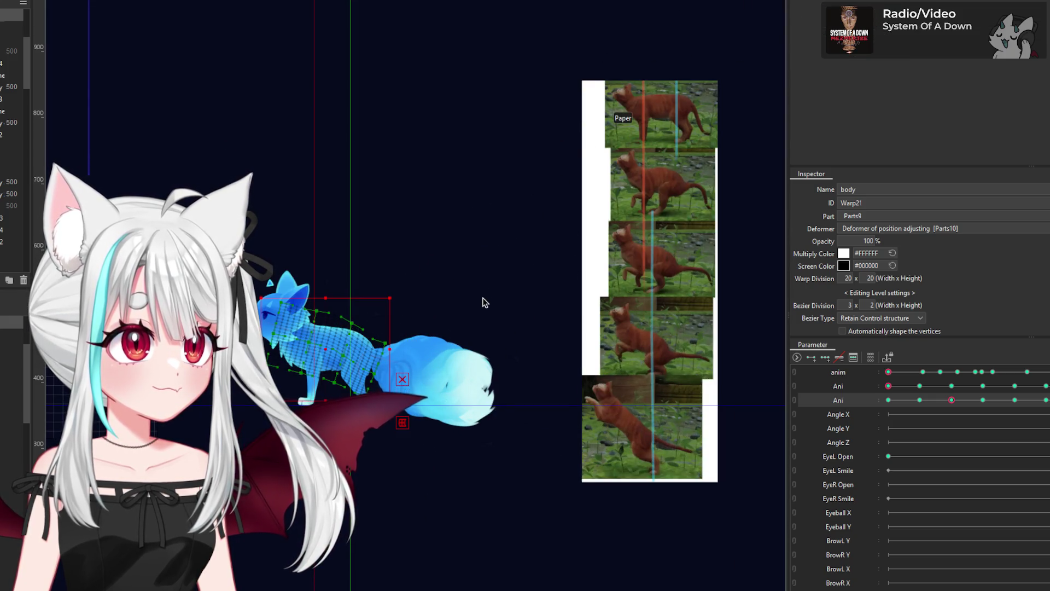
{"action": "scroll", "coordinate": [425, 326], "scroll_direction": "up", "scroll_amount": 4}
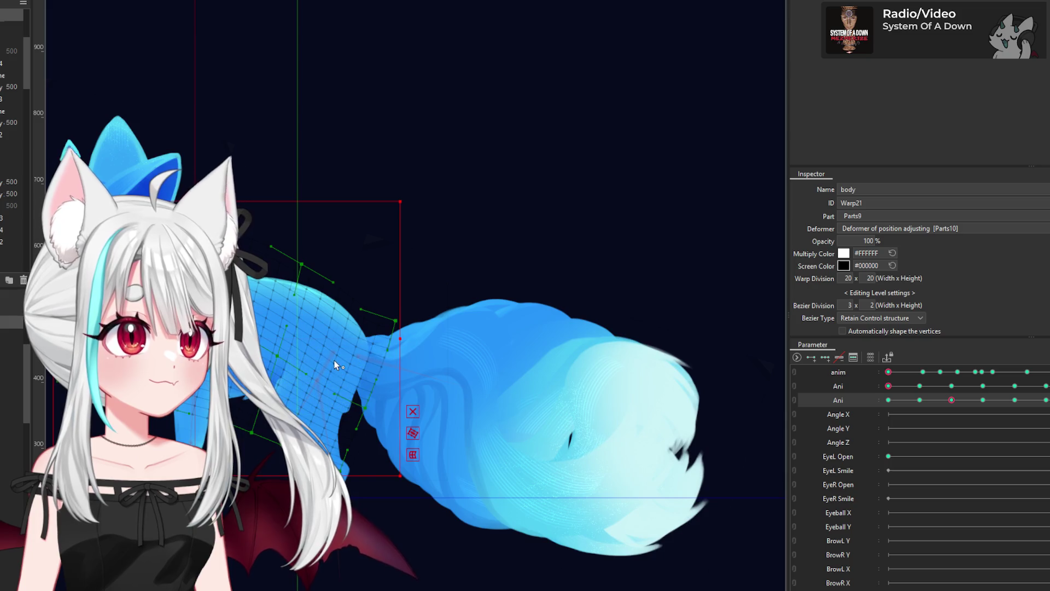
{"action": "left_click", "coordinate": [330, 356]}
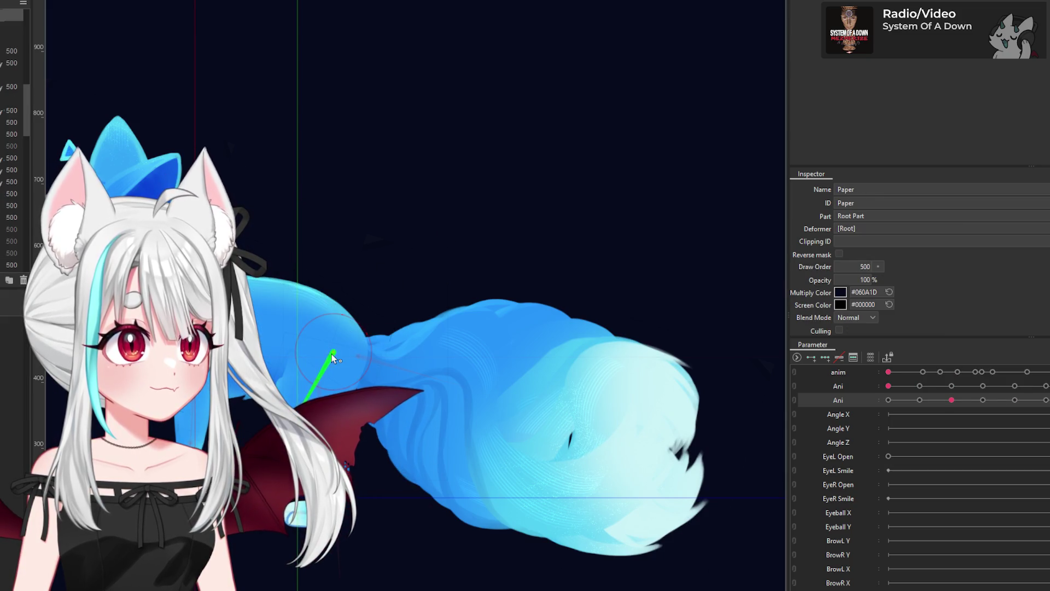
Step: Rotate the BL1 Rotation back-leg deformer to about -130.5°
{"action": "scroll", "coordinate": [329, 358], "scroll_direction": "down", "scroll_amount": 4}
{"action": "scroll", "coordinate": [329, 358], "scroll_direction": "up", "scroll_amount": 2}
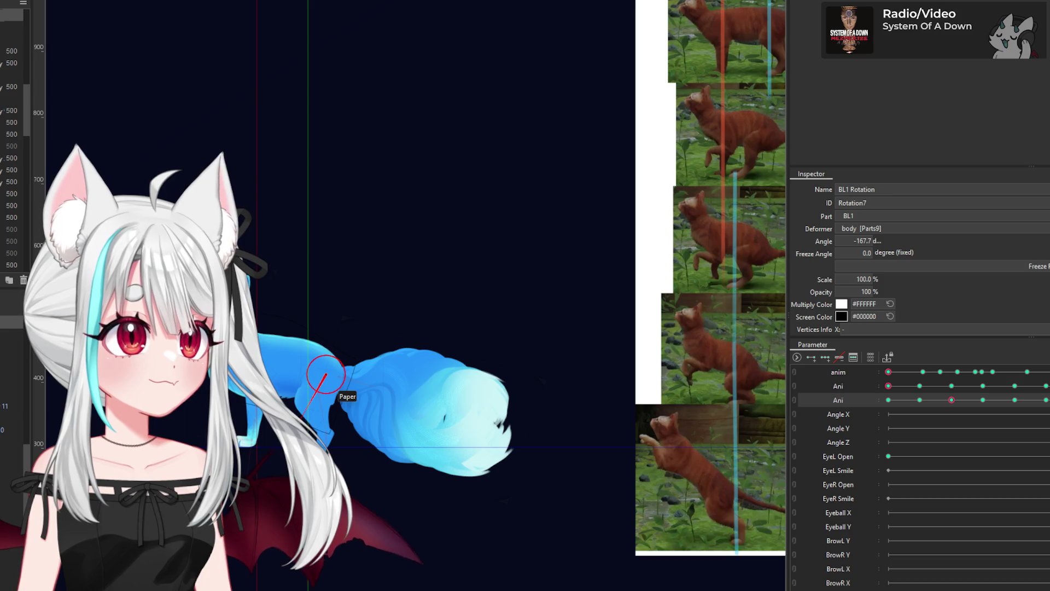
{"action": "left_click_drag", "start_coordinate": [324, 360], "coordinate": [305, 340]}
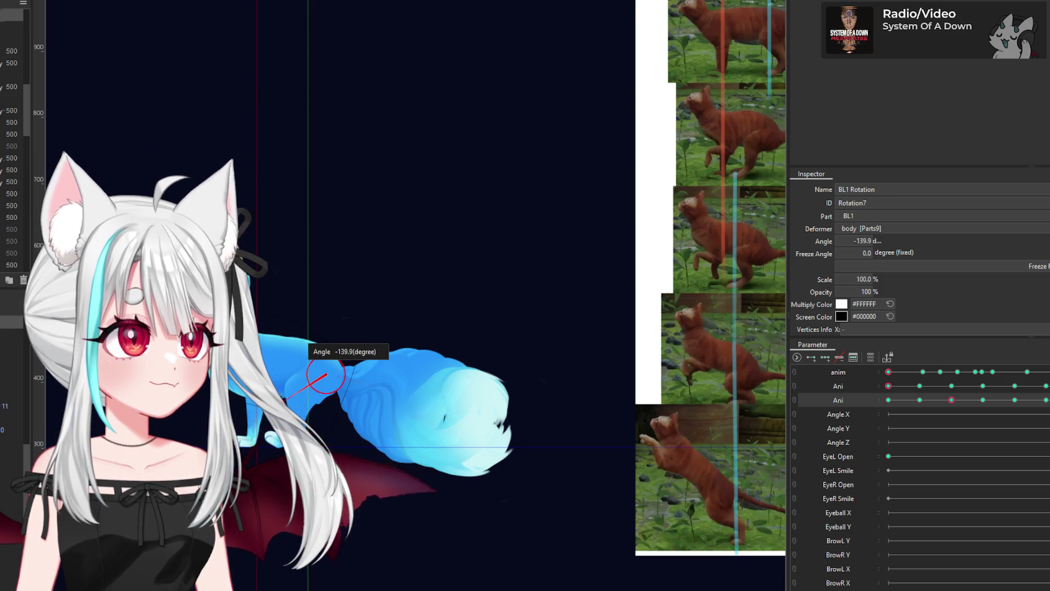
{"action": "left_click_drag", "start_coordinate": [308, 343], "coordinate": [306, 339]}
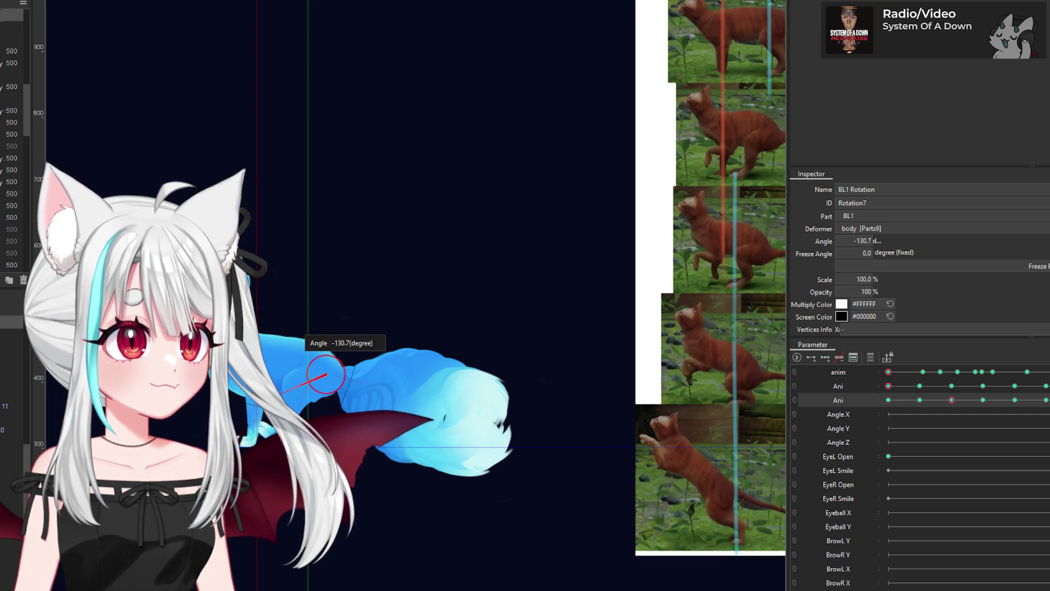
{"action": "left_click_drag", "start_coordinate": [304, 340], "coordinate": [311, 341]}
Step: Select BL1 Rotation2 and bend it to about 294°
{"action": "left_click", "coordinate": [333, 359]}
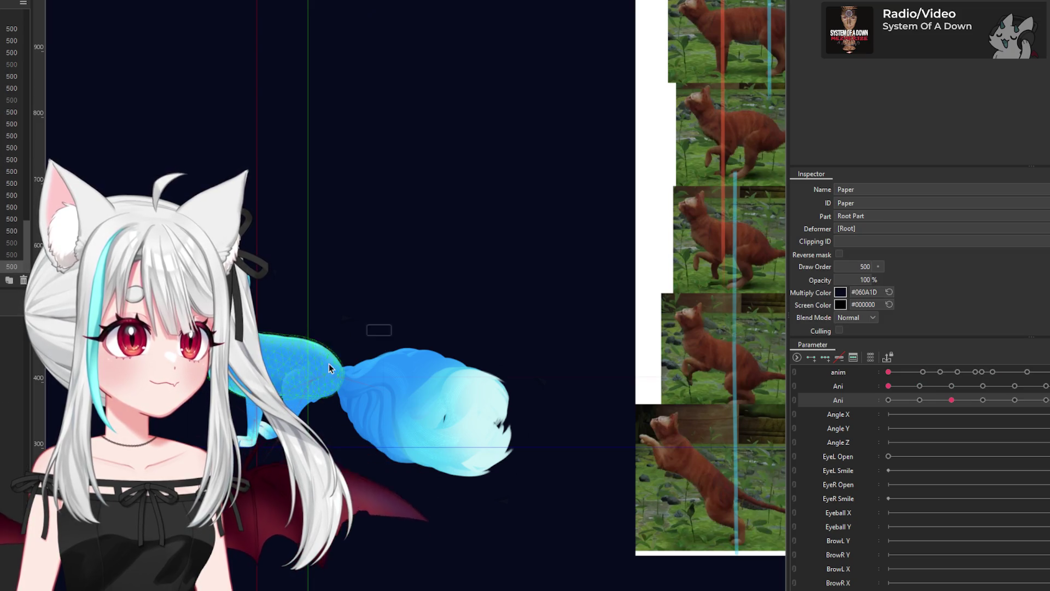
{"action": "left_click", "coordinate": [314, 381]}
{"action": "left_click_drag", "start_coordinate": [312, 382], "coordinate": [328, 386]}
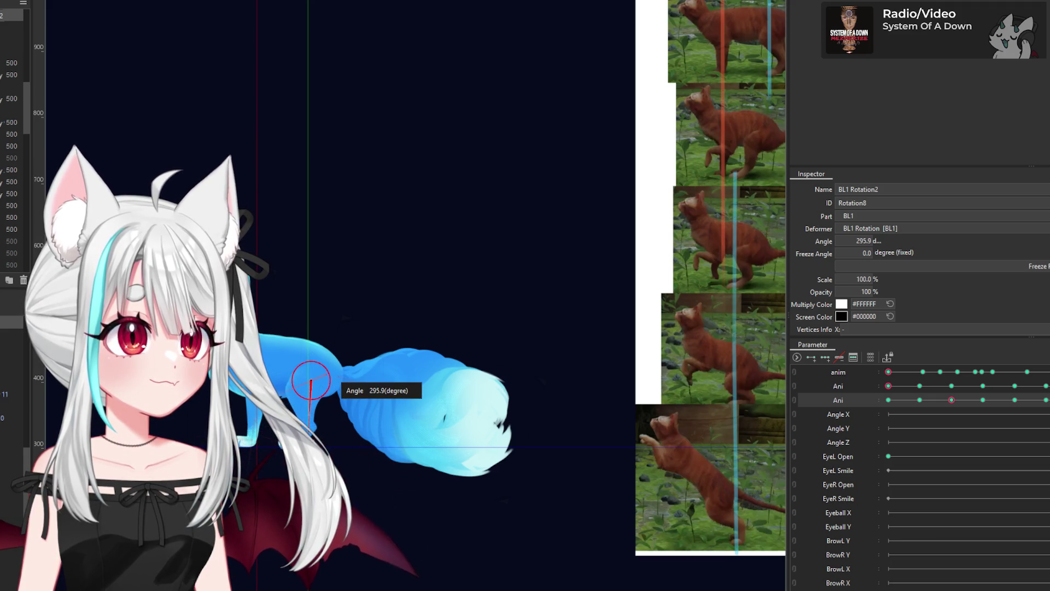
{"action": "left_click_drag", "start_coordinate": [328, 385], "coordinate": [339, 388]}
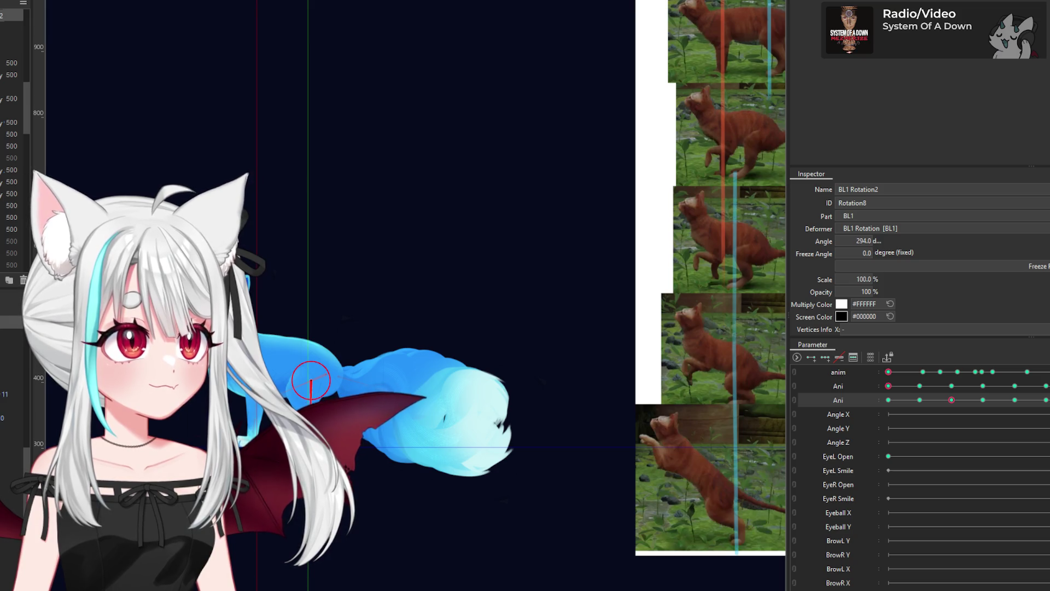
Step: Set BL1 Rotation to about -128°, then bend BL1 Rotation4 from 95.7° to about 73°
{"action": "left_click", "coordinate": [338, 373]}
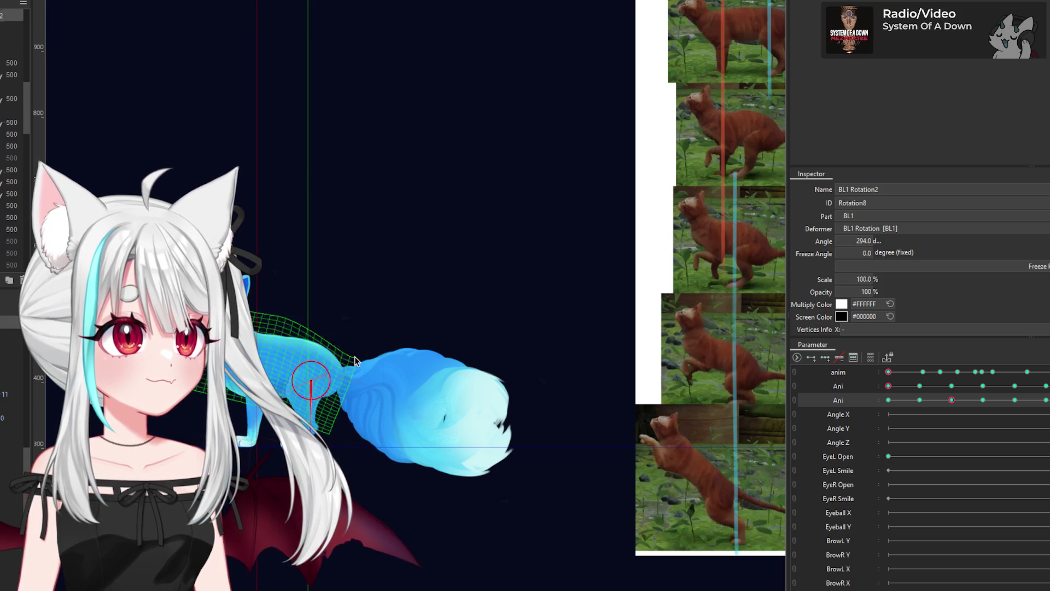
{"action": "left_click", "coordinate": [328, 374]}
{"action": "left_click_drag", "start_coordinate": [329, 374], "coordinate": [326, 374]}
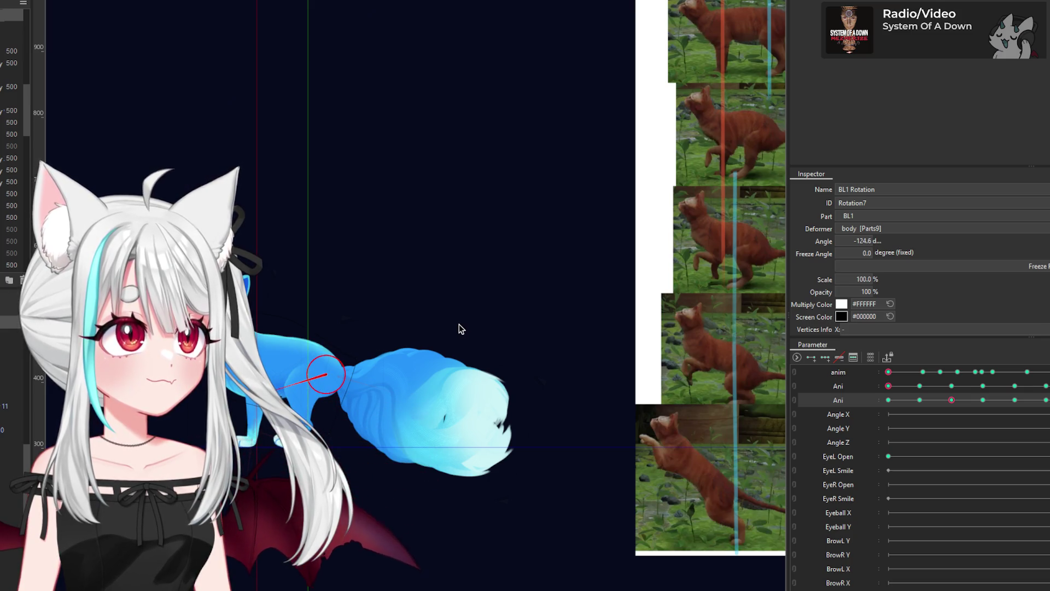
{"action": "left_click", "coordinate": [323, 387]}
{"action": "left_click", "coordinate": [310, 380]}
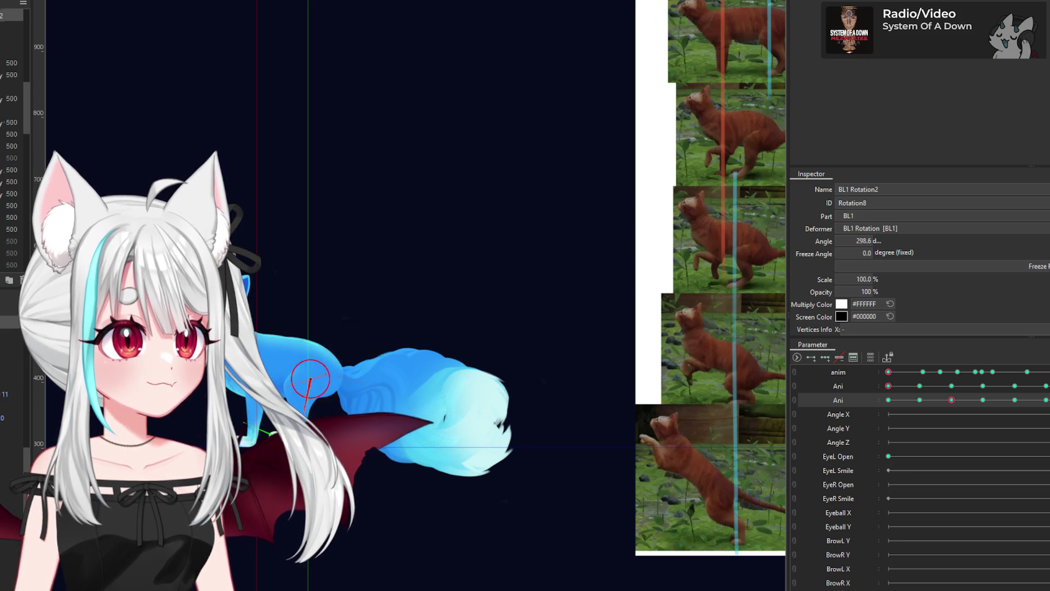
{"action": "left_click", "coordinate": [246, 426]}
{"action": "left_click_drag", "start_coordinate": [246, 425], "coordinate": [334, 408]}
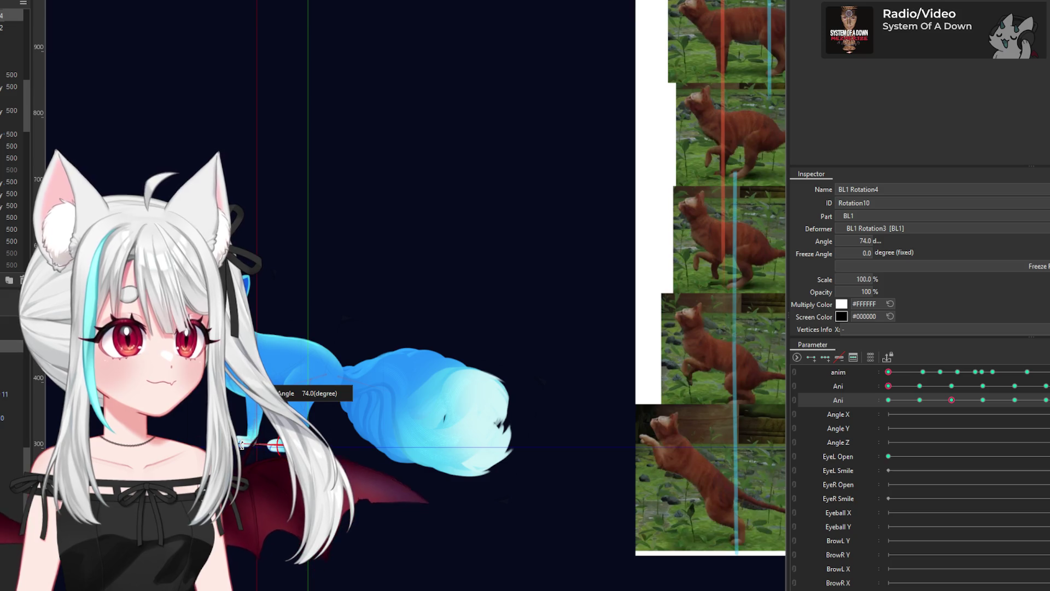
Step: Swing the BL1 Rotation upper back leg to about -120°, then select BL1 Rotation3
{"action": "left_click", "coordinate": [325, 378]}
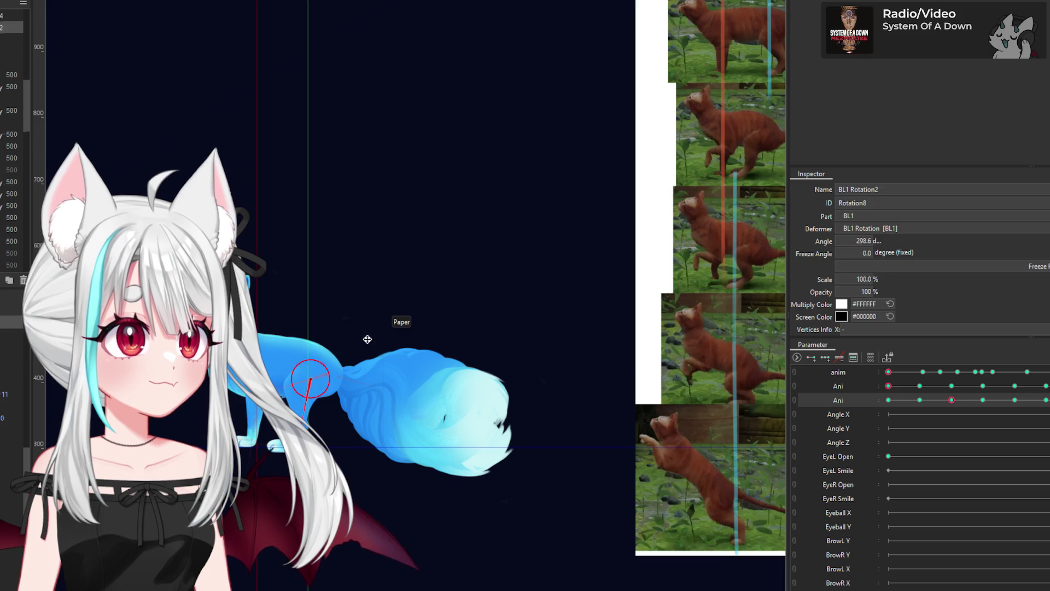
{"action": "left_click", "coordinate": [328, 376]}
{"action": "left_click_drag", "start_coordinate": [328, 376], "coordinate": [326, 375]}
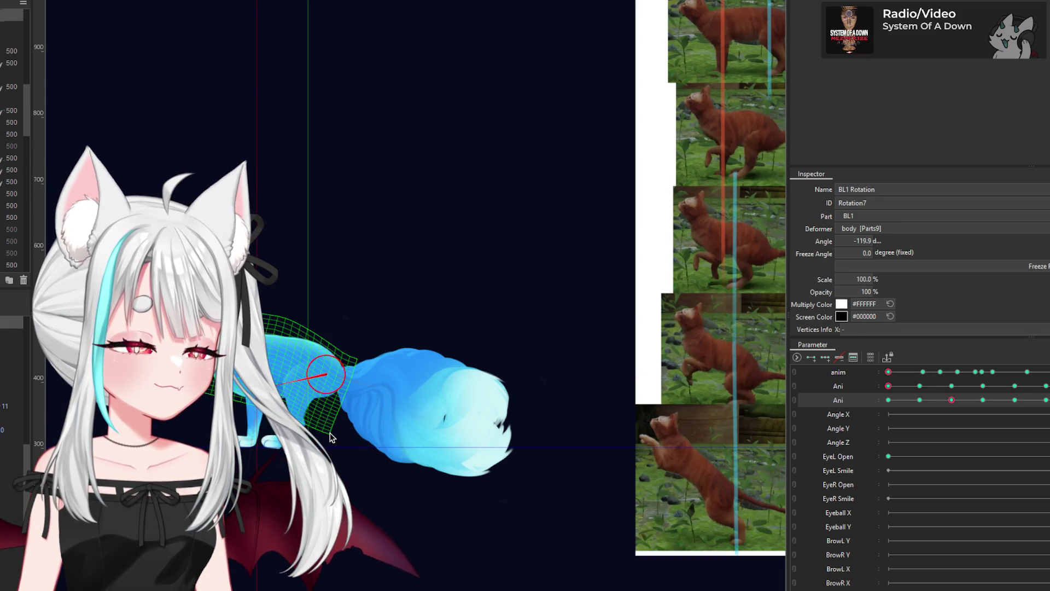
{"action": "left_click", "coordinate": [307, 410]}
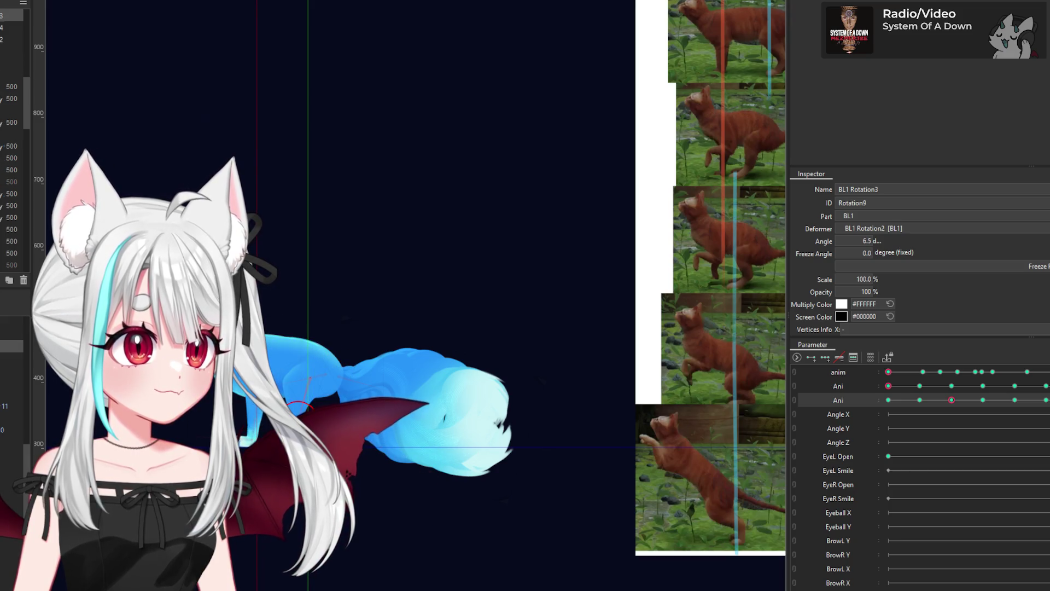
{"action": "scroll", "coordinate": [298, 432], "scroll_direction": "up", "scroll_amount": 2}
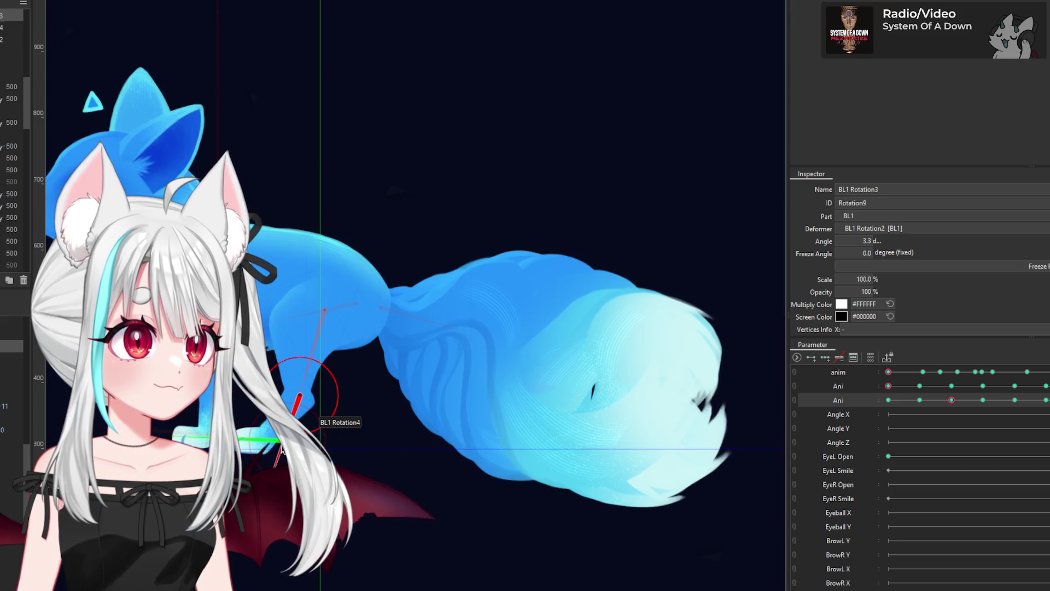
Step: Open BL1 Rotation4 to about 77°, nudge BL1 Rotation3, and retune Rotation4
{"action": "left_click", "coordinate": [284, 441]}
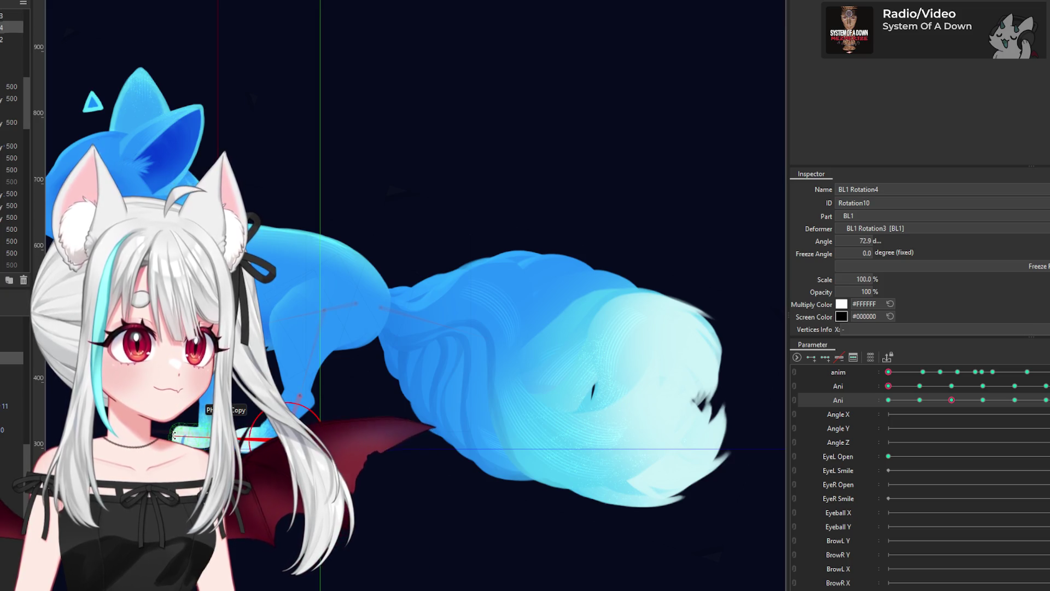
{"action": "left_click_drag", "start_coordinate": [172, 436], "coordinate": [177, 425]}
{"action": "left_click", "coordinate": [302, 407]}
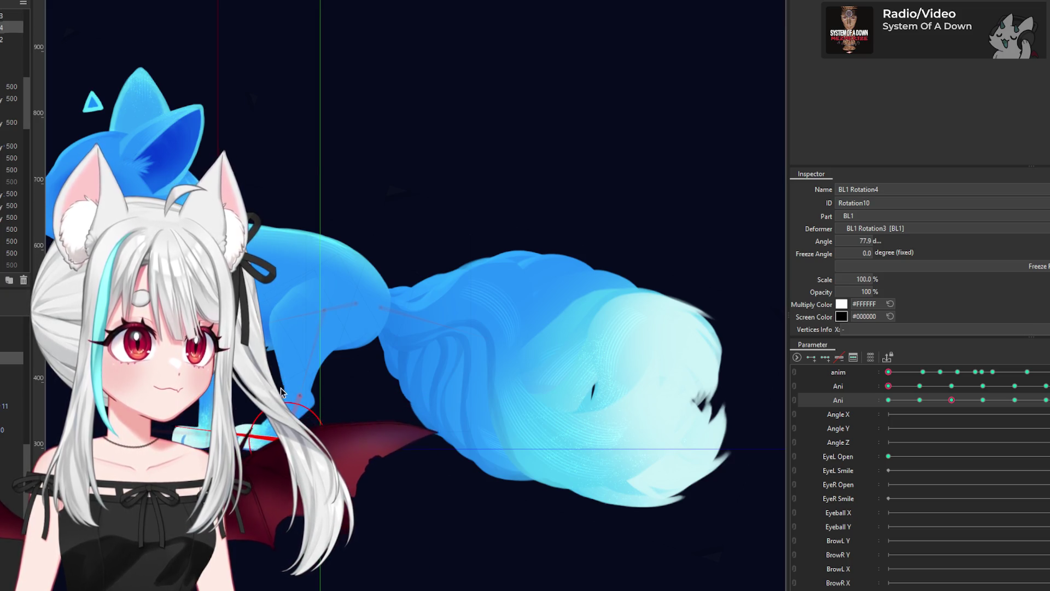
{"action": "left_click_drag", "start_coordinate": [299, 416], "coordinate": [314, 446]}
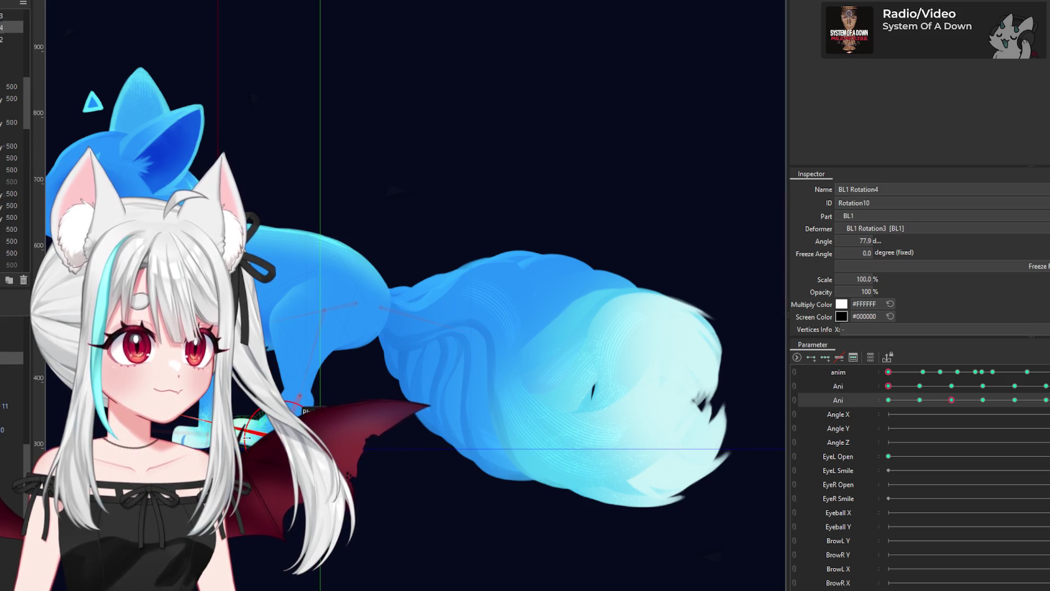
{"action": "left_click_drag", "start_coordinate": [175, 424], "coordinate": [173, 429]}
{"action": "scroll", "coordinate": [298, 360], "scroll_direction": "down", "scroll_amount": 5}
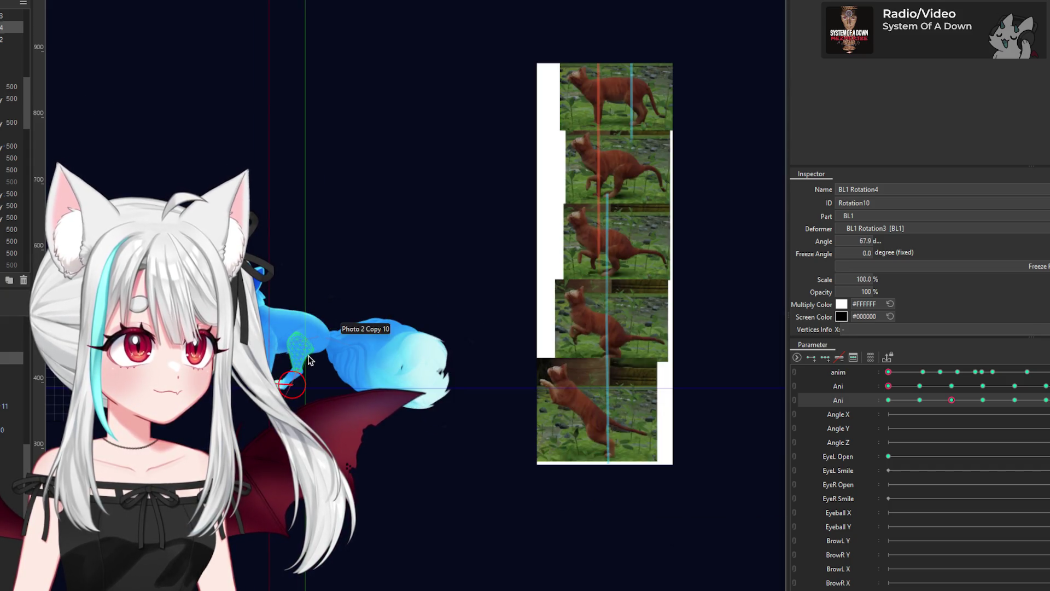
{"action": "scroll", "coordinate": [309, 360], "scroll_direction": "up", "scroll_amount": 2}
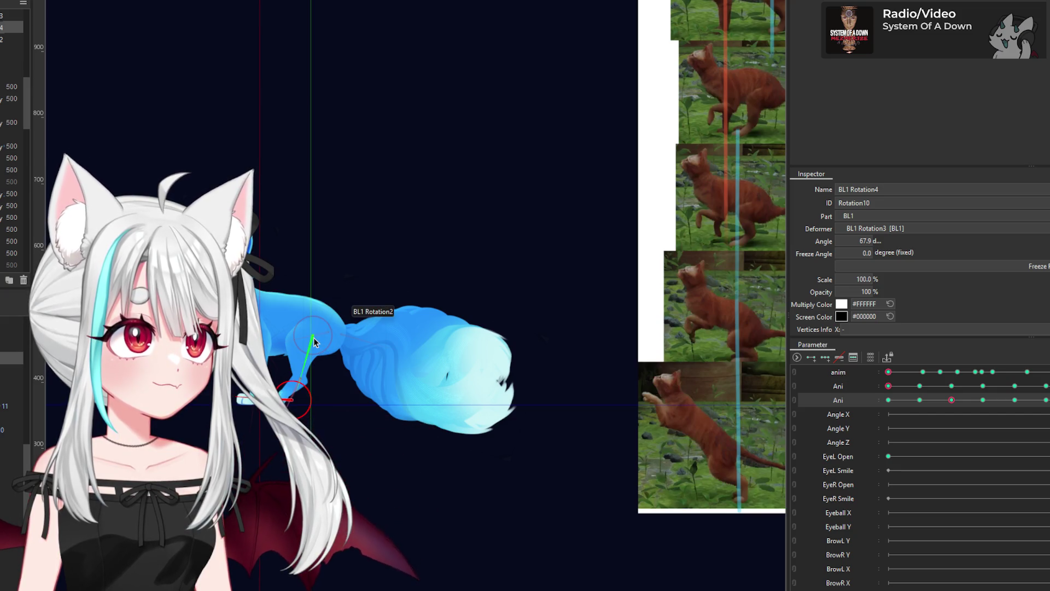
Step: Check the BL1 Rotation, Rotation2 and Rotation3 back-leg joints one by one
{"action": "left_click", "coordinate": [314, 342]}
{"action": "scroll", "coordinate": [317, 340], "scroll_direction": "up", "scroll_amount": 2}
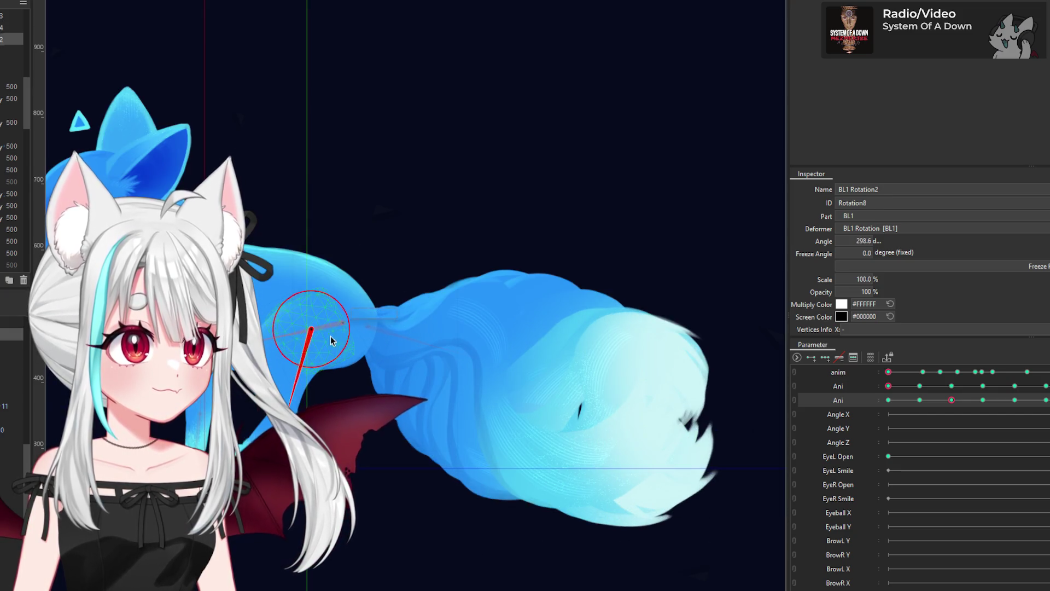
{"action": "left_click", "coordinate": [342, 325]}
{"action": "left_click", "coordinate": [340, 326]}
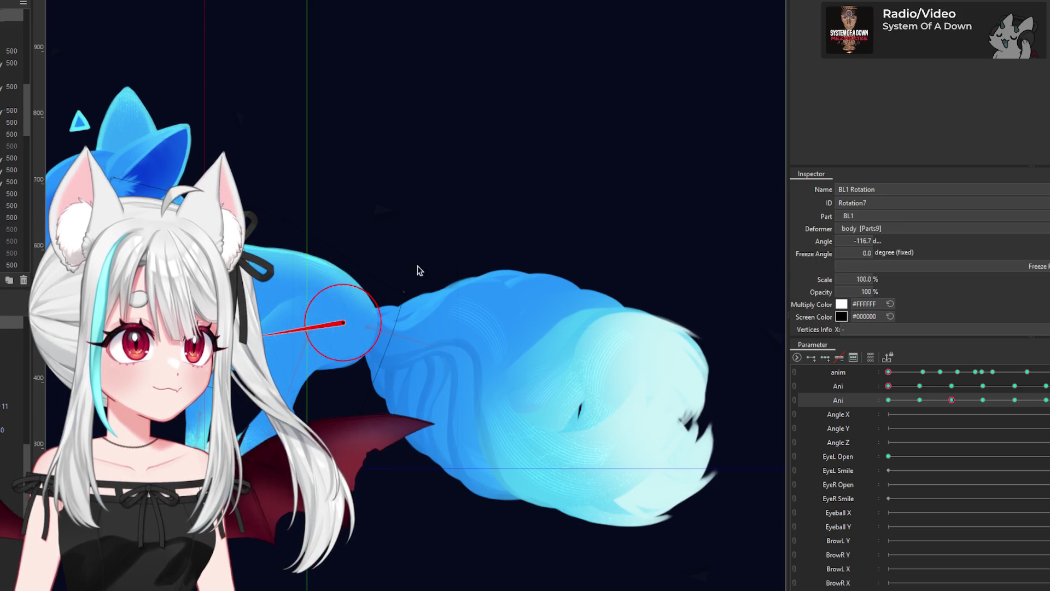
{"action": "left_click", "coordinate": [340, 282]}
{"action": "left_click", "coordinate": [330, 303]}
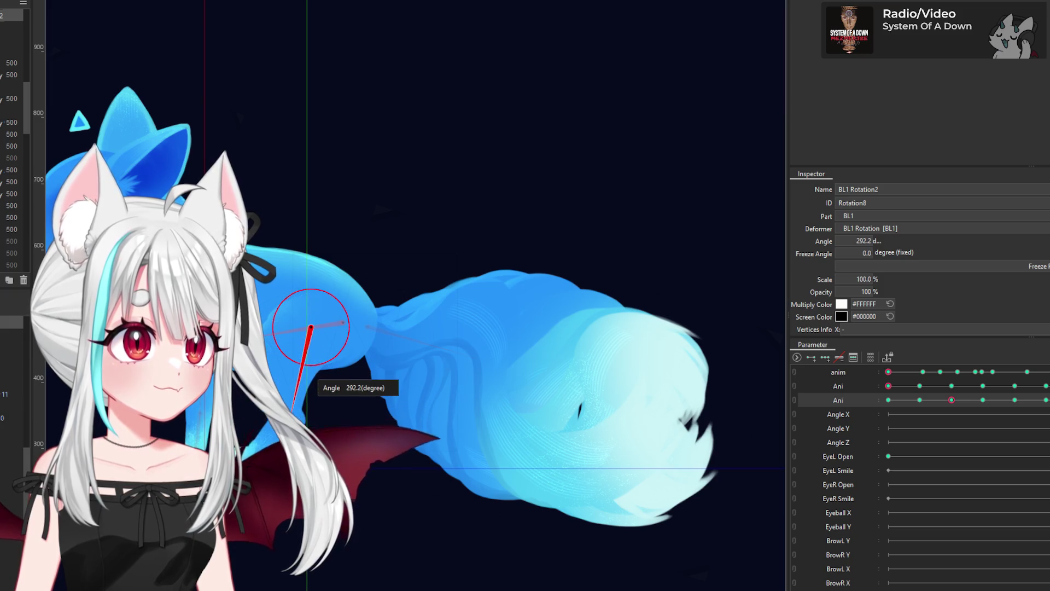
{"action": "scroll", "coordinate": [288, 413], "scroll_direction": "down", "scroll_amount": 3}
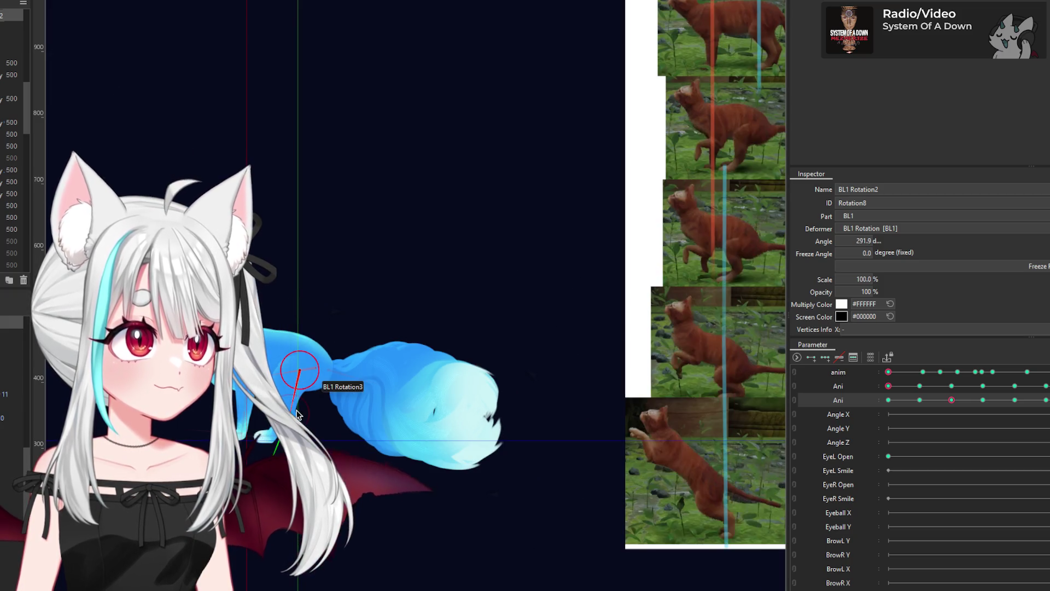
{"action": "scroll", "coordinate": [297, 414], "scroll_direction": "up", "scroll_amount": 3}
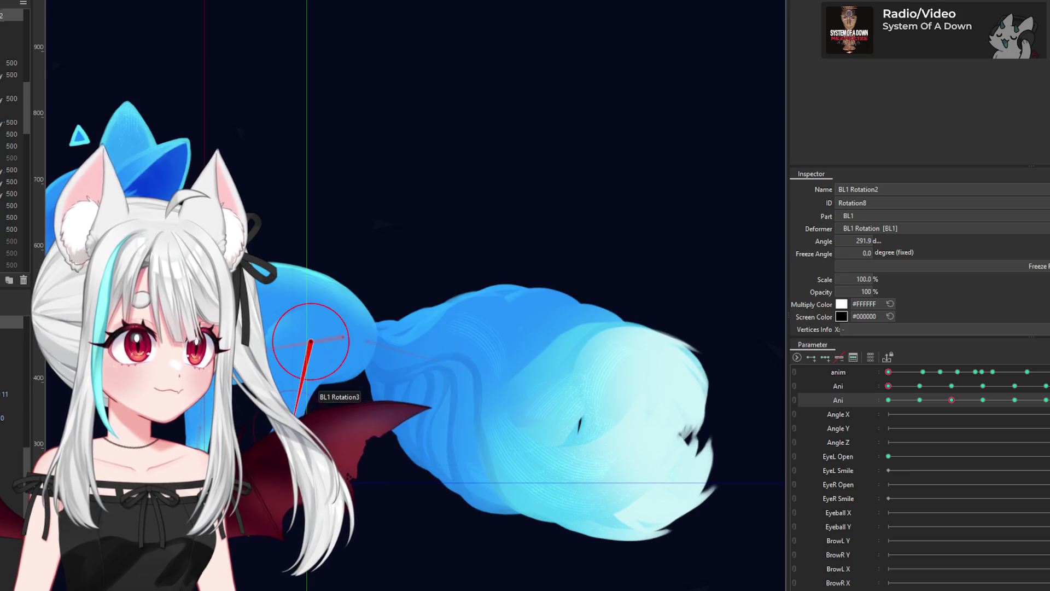
{"action": "left_click", "coordinate": [298, 414]}
{"action": "scroll", "coordinate": [295, 432], "scroll_direction": "up", "scroll_amount": 2}
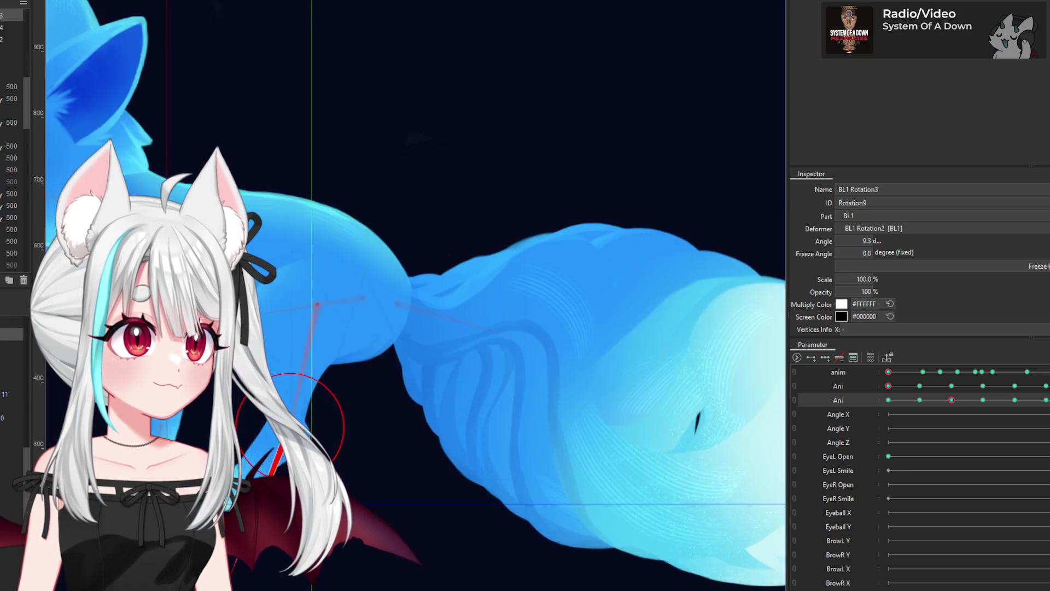
{"action": "scroll", "coordinate": [296, 432], "scroll_direction": "up", "scroll_amount": 2}
Step: Bend the BL1 Rotation2 knee and Rotation3 lower leg downward, and rotate upper BL1 Rotation slightly
{"action": "left_click", "coordinate": [386, 244]}
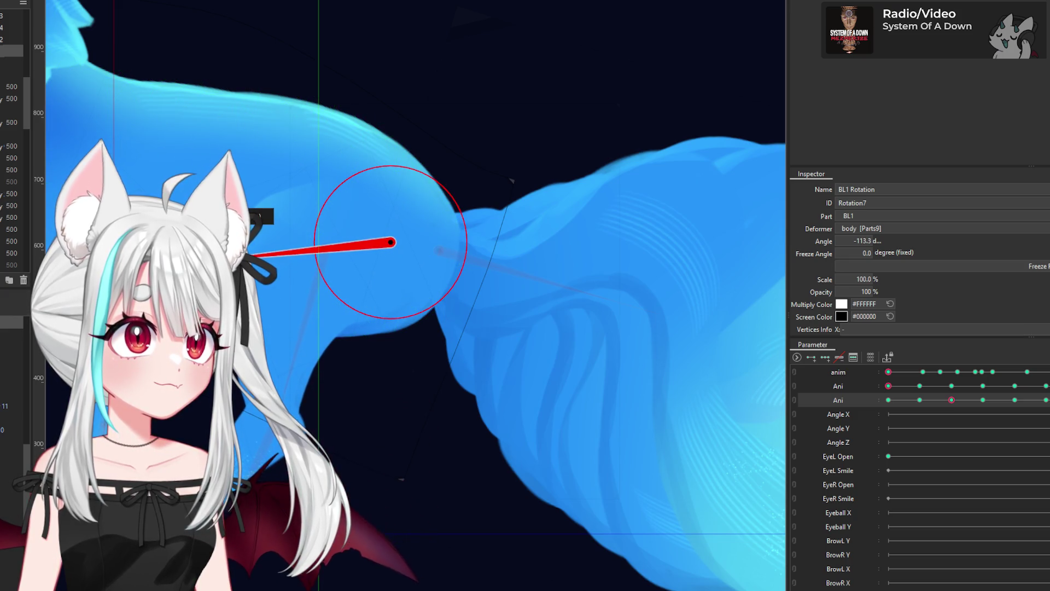
{"action": "left_click", "coordinate": [327, 248]}
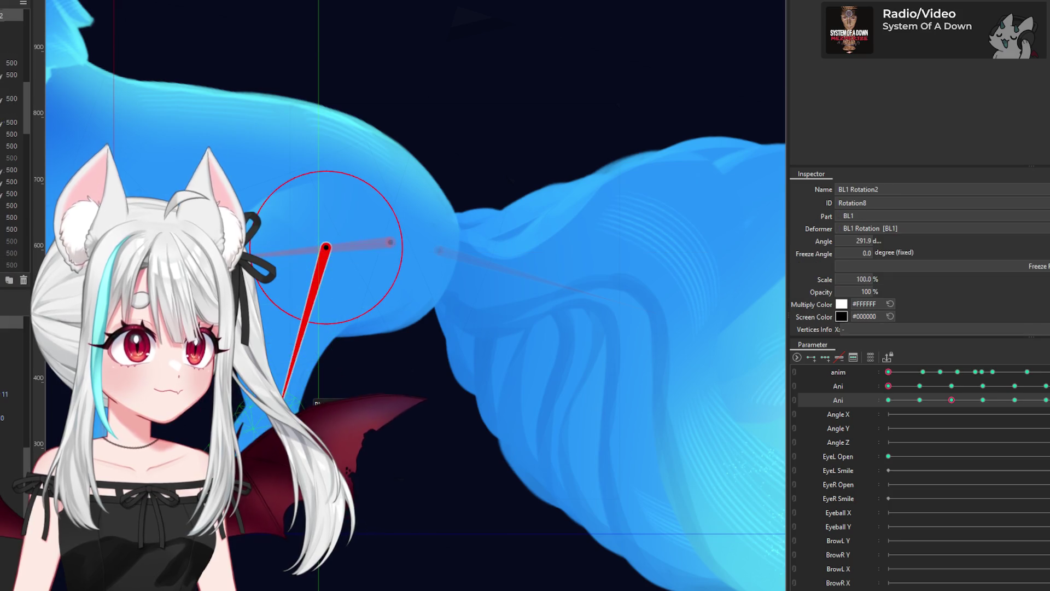
{"action": "left_click_drag", "start_coordinate": [283, 395], "coordinate": [273, 472]}
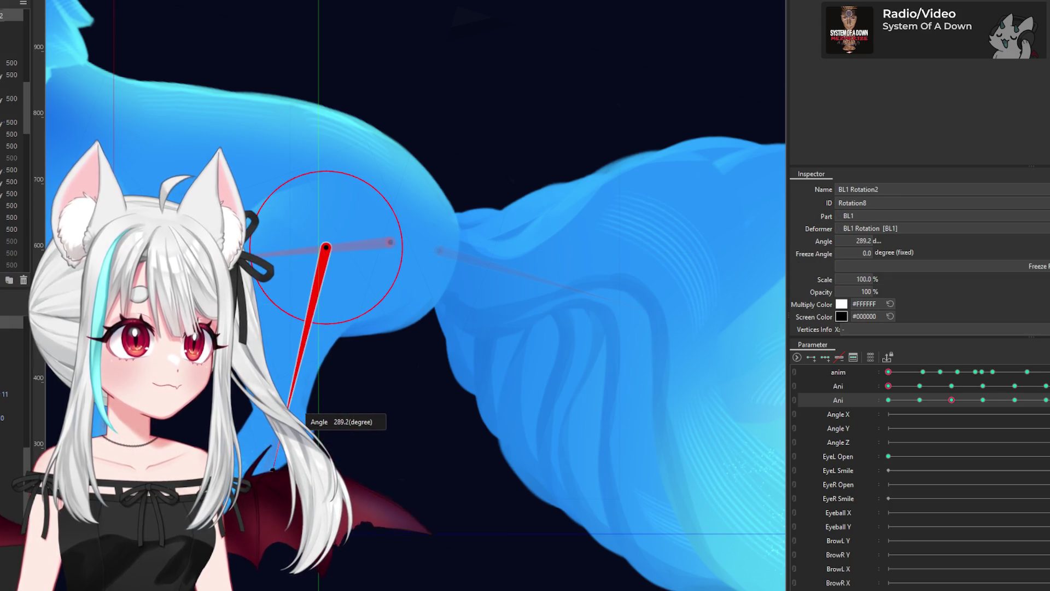
{"action": "left_click", "coordinate": [285, 411]}
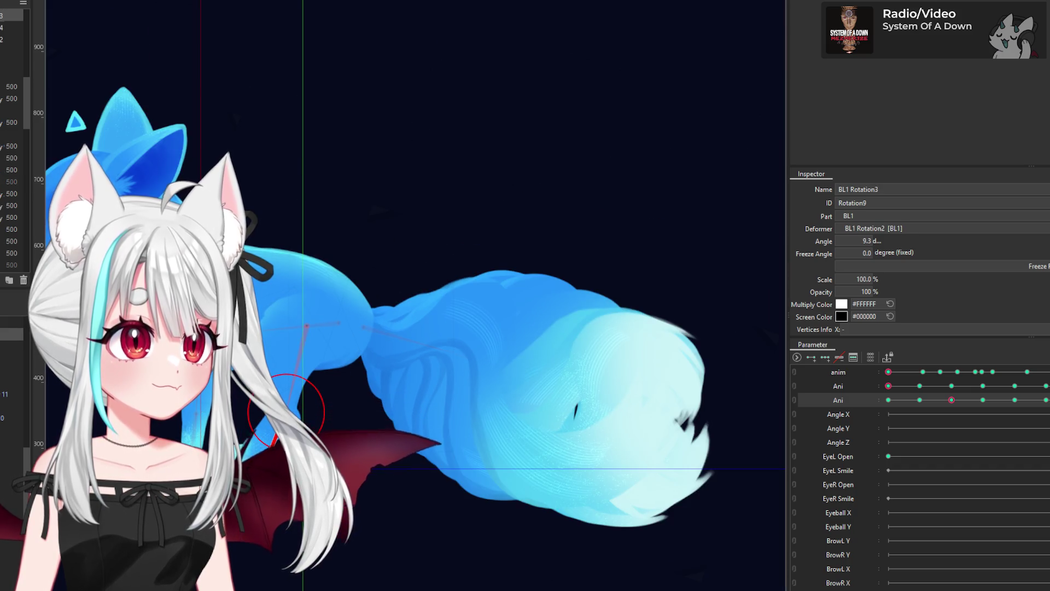
{"action": "left_click_drag", "start_coordinate": [286, 412], "coordinate": [261, 470]}
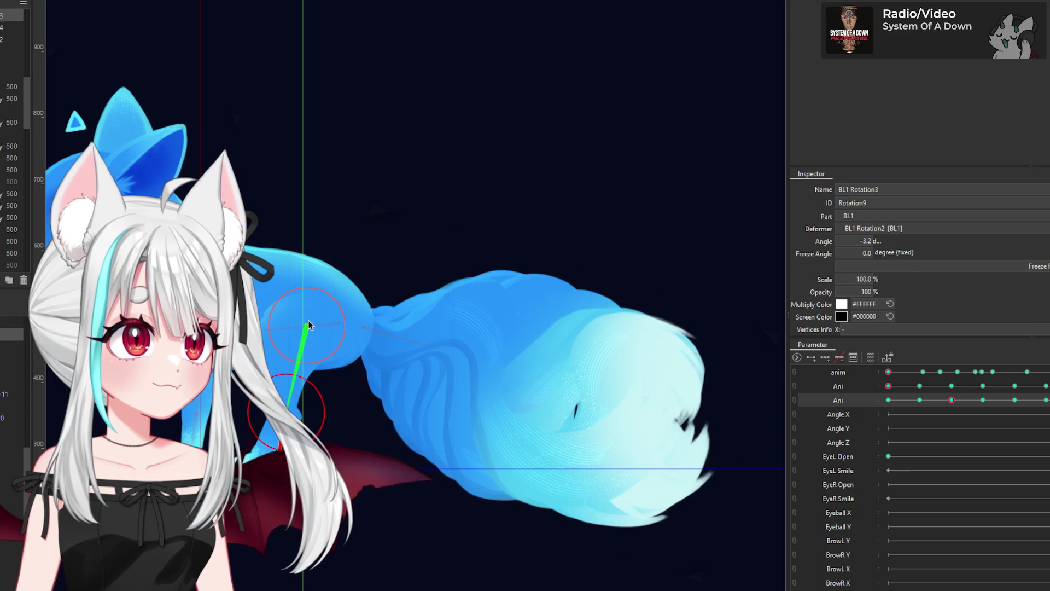
{"action": "left_click", "coordinate": [340, 323]}
{"action": "left_click_drag", "start_coordinate": [261, 331], "coordinate": [261, 322]}
Step: Review the BL1 Rotation4 paw joint at 70.5°, then bring up Guide Settings
{"action": "scroll", "coordinate": [243, 458], "scroll_direction": "up", "scroll_amount": 3}
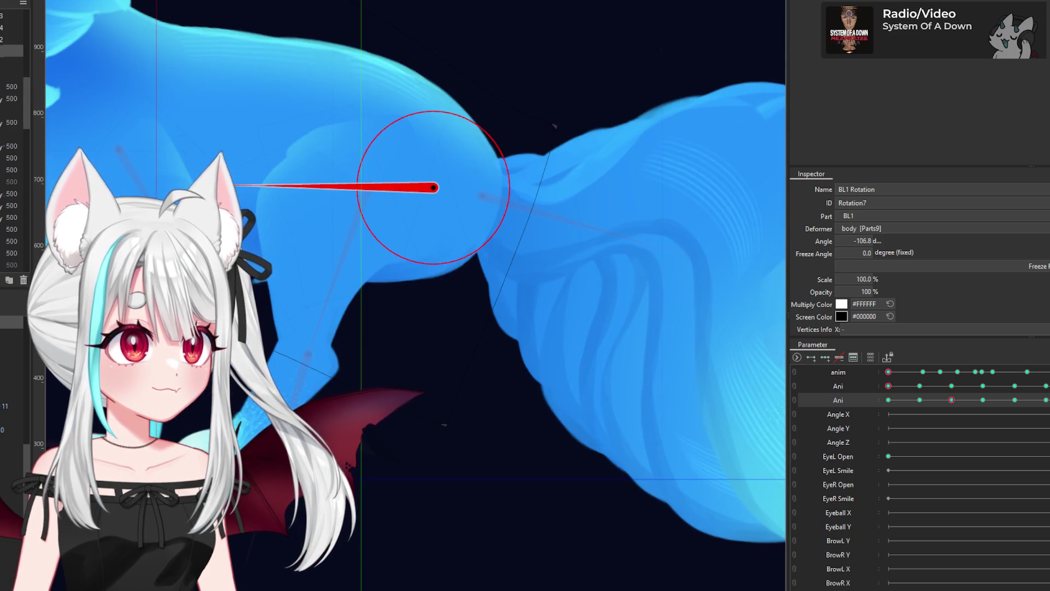
{"action": "left_click", "coordinate": [289, 445]}
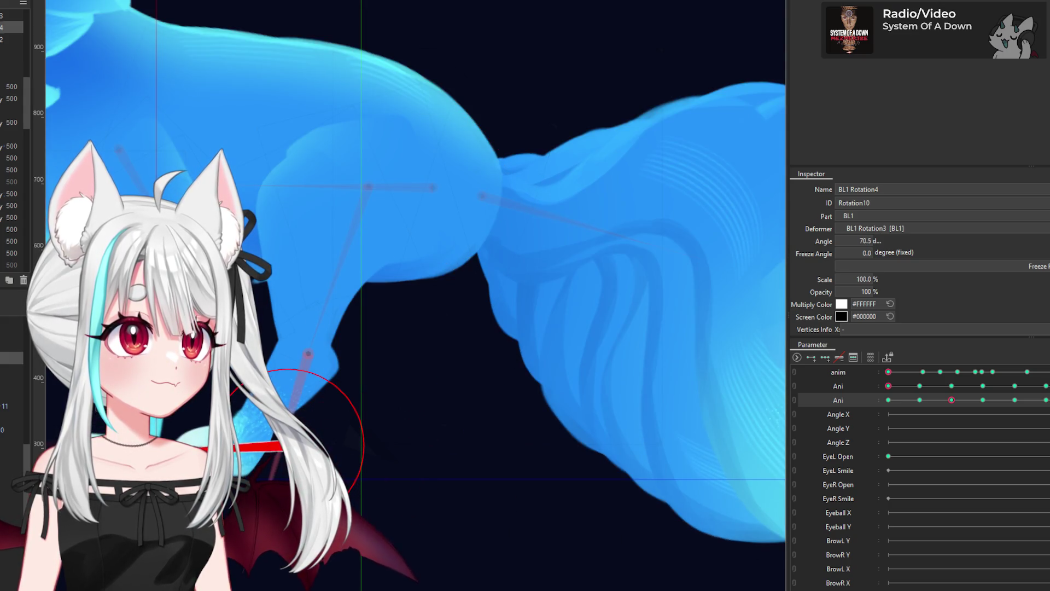
{"action": "scroll", "coordinate": [371, 425], "scroll_direction": "down", "scroll_amount": 4}
{"action": "scroll", "coordinate": [372, 426], "scroll_direction": "down", "scroll_amount": 2}
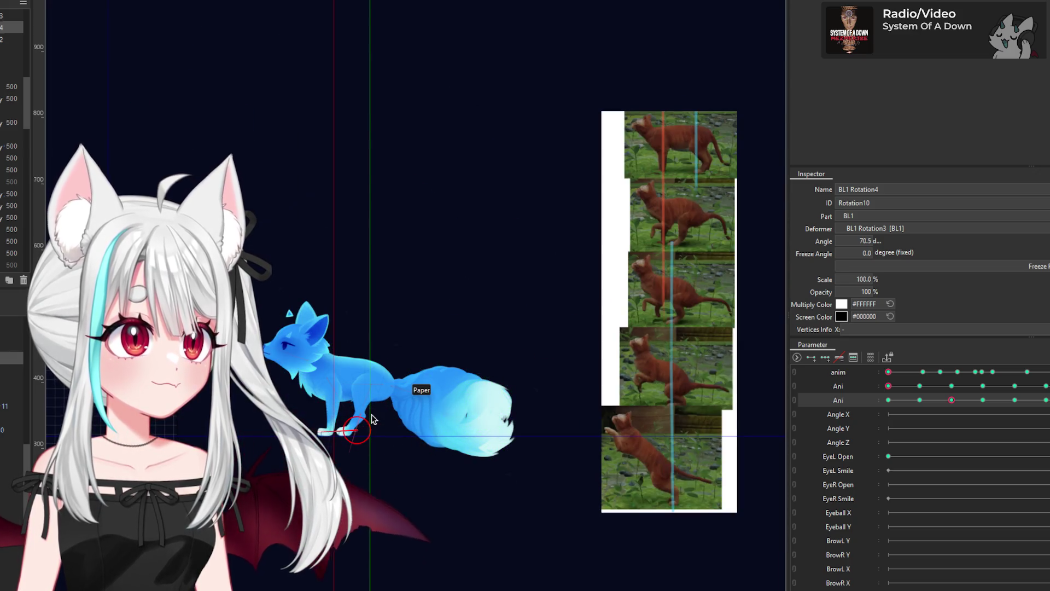
{"action": "scroll", "coordinate": [359, 408], "scroll_direction": "up", "scroll_amount": 1}
{"action": "scroll", "coordinate": [359, 408], "scroll_direction": "up", "scroll_amount": 1}
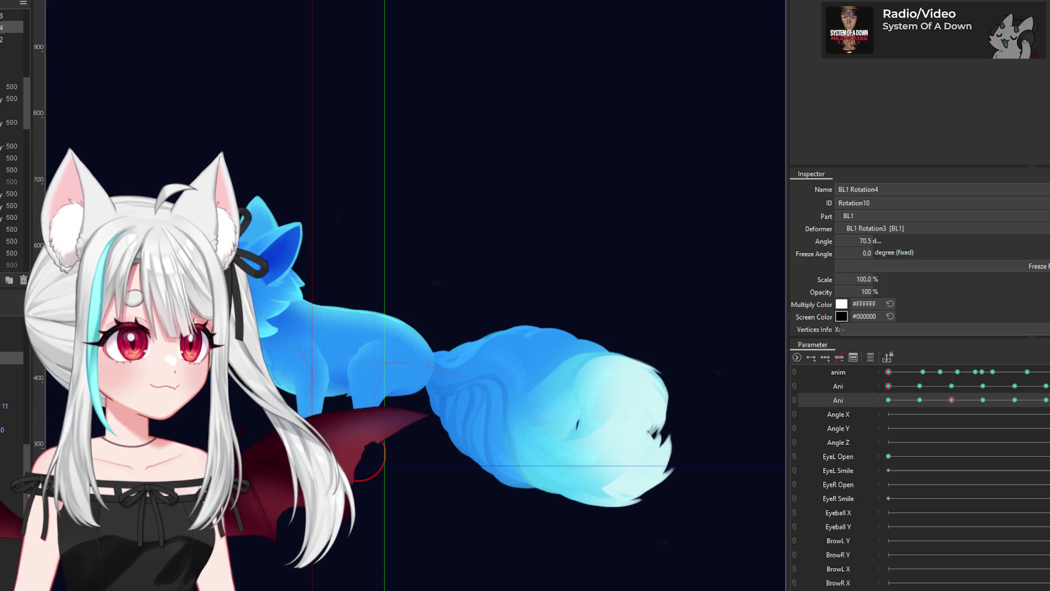
{"action": "scroll", "coordinate": [360, 408], "scroll_direction": "down", "scroll_amount": 2}
{"action": "scroll", "coordinate": [401, 415], "scroll_direction": "up", "scroll_amount": 1}
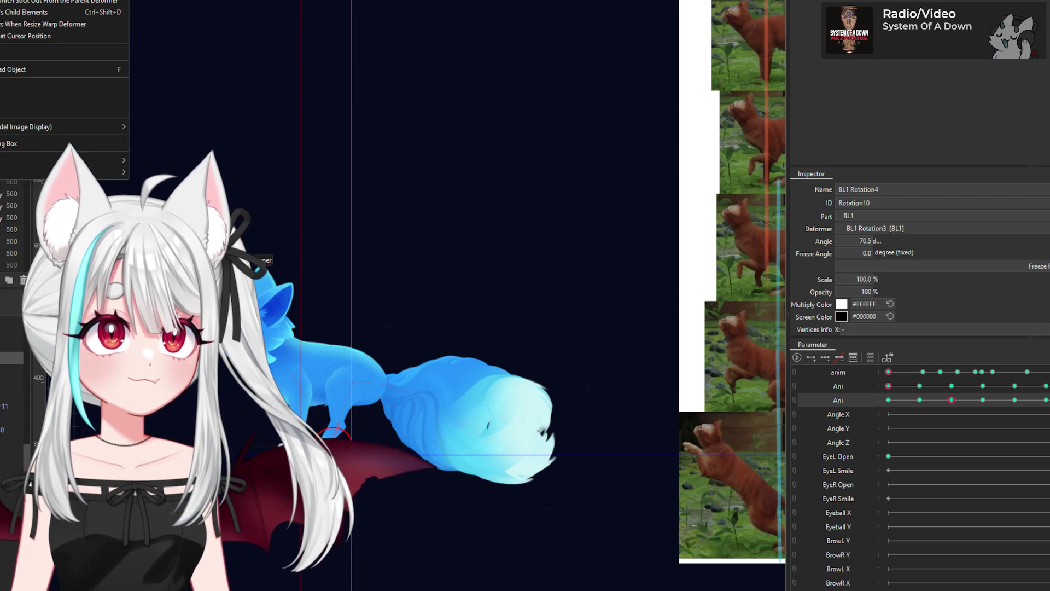
{"action": "mouse_move", "coordinate": [82, 3]}
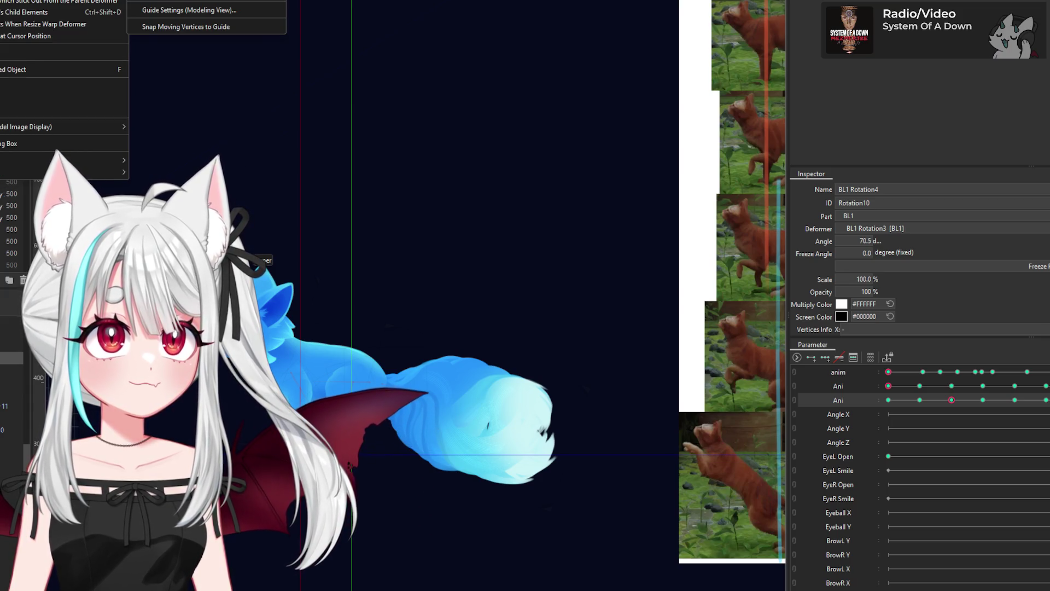
{"action": "left_click", "coordinate": [171, 9]}
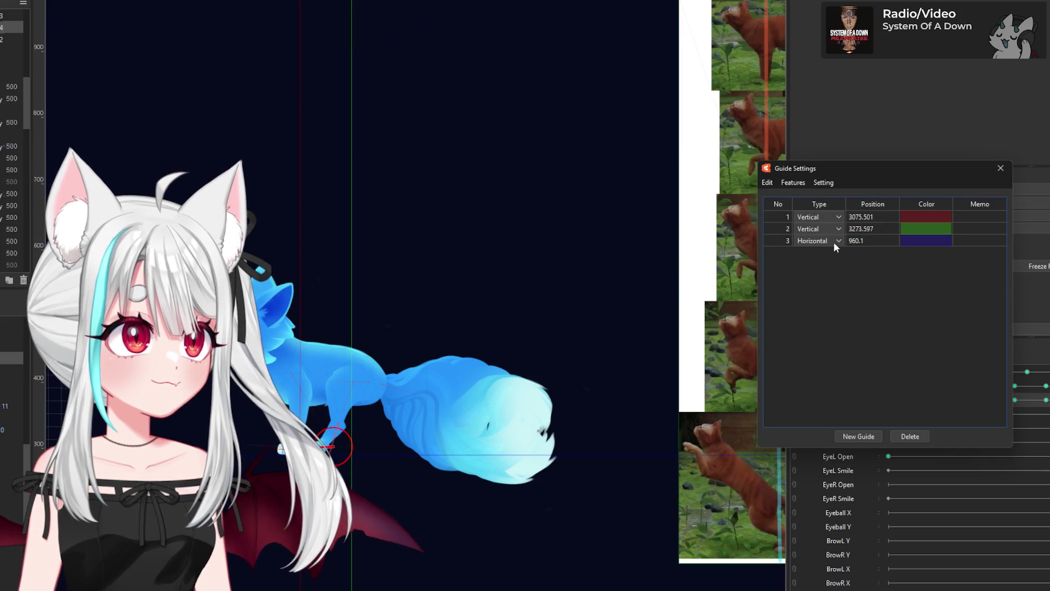
Step: Create a purple vertical guide at position 3091.4 as guide four, then close Guide Settings
{"action": "left_click", "coordinate": [867, 436]}
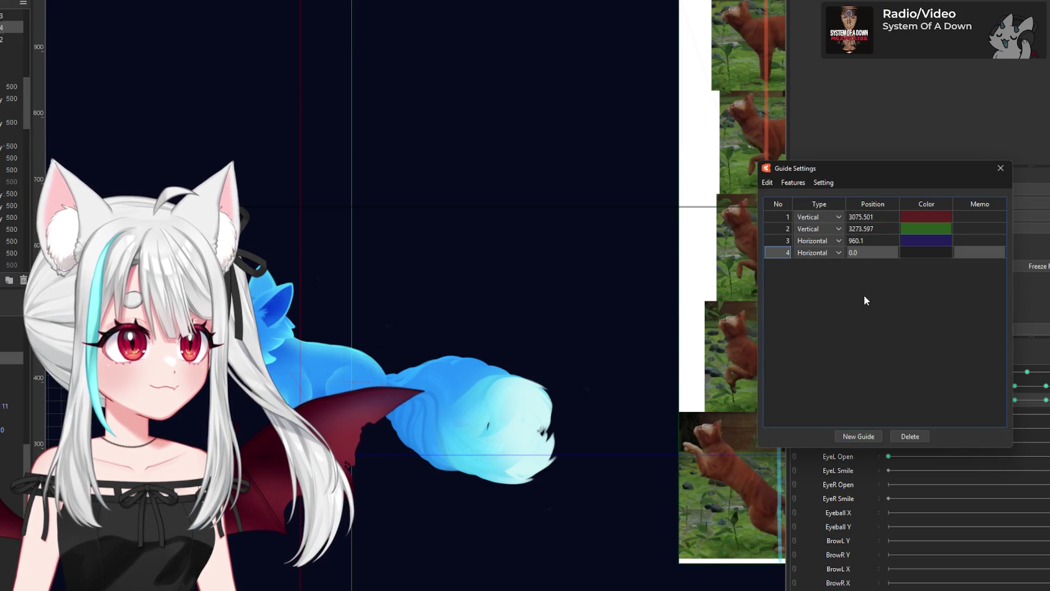
{"action": "left_click", "coordinate": [818, 252]}
{"action": "left_click", "coordinate": [810, 274]}
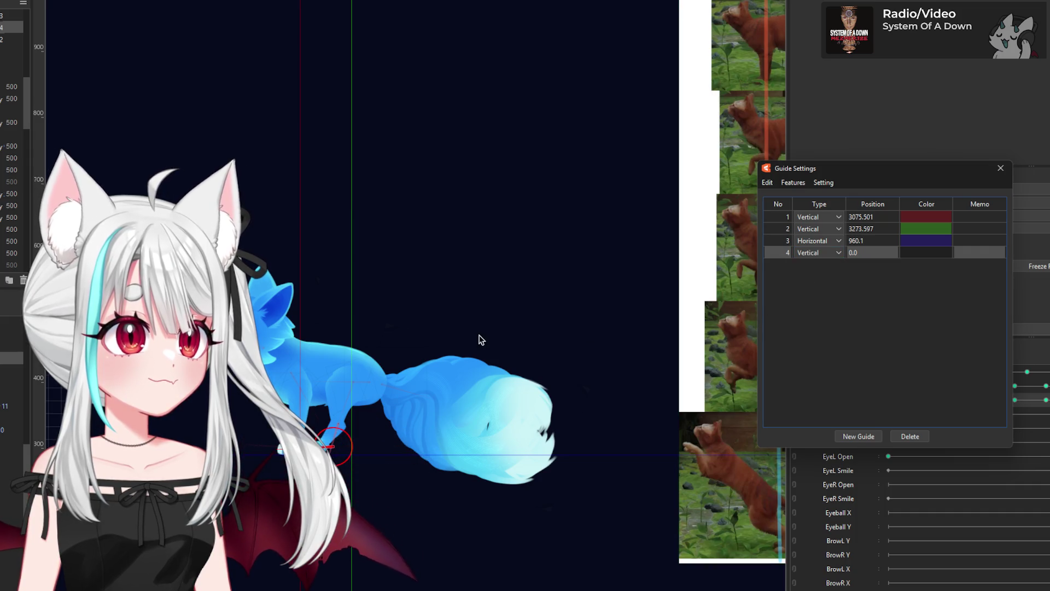
{"action": "left_click", "coordinate": [879, 253]}
{"action": "type", "text": "3000"}
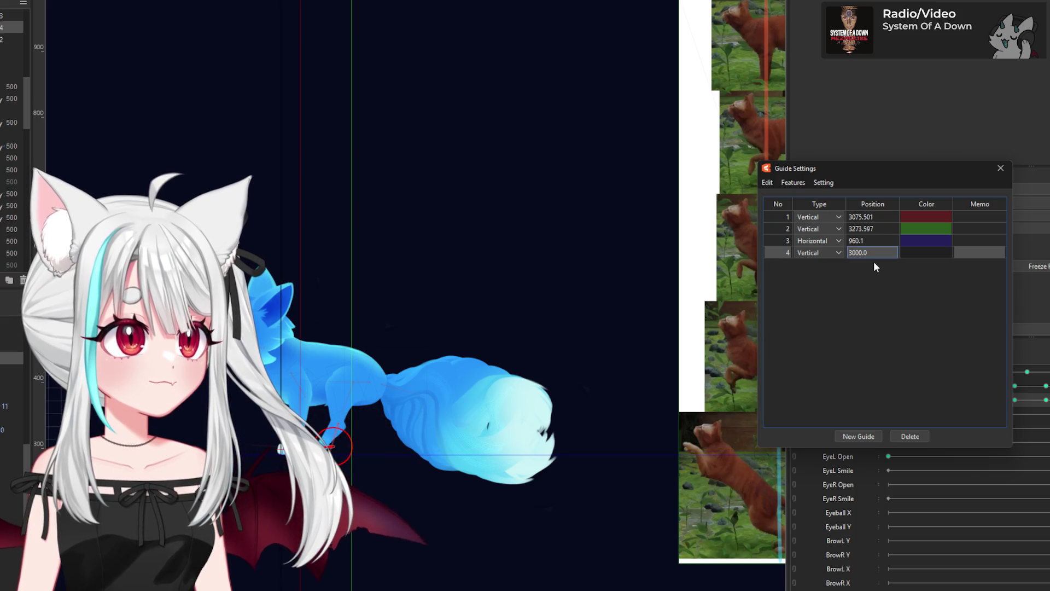
{"action": "left_click", "coordinate": [927, 252]}
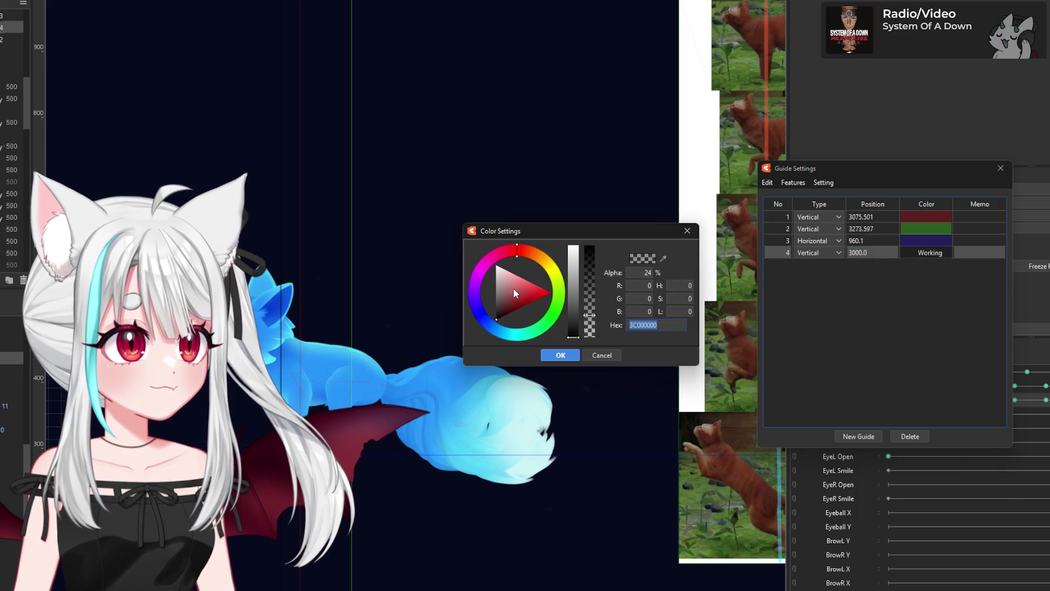
{"action": "left_click", "coordinate": [563, 356]}
{"action": "left_click", "coordinate": [856, 252]}
{"action": "type", "text": "3091.4"}
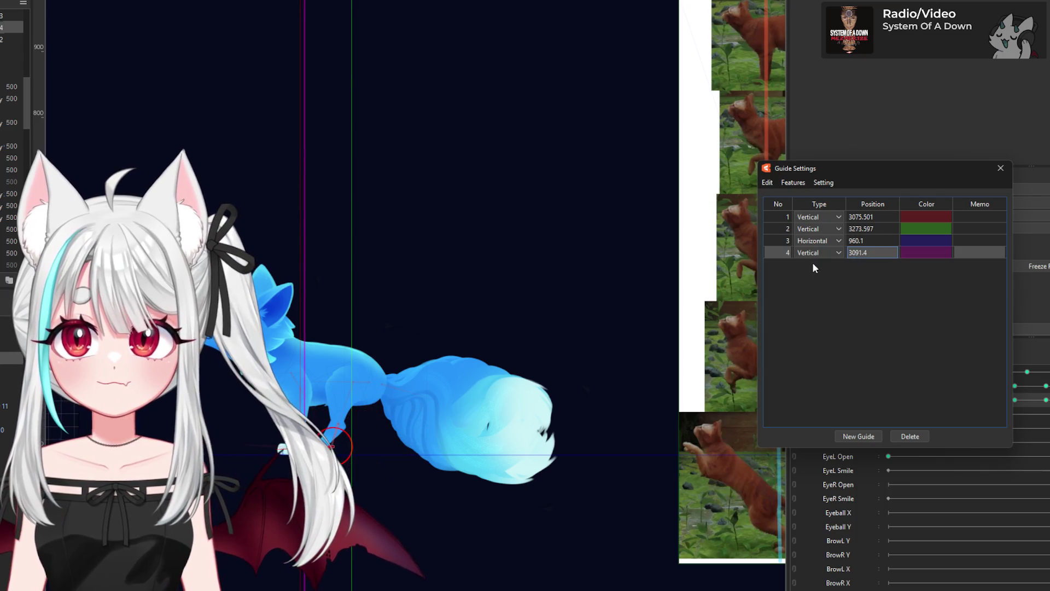
{"action": "left_click", "coordinate": [450, 377]}
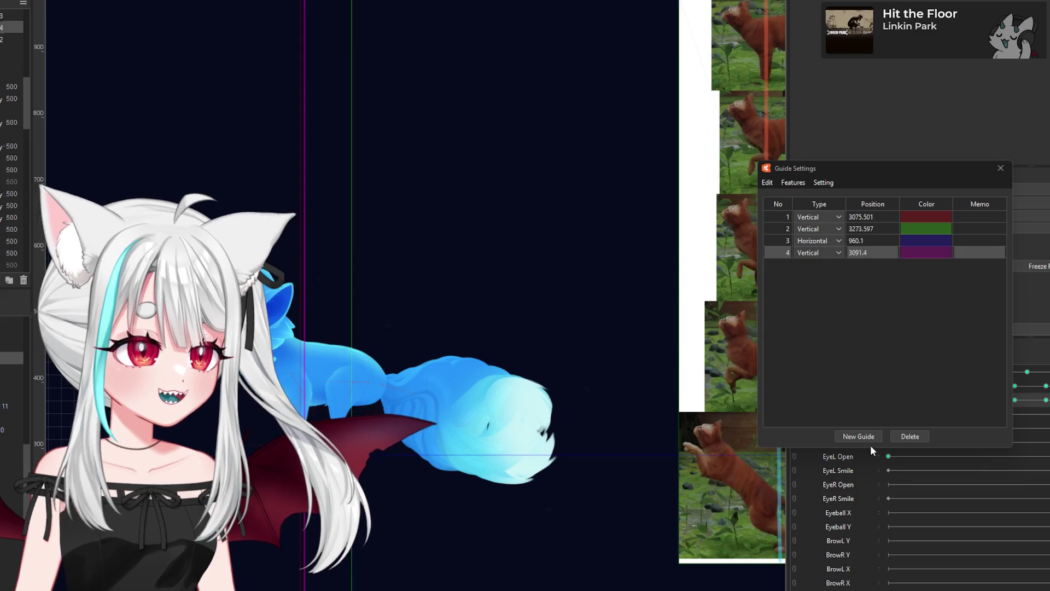
{"action": "left_click", "coordinate": [1000, 168]}
{"action": "left_click", "coordinate": [426, 437]}
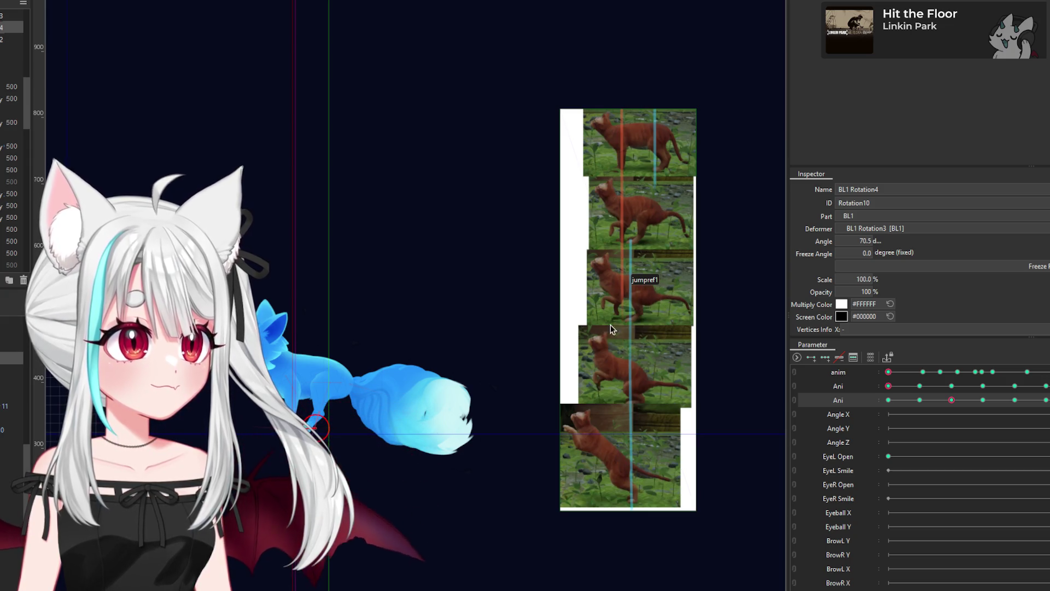
Step: Shift guide 4 right to position 3133.001 and close the Guide Settings dialog
{"action": "scroll", "coordinate": [310, 412], "scroll_direction": "up", "scroll_amount": 3}
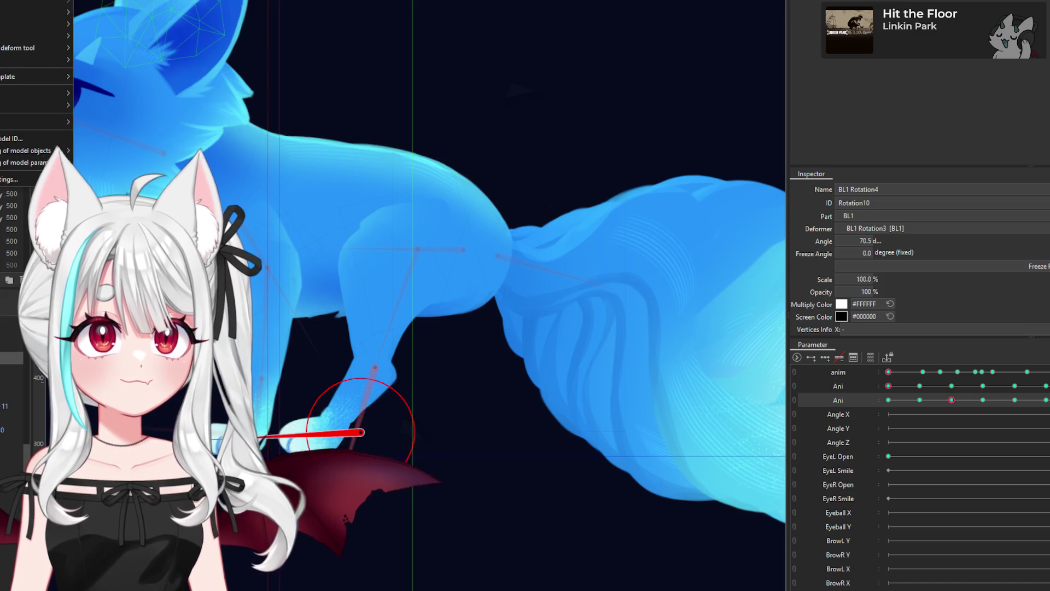
{"action": "mouse_move", "coordinate": [38, 23]}
{"action": "mouse_move", "coordinate": [182, 1]}
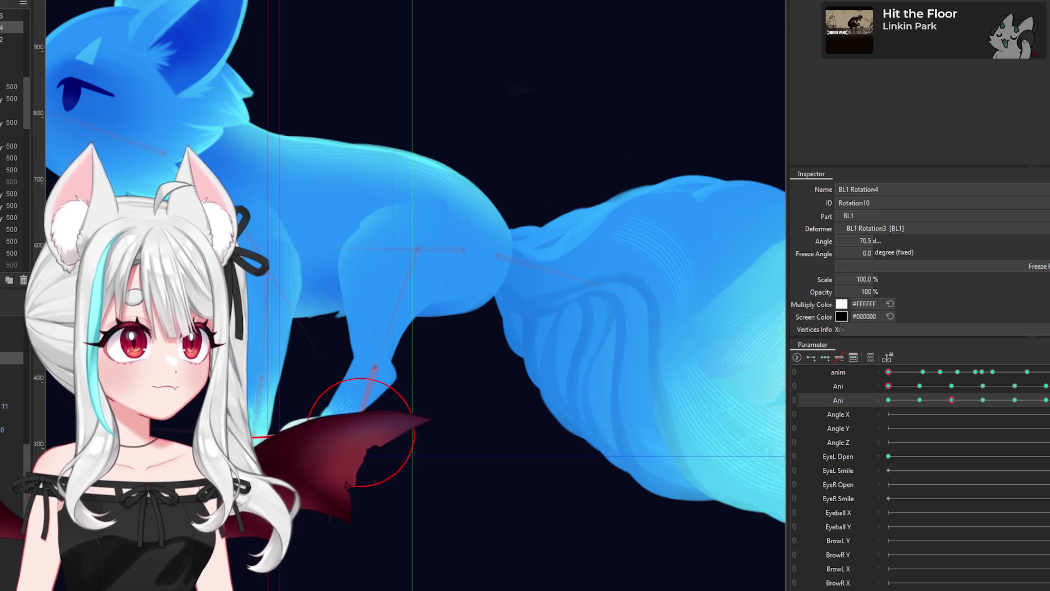
{"action": "mouse_move", "coordinate": [36, 5]}
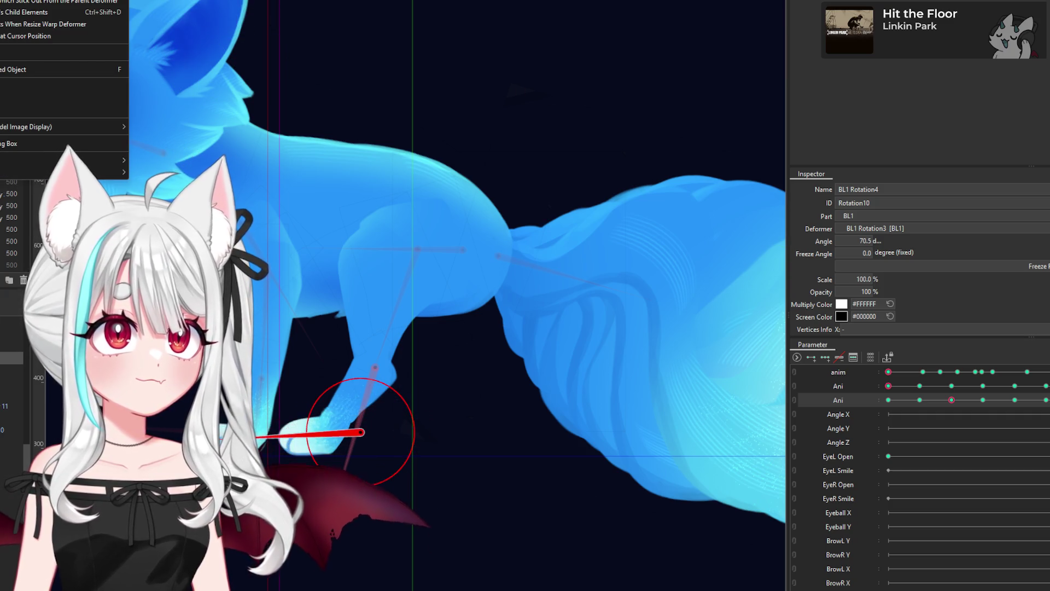
{"action": "mouse_move", "coordinate": [82, 4]}
{"action": "left_click", "coordinate": [190, 7]}
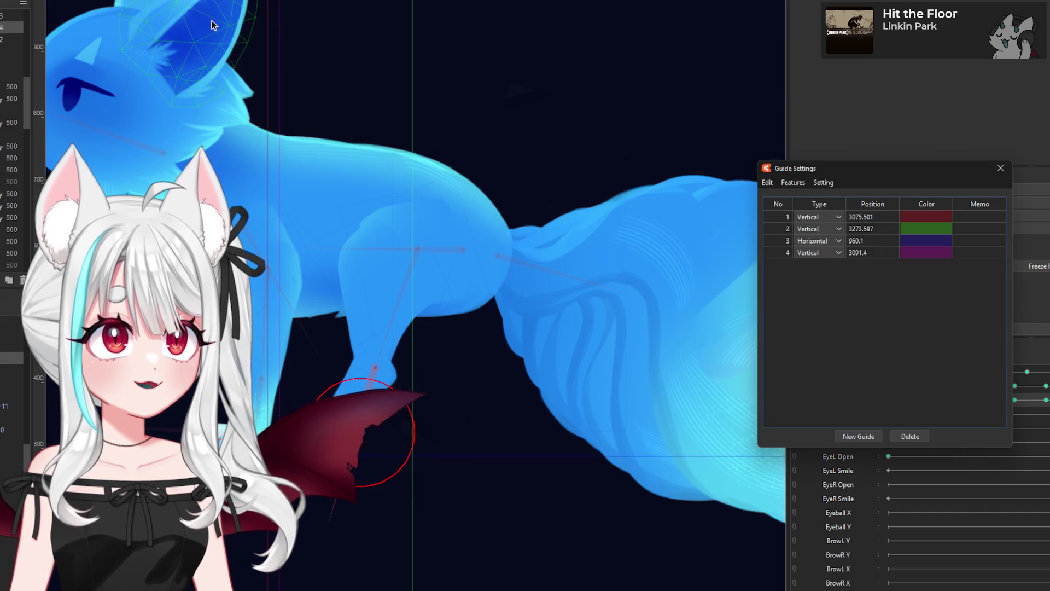
{"action": "left_click_drag", "start_coordinate": [279, 307], "coordinate": [311, 306]}
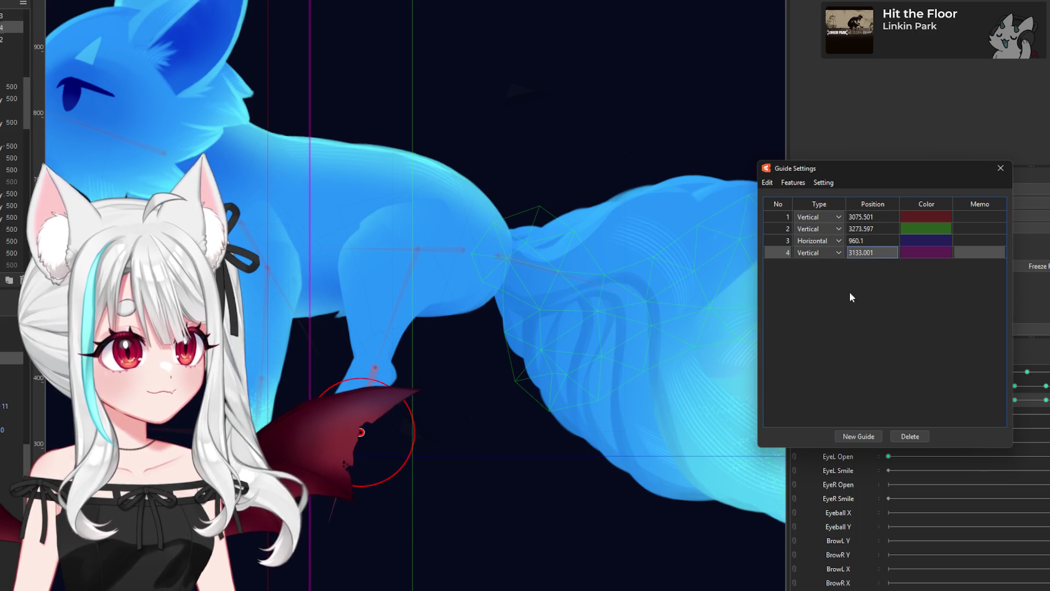
{"action": "left_click", "coordinate": [998, 172]}
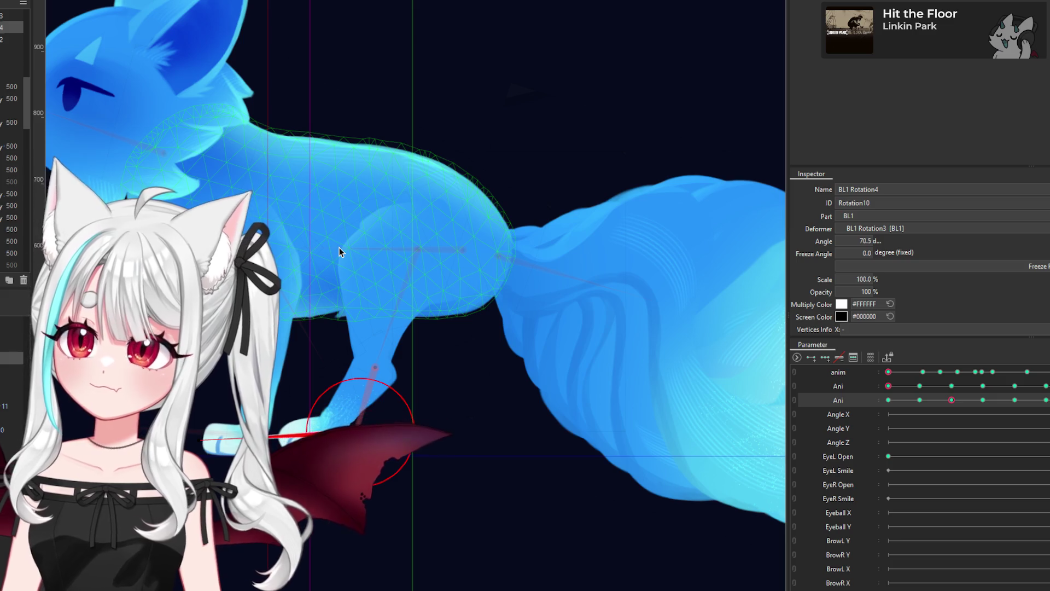
Step: Frame the fox's tail beside the cat-jump reference photos and scrub the Ani slider to re-pose it
{"action": "scroll", "coordinate": [316, 244], "scroll_direction": "down", "scroll_amount": 3}
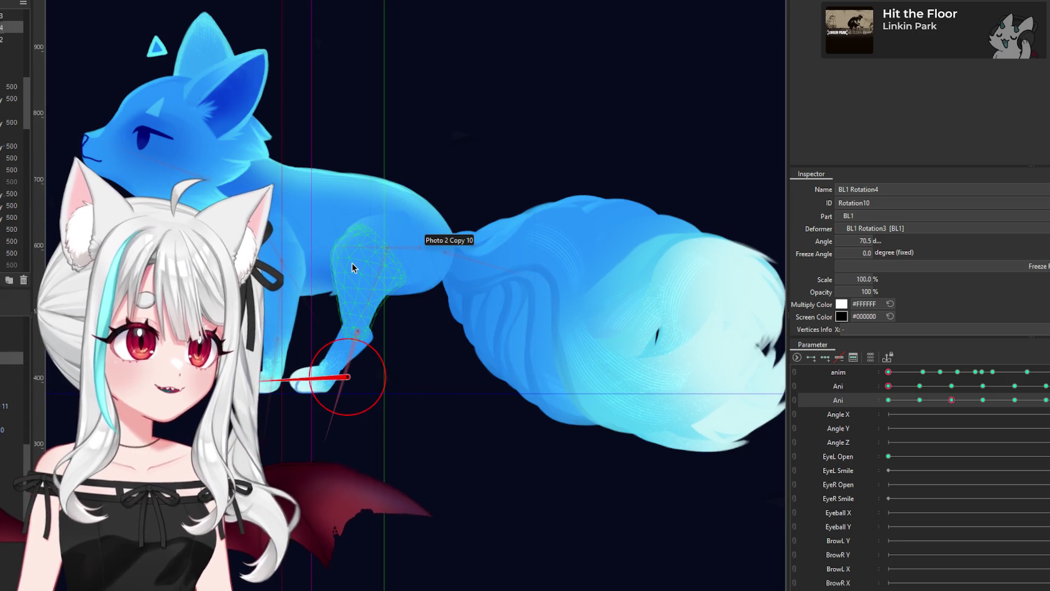
{"action": "scroll", "coordinate": [334, 253], "scroll_direction": "down", "scroll_amount": 2}
{"action": "scroll", "coordinate": [634, 58], "scroll_direction": "up", "scroll_amount": 2}
{"action": "scroll", "coordinate": [609, 129], "scroll_direction": "down", "scroll_amount": 4}
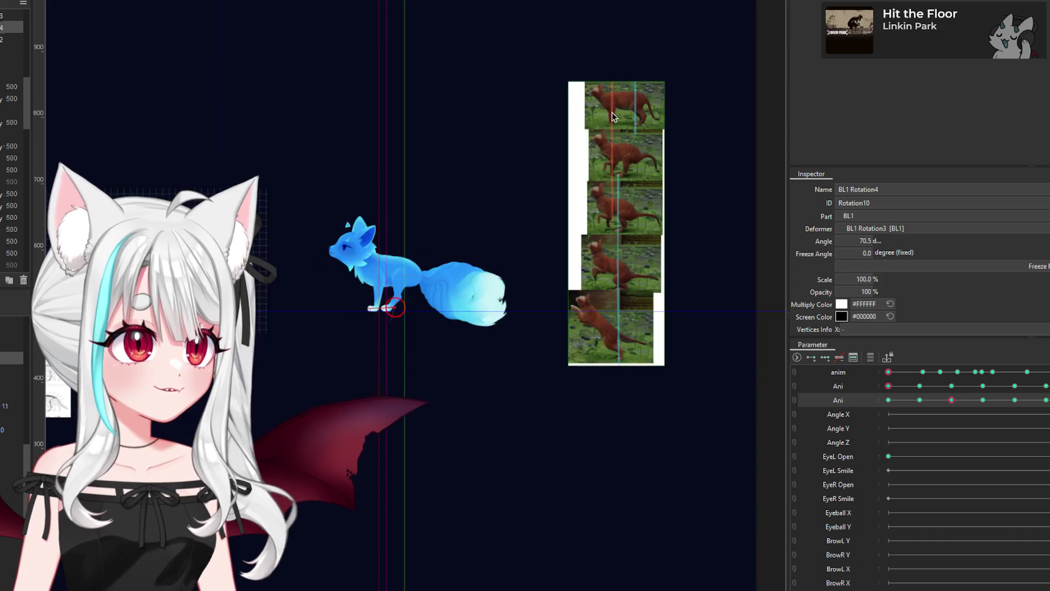
{"action": "scroll", "coordinate": [613, 131], "scroll_direction": "up", "scroll_amount": 4}
{"action": "scroll", "coordinate": [682, 226], "scroll_direction": "down", "scroll_amount": 2}
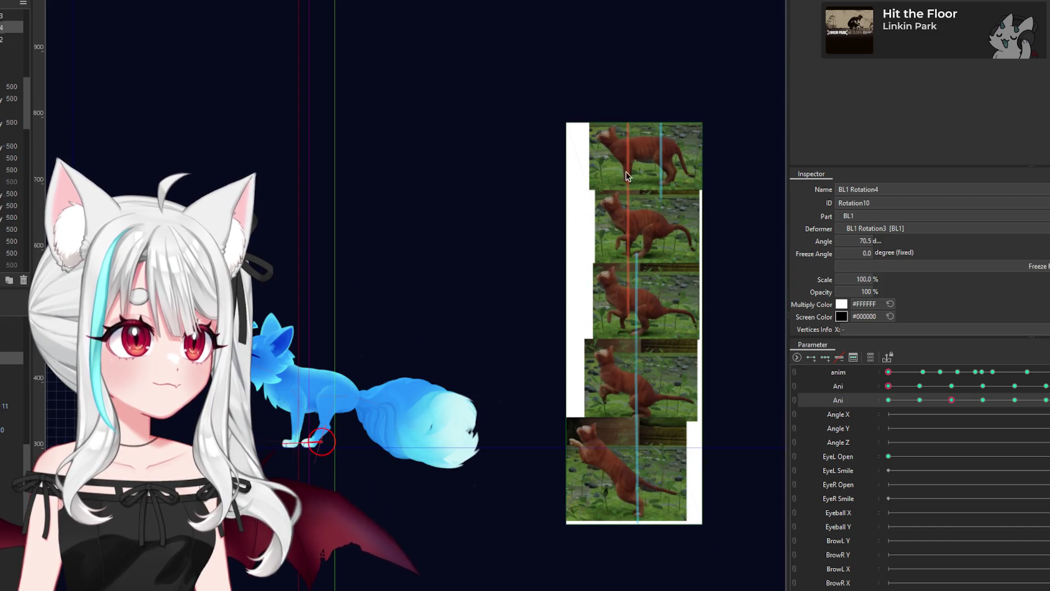
{"action": "scroll", "coordinate": [642, 242], "scroll_direction": "up", "scroll_amount": 2}
{"action": "scroll", "coordinate": [616, 234], "scroll_direction": "down", "scroll_amount": 1}
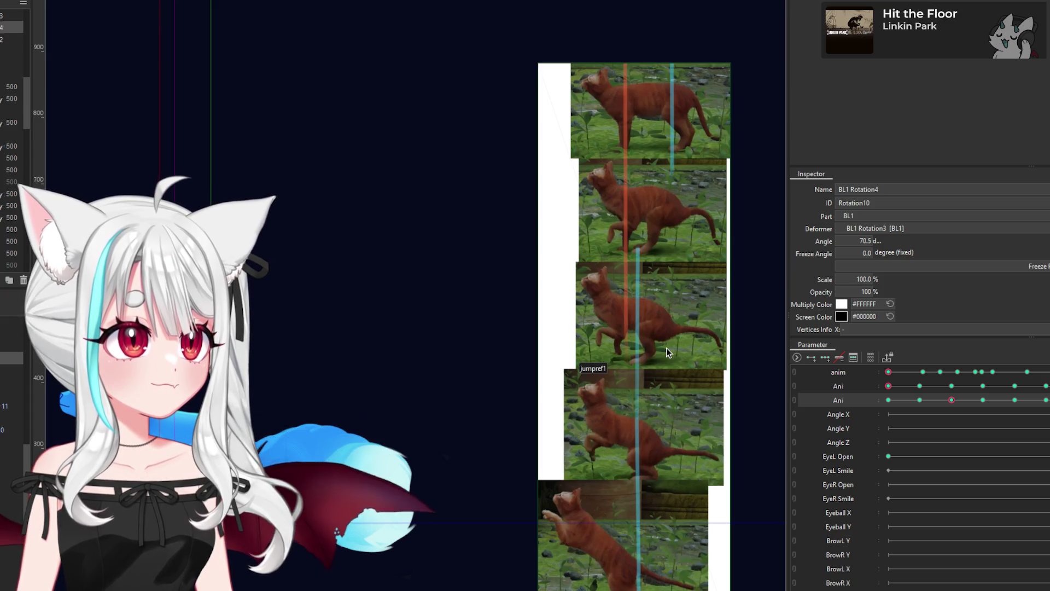
{"action": "left_click_drag", "start_coordinate": [518, 421], "coordinate": [644, 400]}
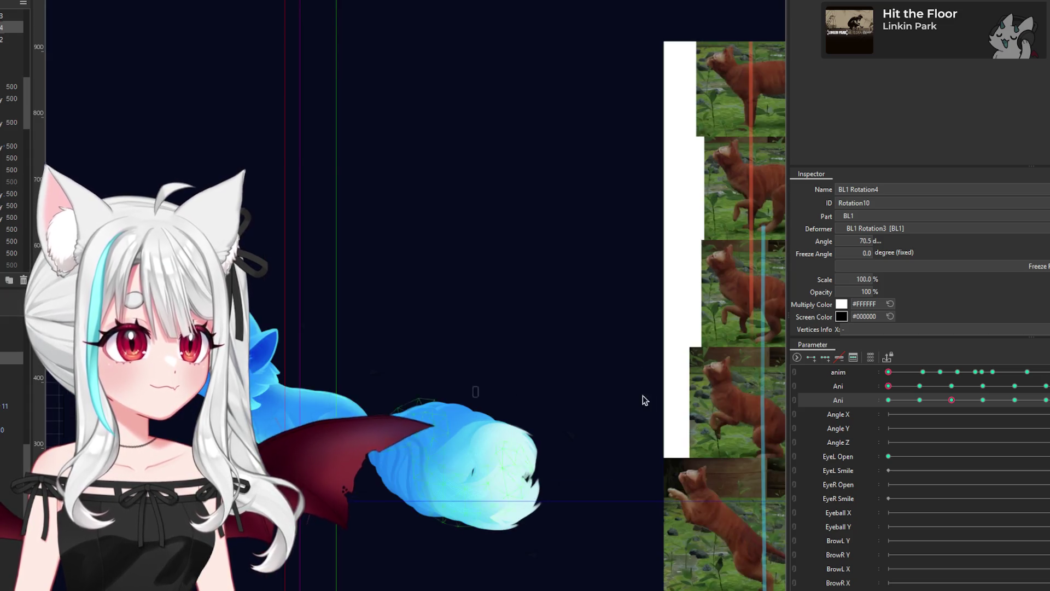
{"action": "mouse_move", "coordinate": [915, 401]}
{"action": "left_mouse_down"}
{"action": "mouse_move", "coordinate": [948, 410]}
{"action": "mouse_move", "coordinate": [900, 428]}
{"action": "mouse_move", "coordinate": [949, 439]}
{"action": "left_mouse_up"}
Step: Jump the Ani parameter to keyframe 1740 and select the fox's body warp deformer
{"action": "left_click", "coordinate": [919, 401]}
{"action": "left_click", "coordinate": [950, 402]}
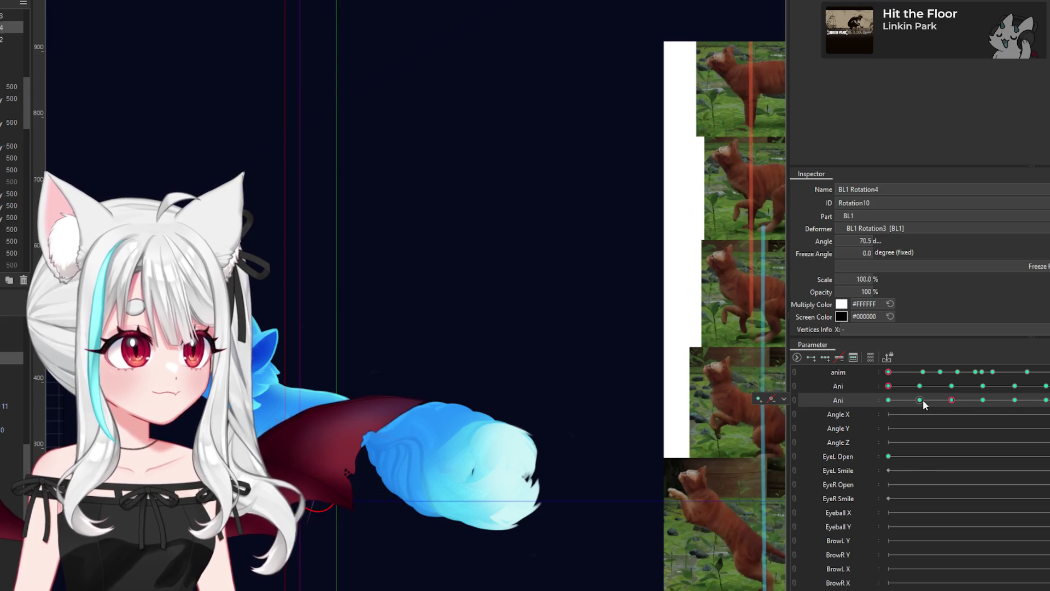
{"action": "scroll", "coordinate": [322, 386], "scroll_direction": "down", "scroll_amount": 2}
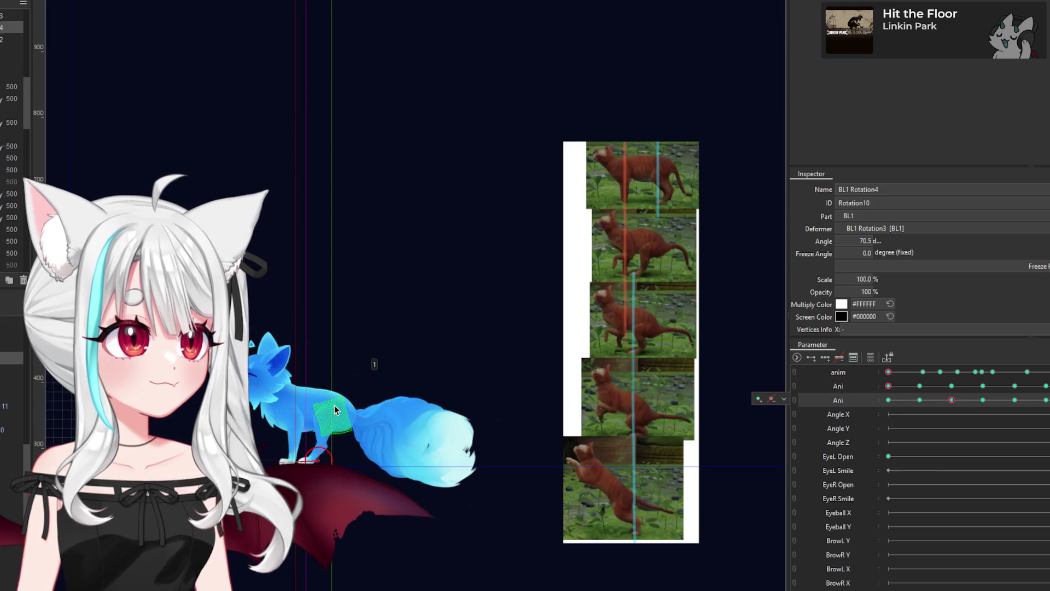
{"action": "scroll", "coordinate": [321, 405], "scroll_direction": "up", "scroll_amount": 2}
{"action": "scroll", "coordinate": [391, 411], "scroll_direction": "down", "scroll_amount": 2}
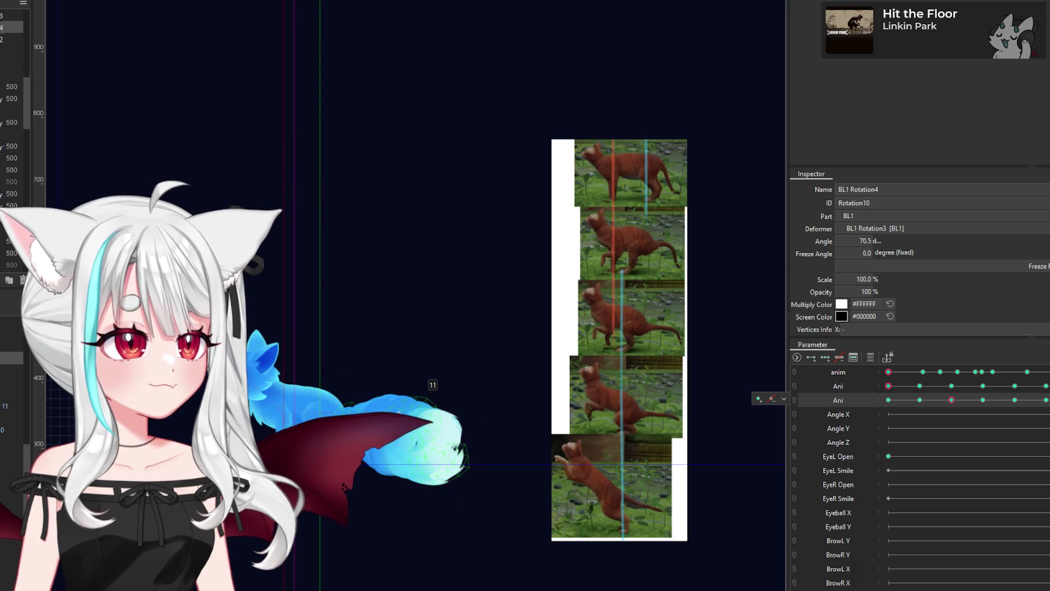
{"action": "scroll", "coordinate": [403, 392], "scroll_direction": "up", "scroll_amount": 3}
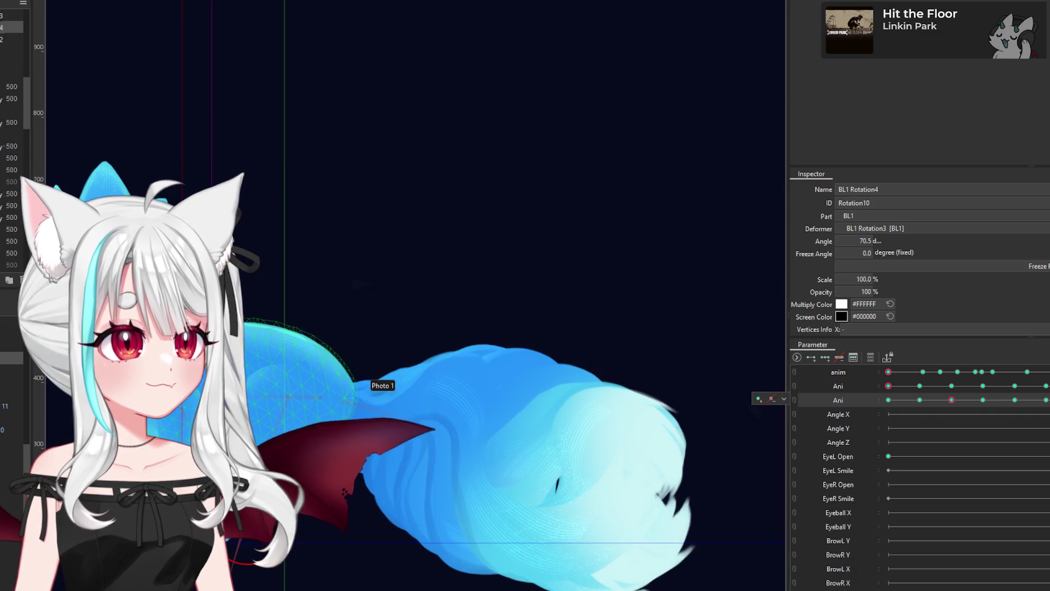
{"action": "left_click", "coordinate": [378, 381]}
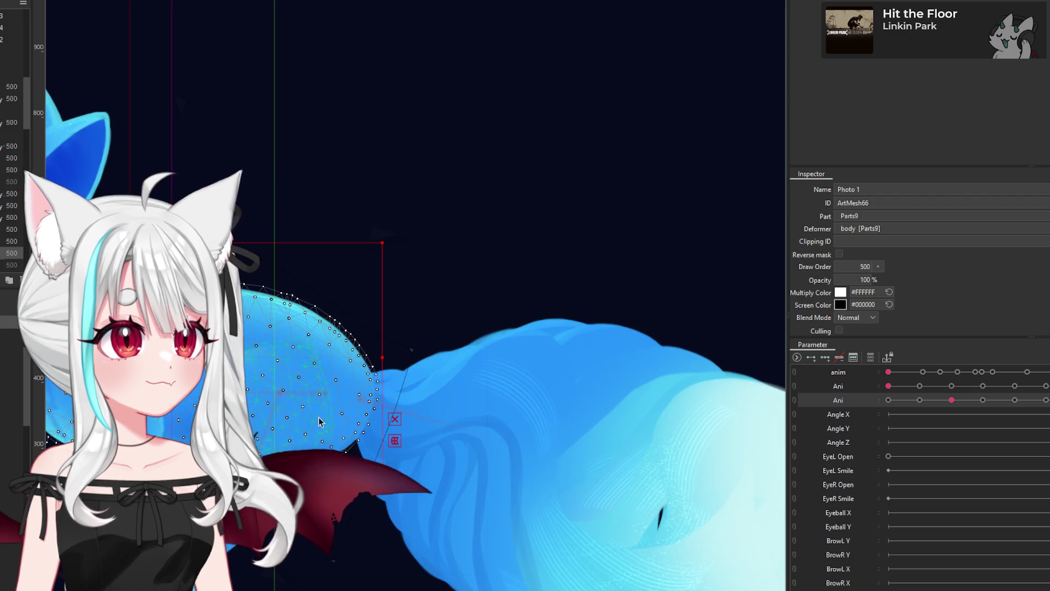
{"action": "left_click", "coordinate": [345, 370]}
{"action": "scroll", "coordinate": [388, 378], "scroll_direction": "down", "scroll_amount": 3}
{"action": "scroll", "coordinate": [388, 377], "scroll_direction": "down", "scroll_amount": 1}
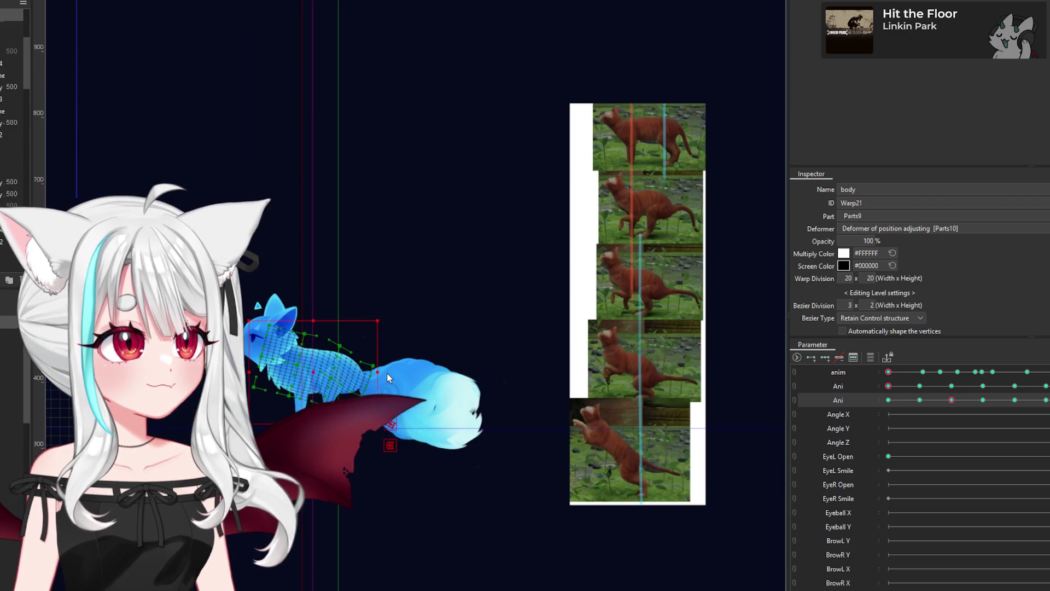
{"action": "scroll", "coordinate": [338, 406], "scroll_direction": "up", "scroll_amount": 3}
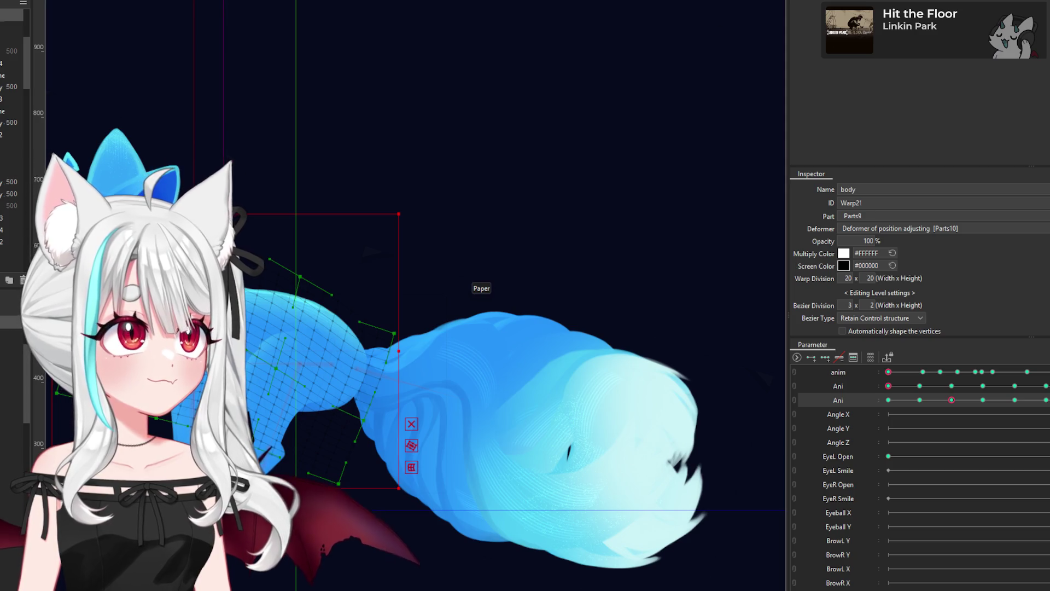
Step: Brush the body warp so the hindquarters and tail base bend down and left
{"action": "key", "text": "b"}
{"action": "left_click_drag", "start_coordinate": [483, 377], "coordinate": [466, 418]}
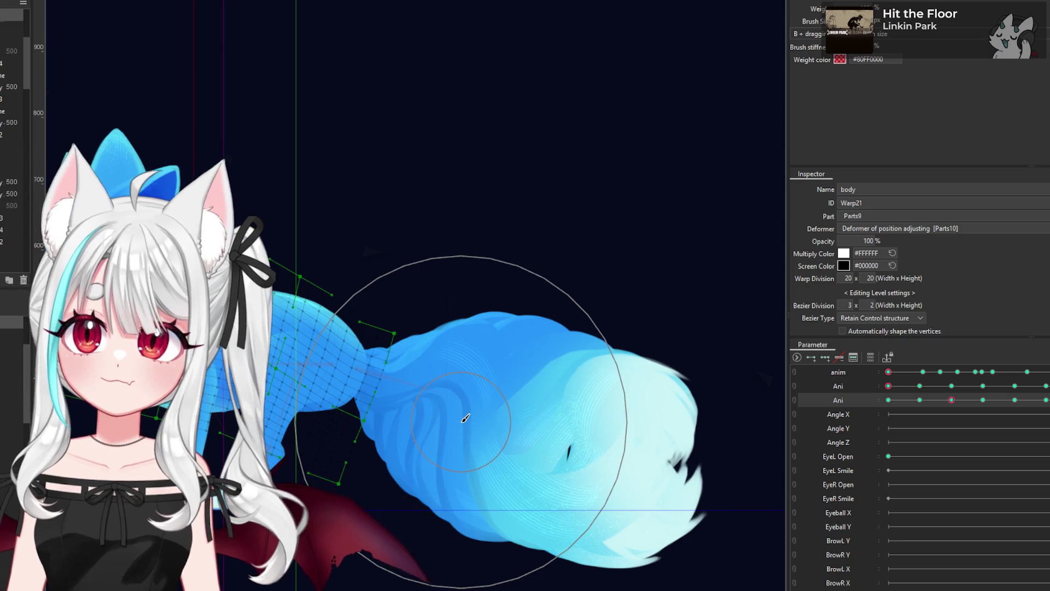
{"action": "scroll", "coordinate": [466, 418], "scroll_direction": "up", "scroll_amount": 2}
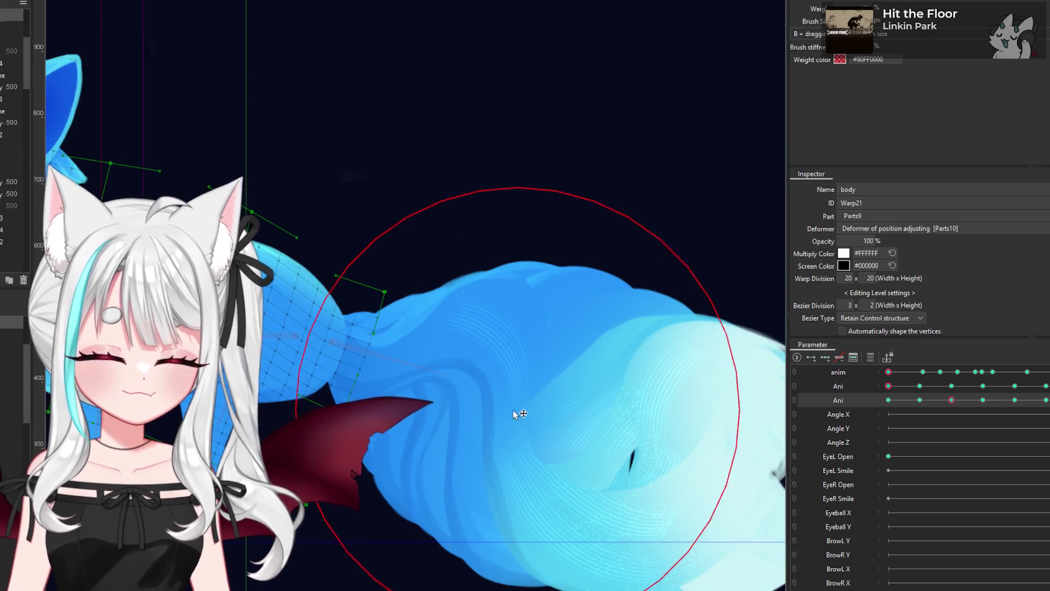
{"action": "scroll", "coordinate": [410, 421], "scroll_direction": "down", "scroll_amount": 2}
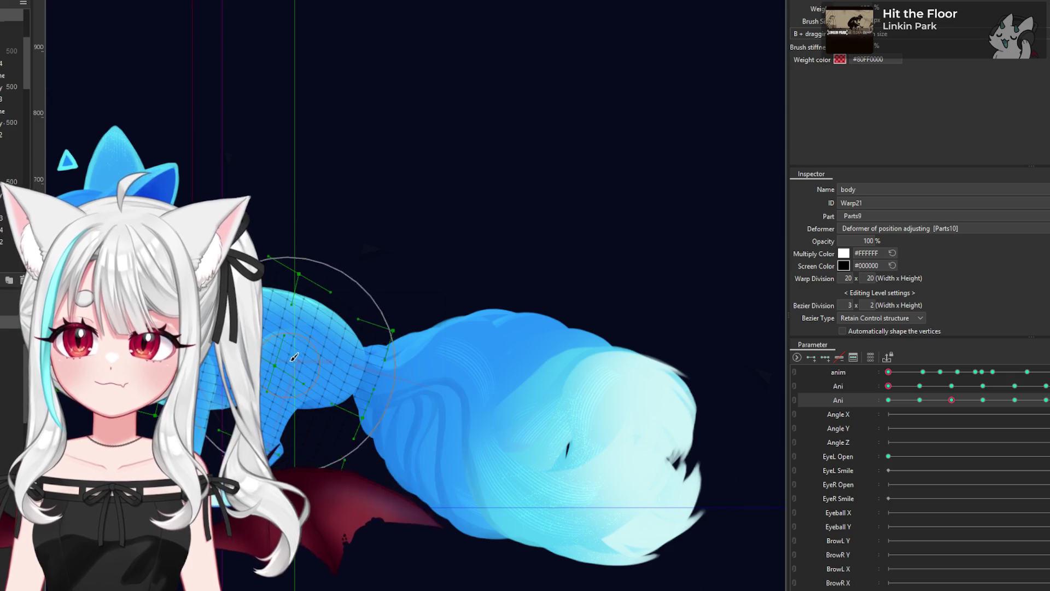
{"action": "scroll", "coordinate": [292, 359], "scroll_direction": "up", "scroll_amount": 2}
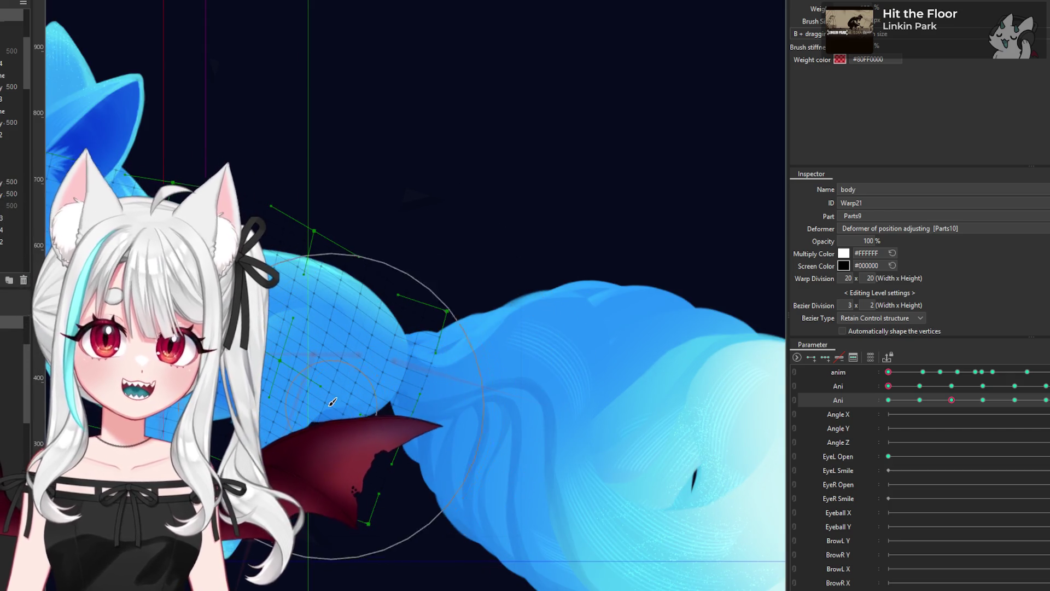
{"action": "scroll", "coordinate": [340, 403], "scroll_direction": "up", "scroll_amount": 2}
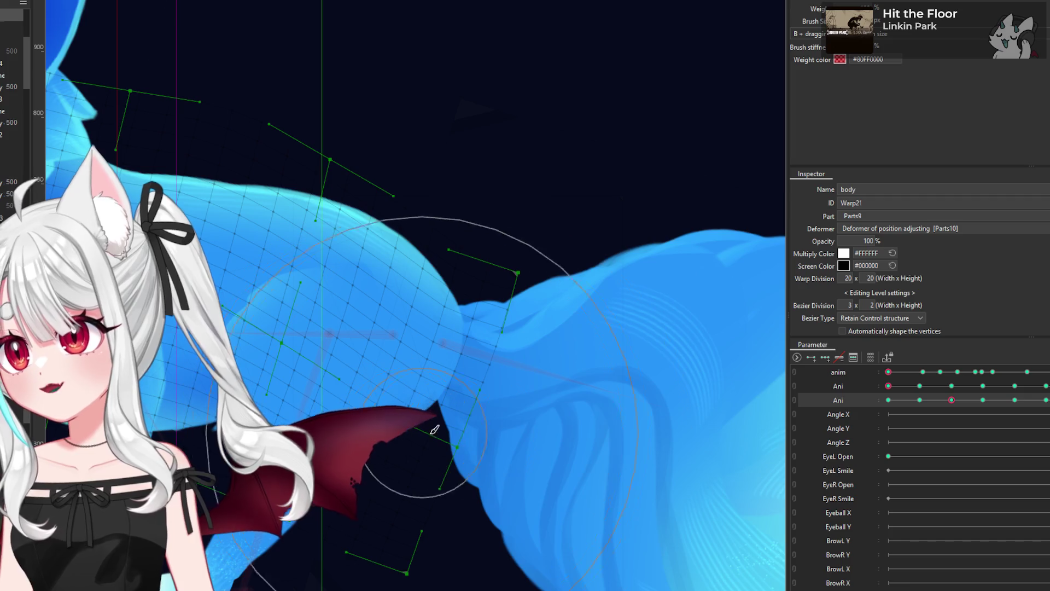
{"action": "mouse_move", "coordinate": [421, 429]}
{"action": "left_mouse_down"}
{"action": "mouse_move", "coordinate": [523, 469]}
{"action": "mouse_move", "coordinate": [455, 384]}
{"action": "left_mouse_up"}
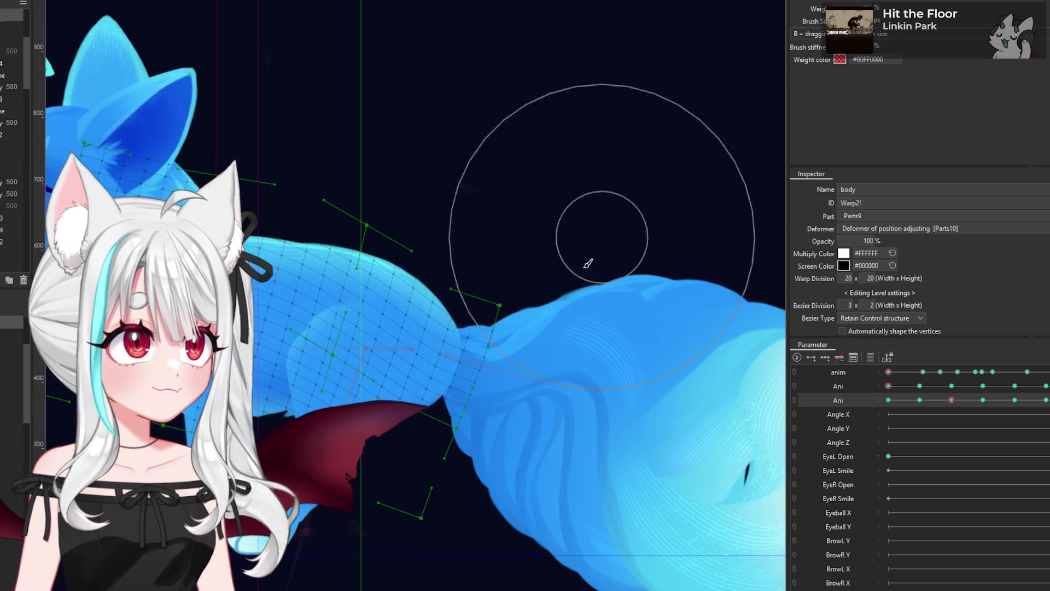
{"action": "mouse_move", "coordinate": [487, 496]}
{"action": "left_mouse_down"}
{"action": "mouse_move", "coordinate": [474, 511]}
{"action": "mouse_move", "coordinate": [523, 414]}
{"action": "mouse_move", "coordinate": [572, 402]}
{"action": "left_mouse_up"}
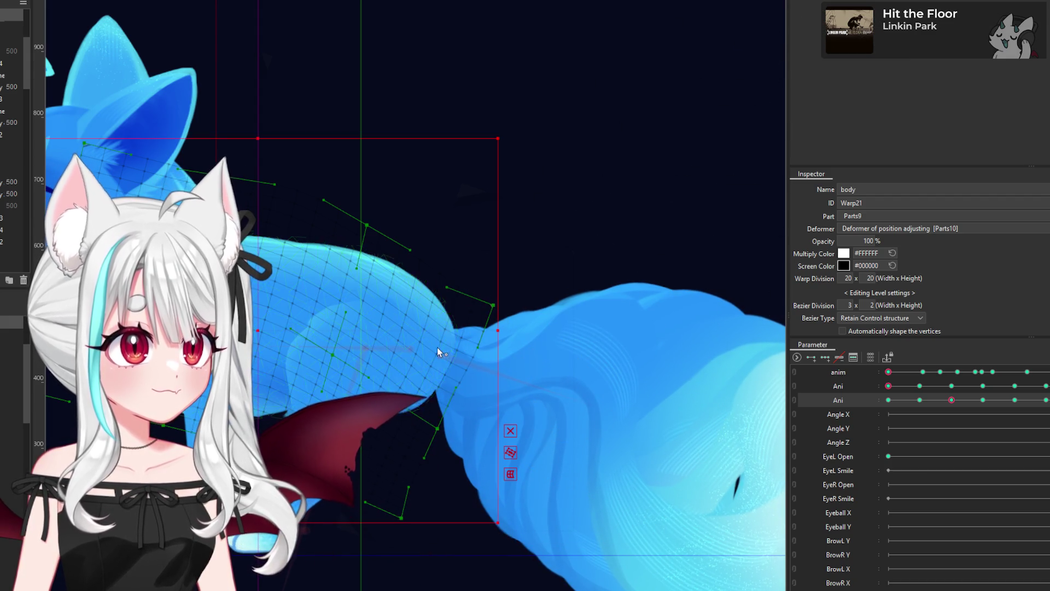
{"action": "left_click", "coordinate": [413, 350]}
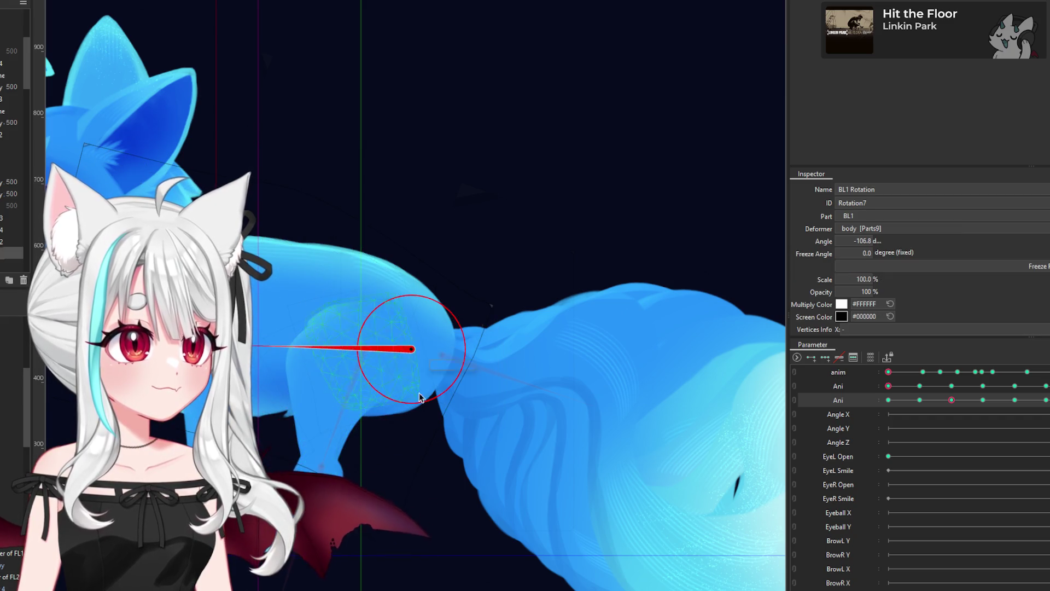
{"action": "left_click", "coordinate": [385, 403]}
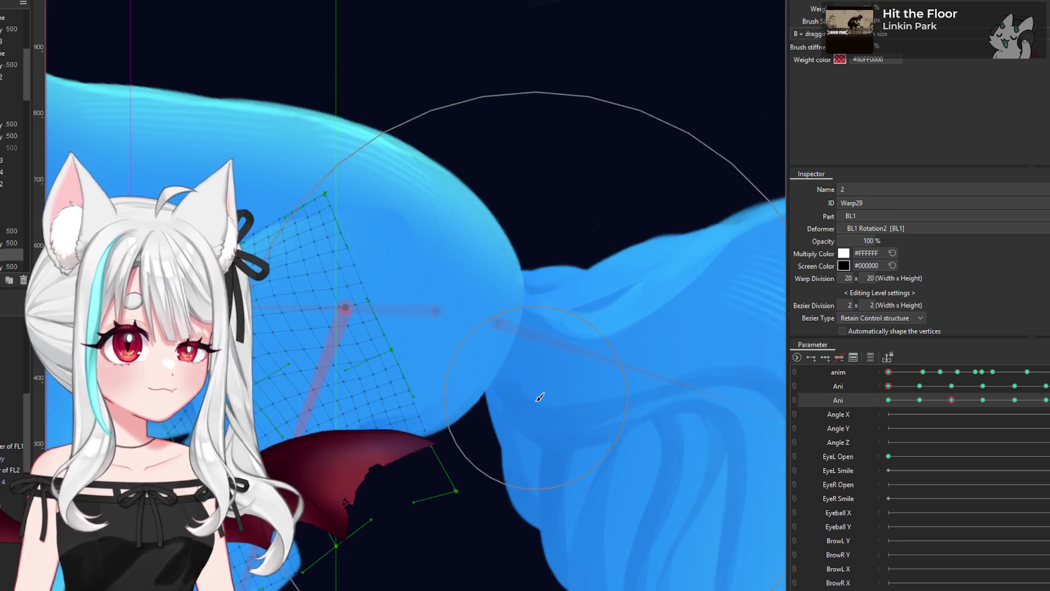
{"action": "left_click_drag", "start_coordinate": [306, 358], "coordinate": [461, 368]}
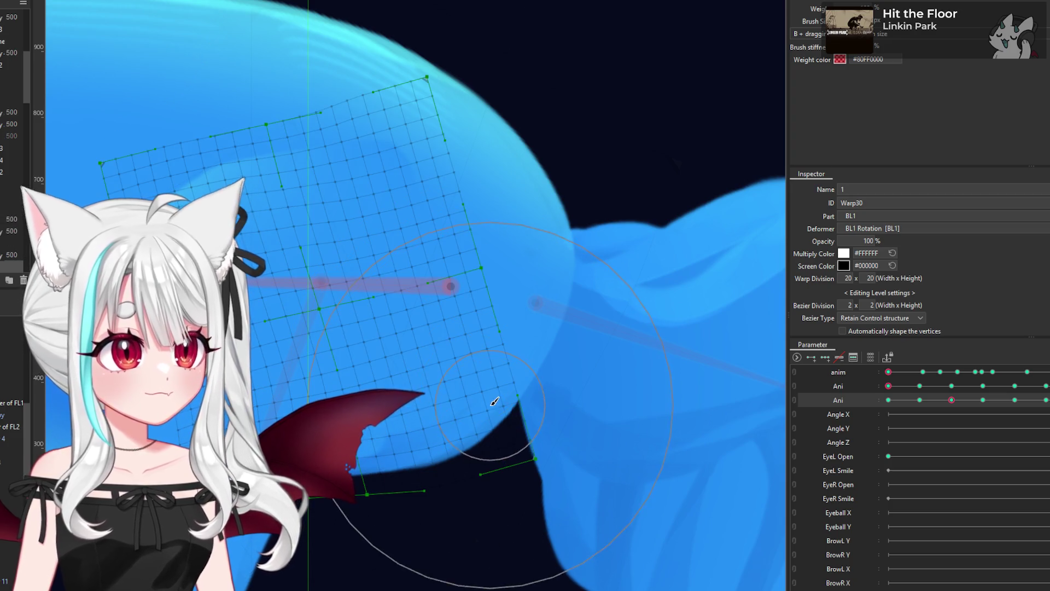
{"action": "left_click_drag", "start_coordinate": [495, 402], "coordinate": [581, 427]}
{"action": "left_click_drag", "start_coordinate": [328, 476], "coordinate": [480, 448]}
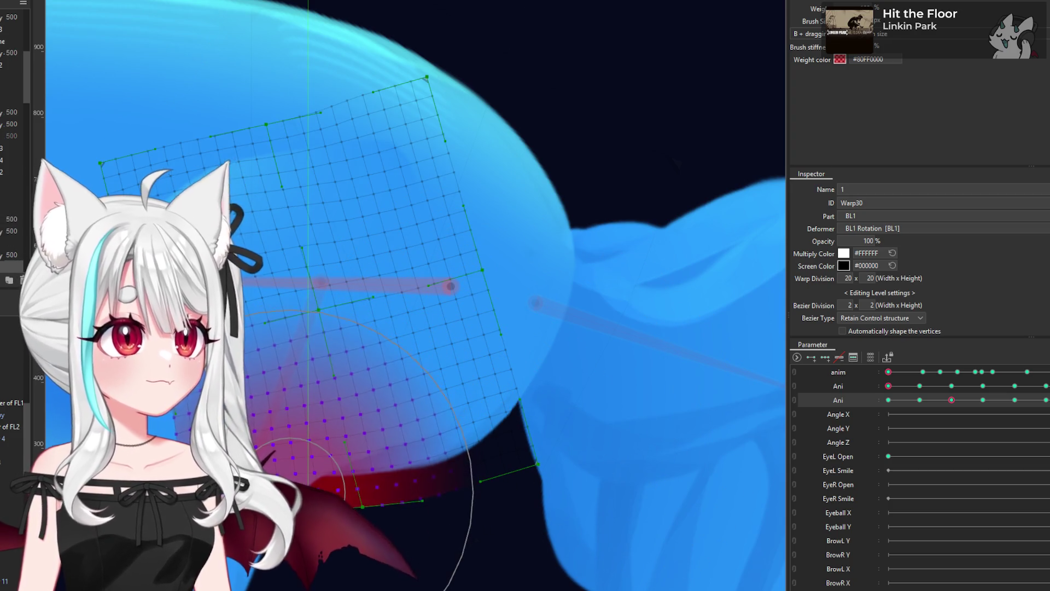
{"action": "key", "text": "ctrl+z"}
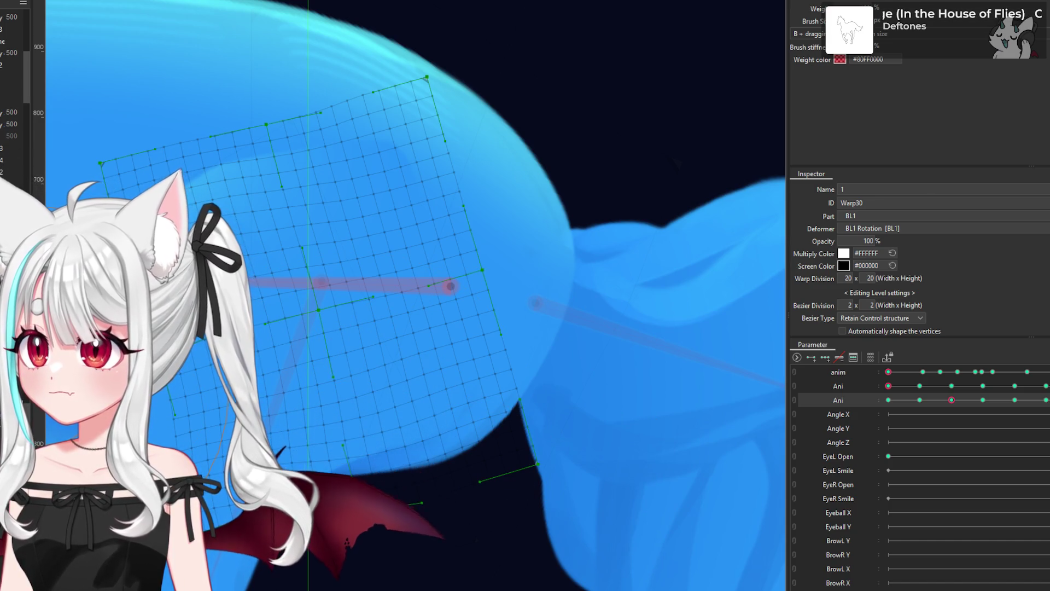
{"action": "scroll", "coordinate": [267, 220], "scroll_direction": "down", "scroll_amount": 2}
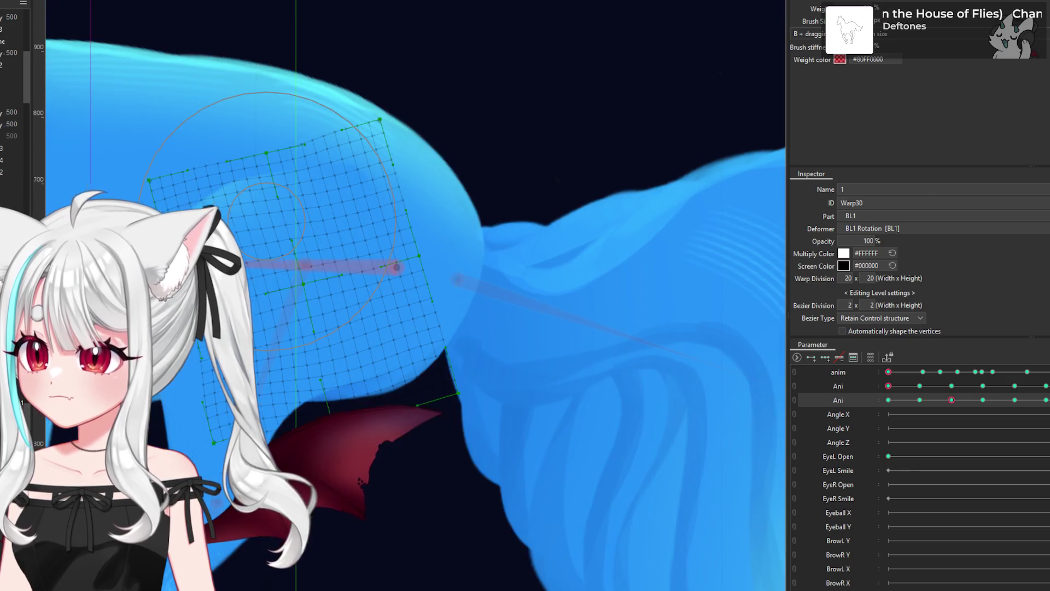
{"action": "scroll", "coordinate": [231, 73], "scroll_direction": "down", "scroll_amount": 2}
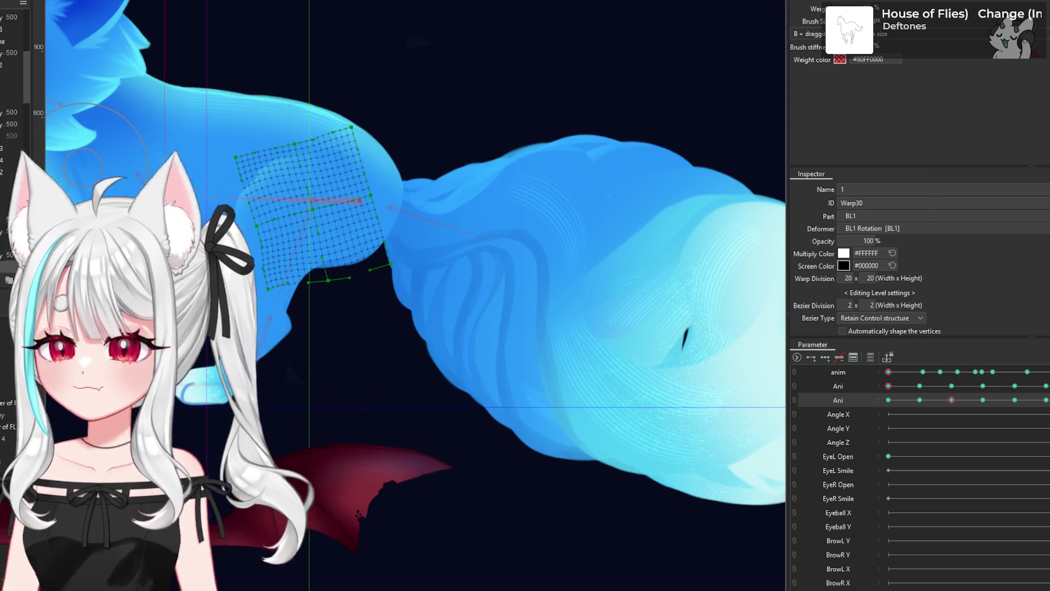
{"action": "scroll", "coordinate": [350, 216], "scroll_direction": "down", "scroll_amount": 3}
{"action": "scroll", "coordinate": [350, 216], "scroll_direction": "down", "scroll_amount": 3}
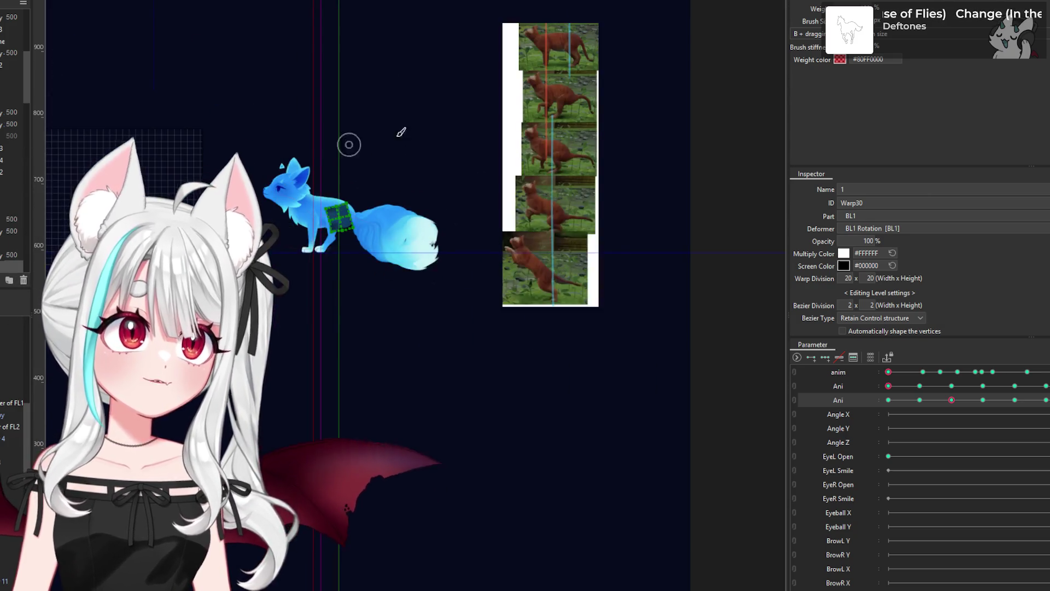
{"action": "scroll", "coordinate": [586, 66], "scroll_direction": "up", "scroll_amount": 5}
{"action": "scroll", "coordinate": [428, 180], "scroll_direction": "down", "scroll_amount": 2}
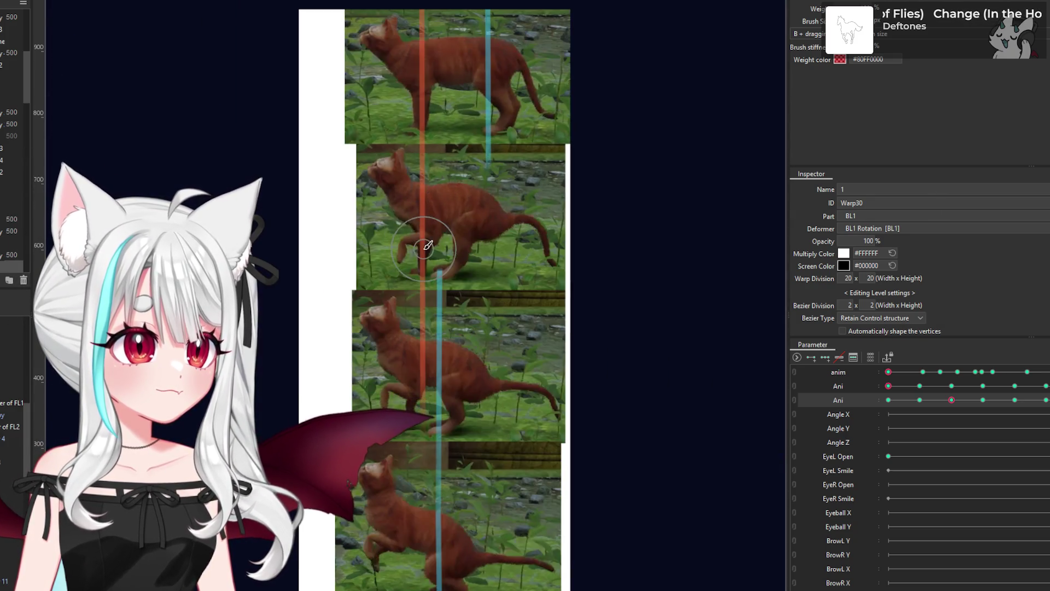
{"action": "scroll", "coordinate": [420, 244], "scroll_direction": "down", "scroll_amount": 2}
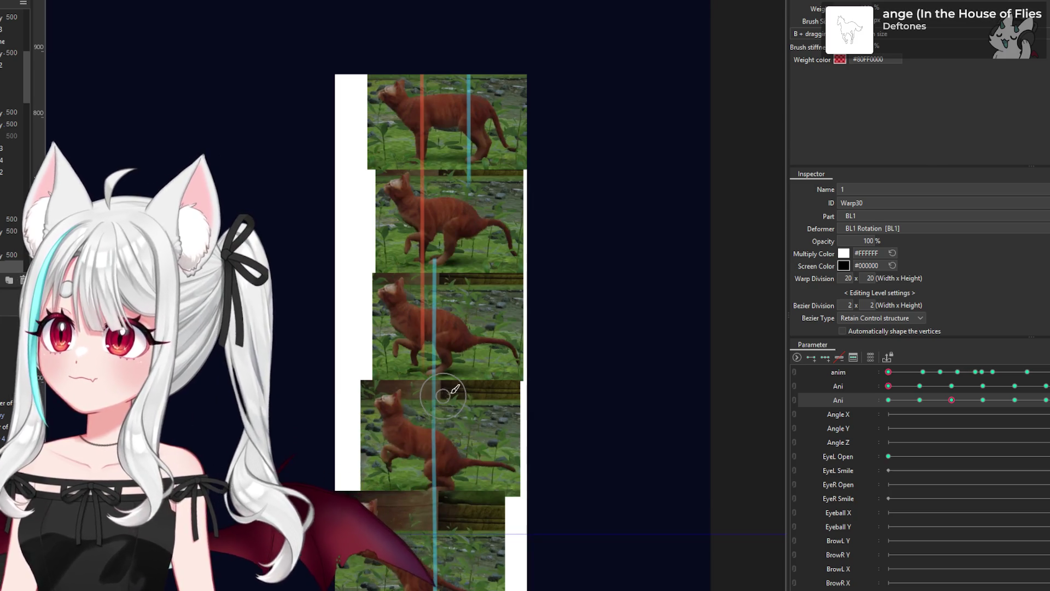
{"action": "scroll", "coordinate": [546, 382], "scroll_direction": "down", "scroll_amount": 2}
{"action": "scroll", "coordinate": [478, 443], "scroll_direction": "up", "scroll_amount": 3}
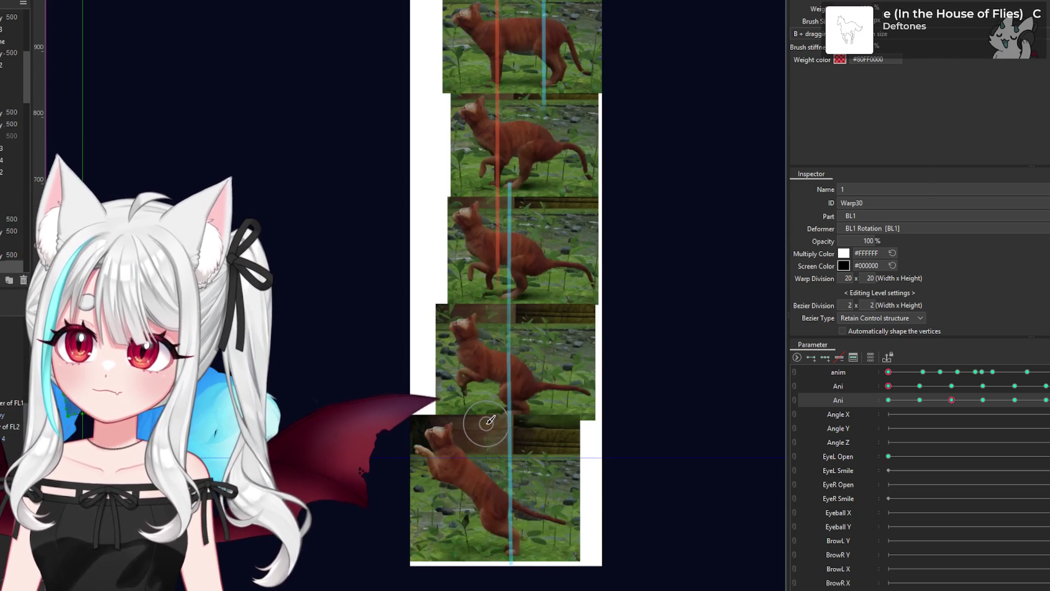
{"action": "scroll", "coordinate": [487, 425], "scroll_direction": "up", "scroll_amount": 1}
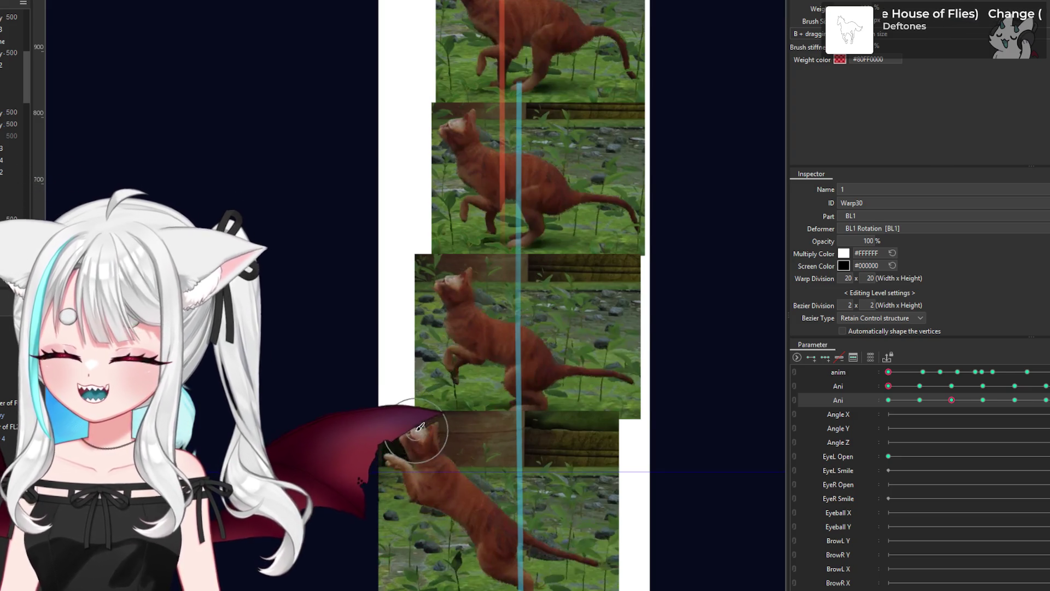
{"action": "scroll", "coordinate": [413, 418], "scroll_direction": "down", "scroll_amount": 5}
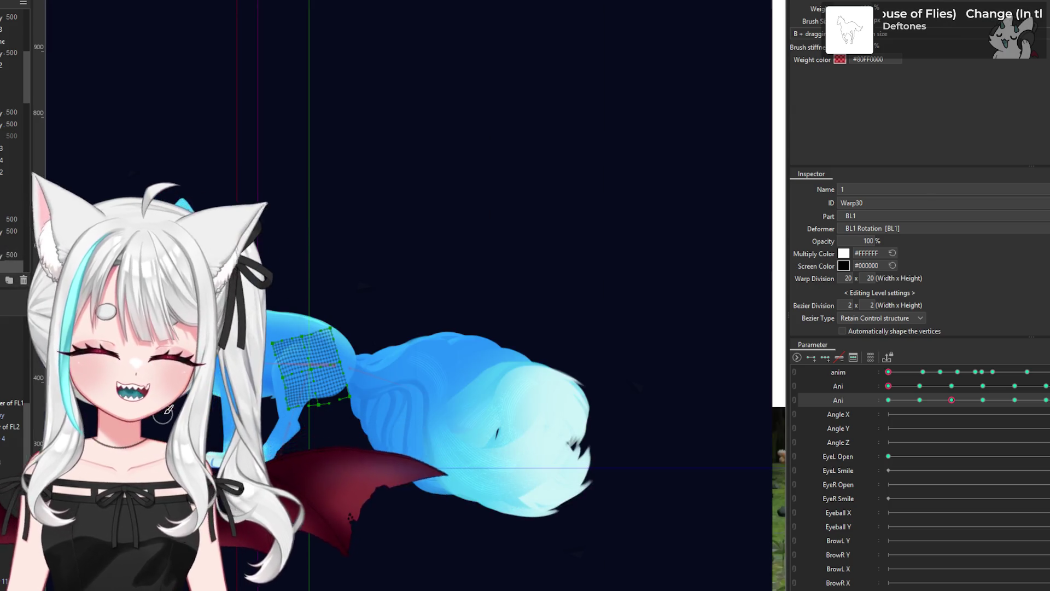
{"action": "scroll", "coordinate": [178, 407], "scroll_direction": "up", "scroll_amount": 2}
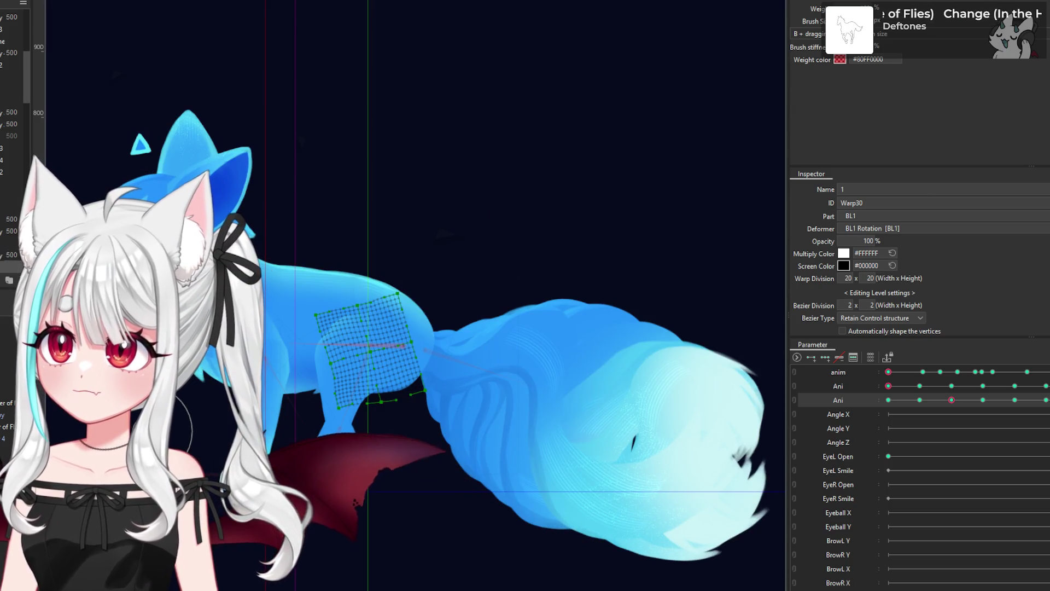
Step: Zoom in on the fox's back and switch to the 'fox torso' image search in Chrome
{"action": "scroll", "coordinate": [181, 394], "scroll_direction": "up", "scroll_amount": 3}
{"action": "scroll", "coordinate": [180, 394], "scroll_direction": "down", "scroll_amount": 1}
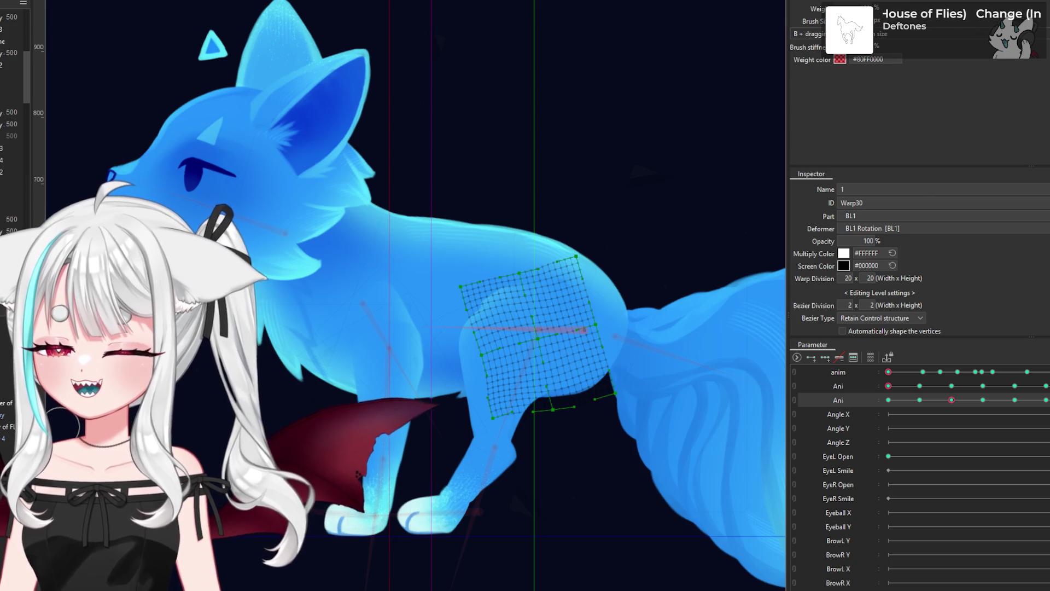
{"action": "key", "text": "alt+Tab"}
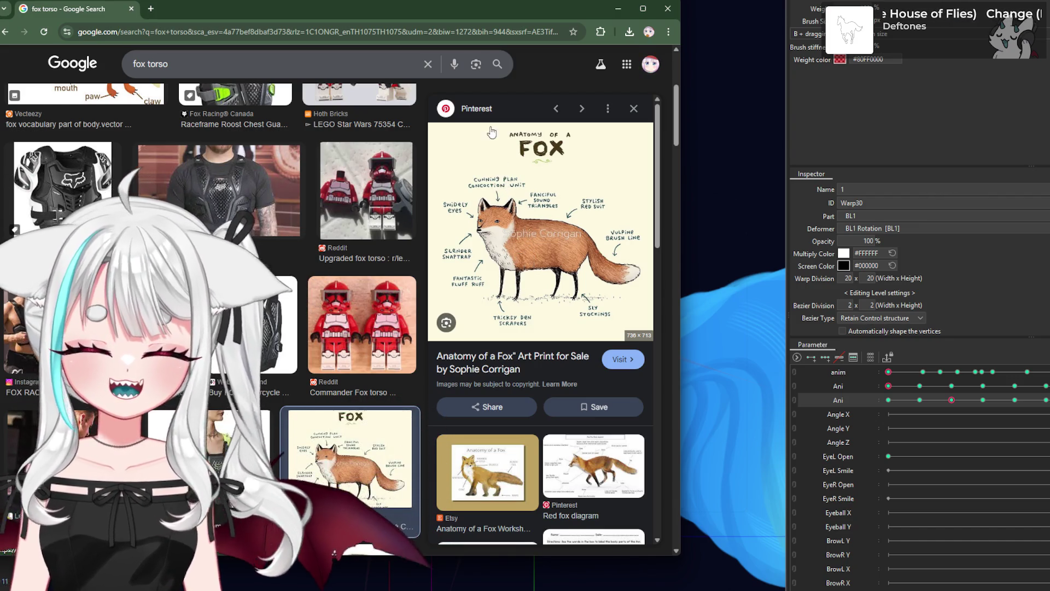
Step: Preview the Red fox diagram reference, then minimize Chrome to return to the rig
{"action": "left_click", "coordinate": [592, 449]}
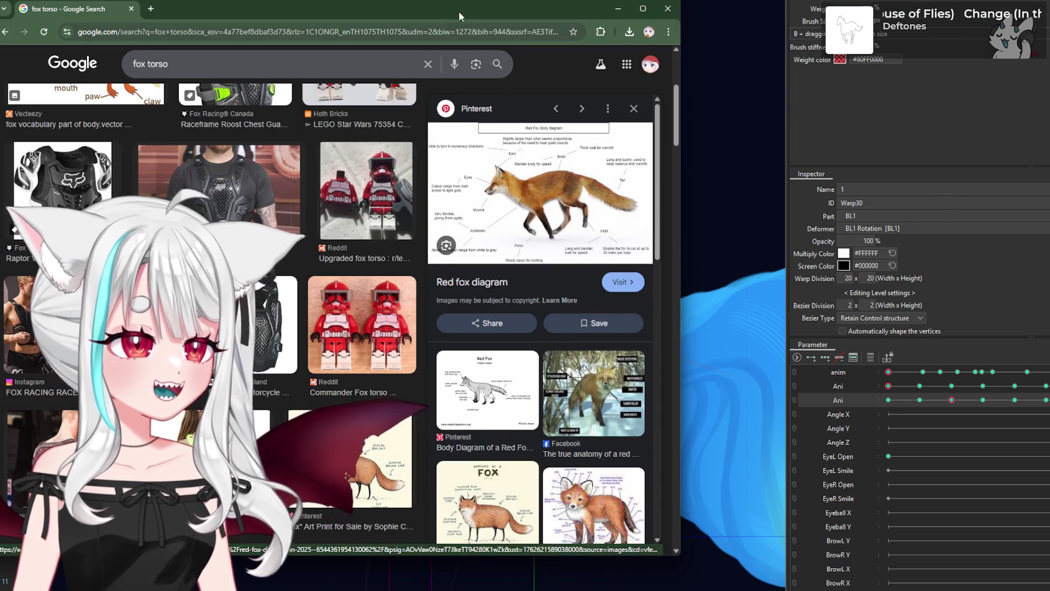
{"action": "left_click", "coordinate": [618, 8]}
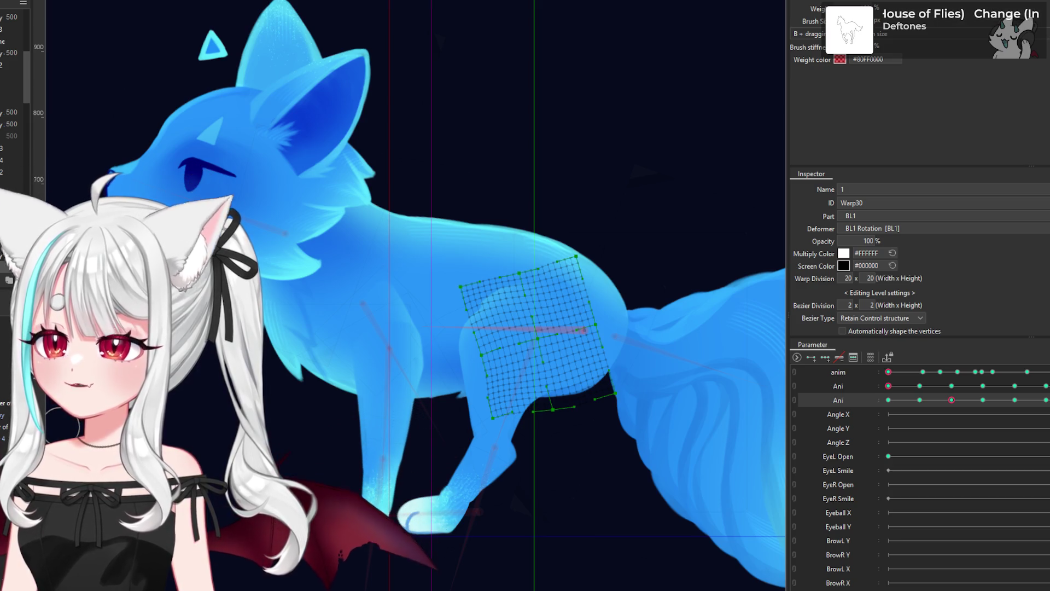
{"action": "scroll", "coordinate": [389, 268], "scroll_direction": "down", "scroll_amount": 5}
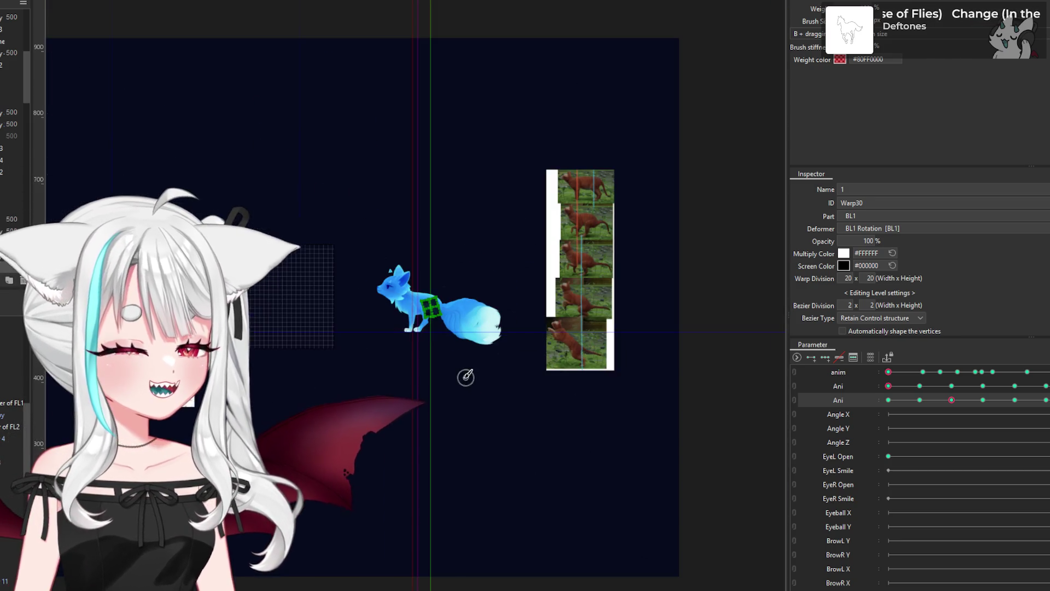
{"action": "scroll", "coordinate": [467, 377], "scroll_direction": "up", "scroll_amount": 2}
{"action": "scroll", "coordinate": [208, 383], "scroll_direction": "up", "scroll_amount": 2}
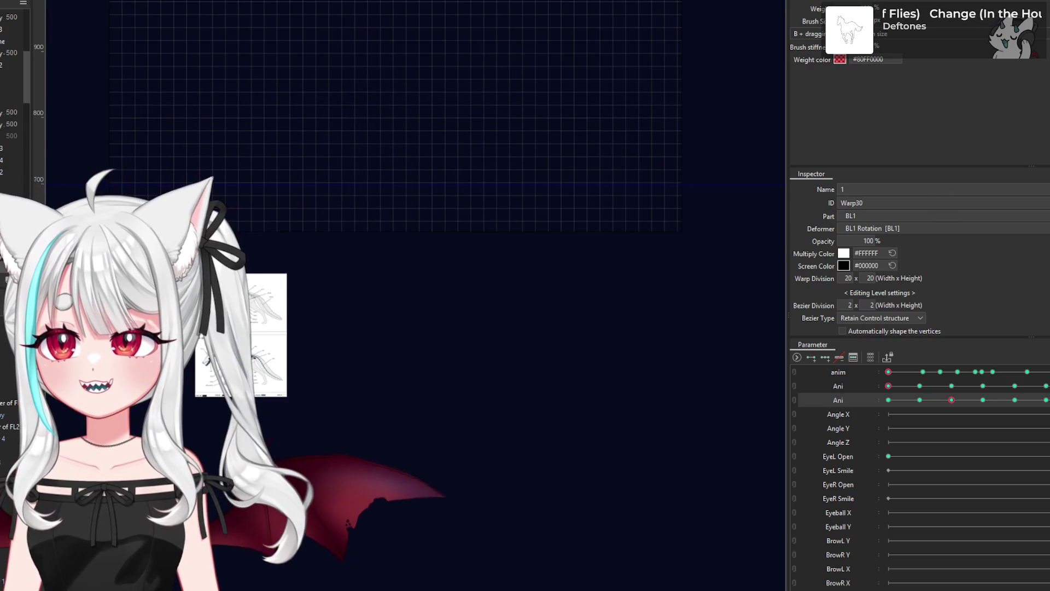
{"action": "scroll", "coordinate": [208, 382], "scroll_direction": "up", "scroll_amount": 1}
{"action": "scroll", "coordinate": [208, 382], "scroll_direction": "up", "scroll_amount": 1}
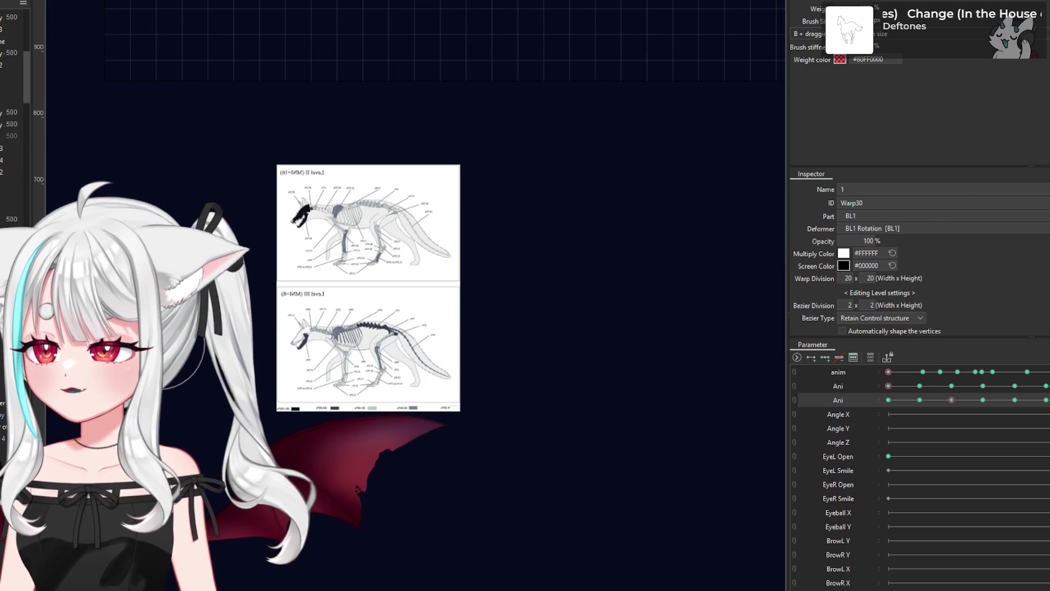
{"action": "scroll", "coordinate": [336, 401], "scroll_direction": "up", "scroll_amount": 1}
{"action": "scroll", "coordinate": [337, 401], "scroll_direction": "up", "scroll_amount": 1}
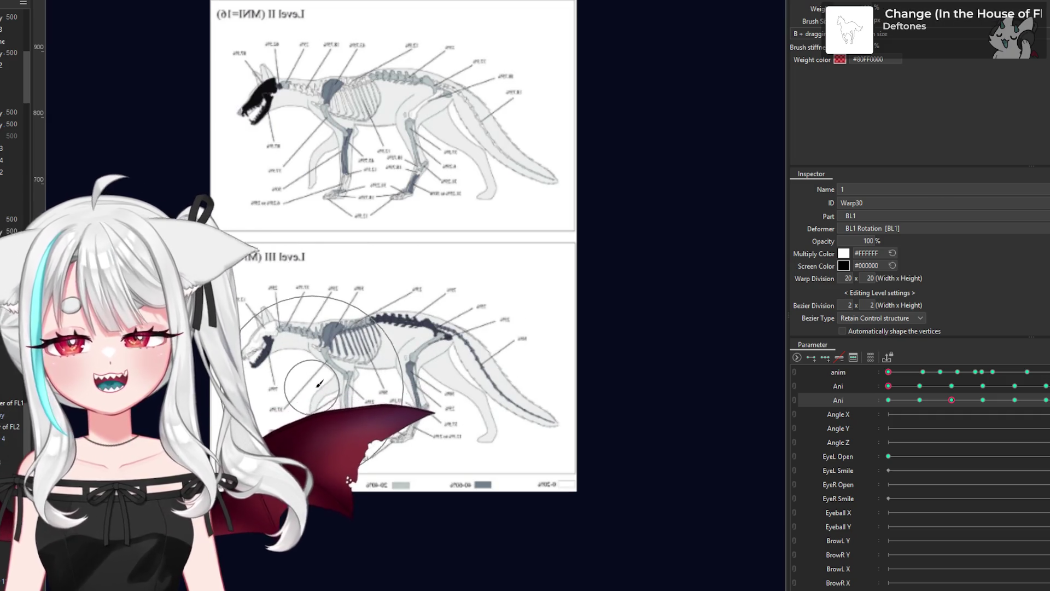
{"action": "scroll", "coordinate": [336, 400], "scroll_direction": "up", "scroll_amount": 1}
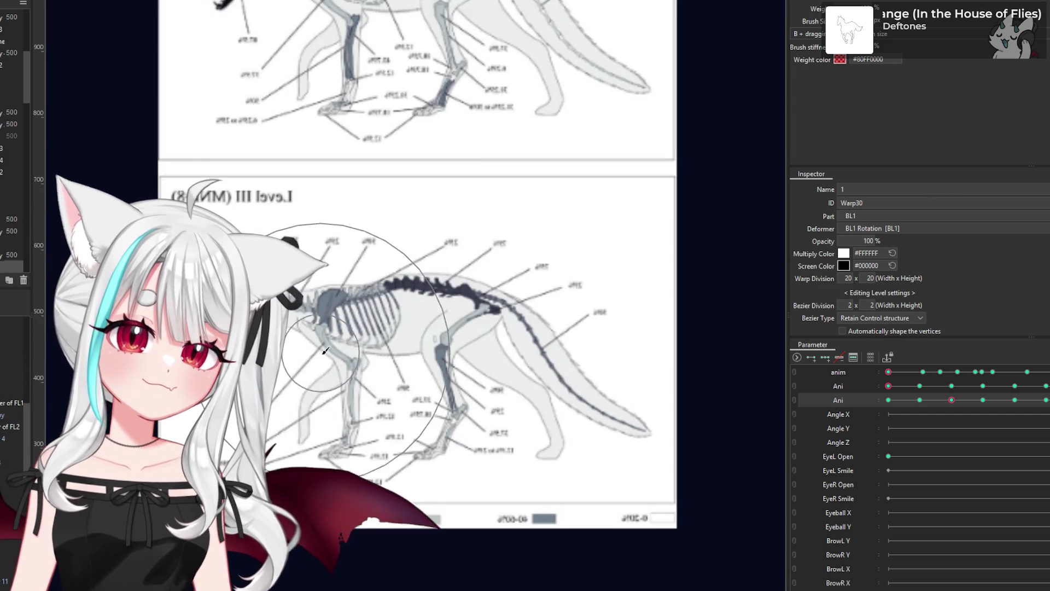
{"action": "scroll", "coordinate": [335, 381], "scroll_direction": "up", "scroll_amount": 1}
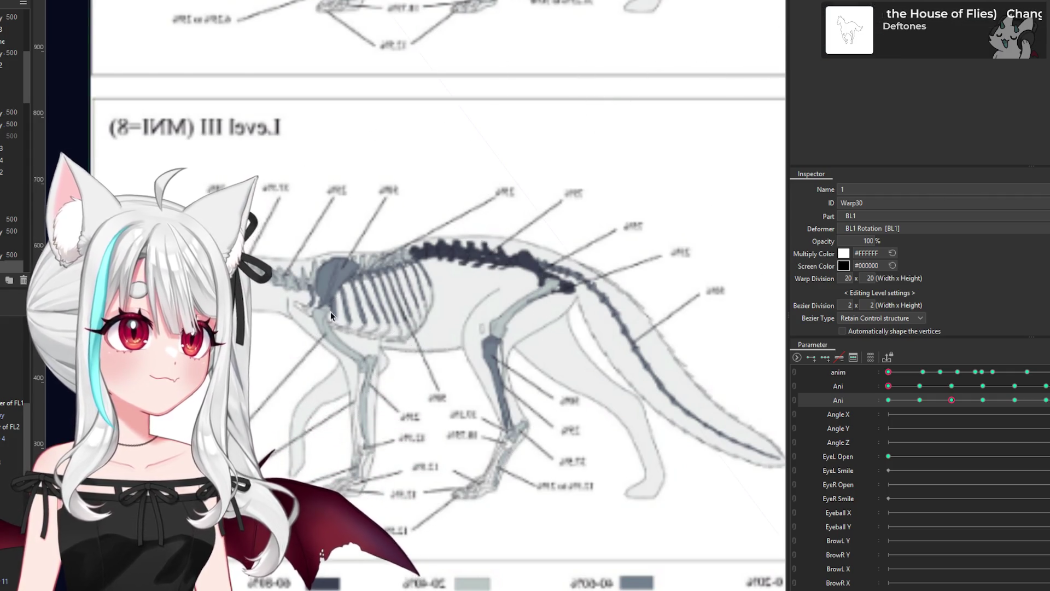
{"action": "scroll", "coordinate": [331, 312], "scroll_direction": "up", "scroll_amount": 1}
{"action": "scroll", "coordinate": [356, 264], "scroll_direction": "down", "scroll_amount": 1}
{"action": "scroll", "coordinate": [327, 346], "scroll_direction": "down", "scroll_amount": 1}
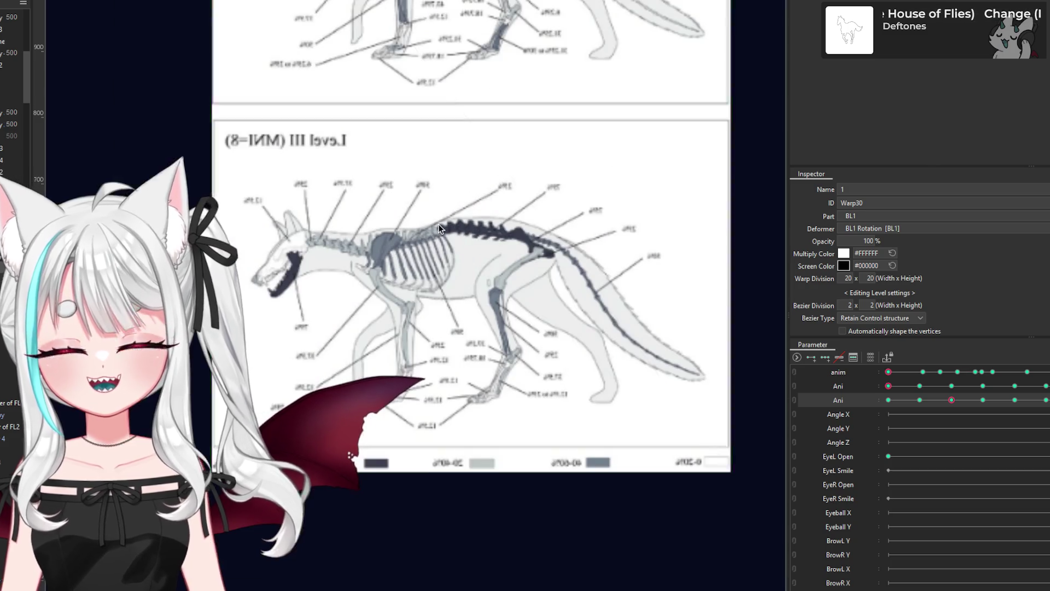
{"action": "scroll", "coordinate": [505, 306], "scroll_direction": "down", "scroll_amount": 1}
{"action": "scroll", "coordinate": [376, 264], "scroll_direction": "up", "scroll_amount": 1}
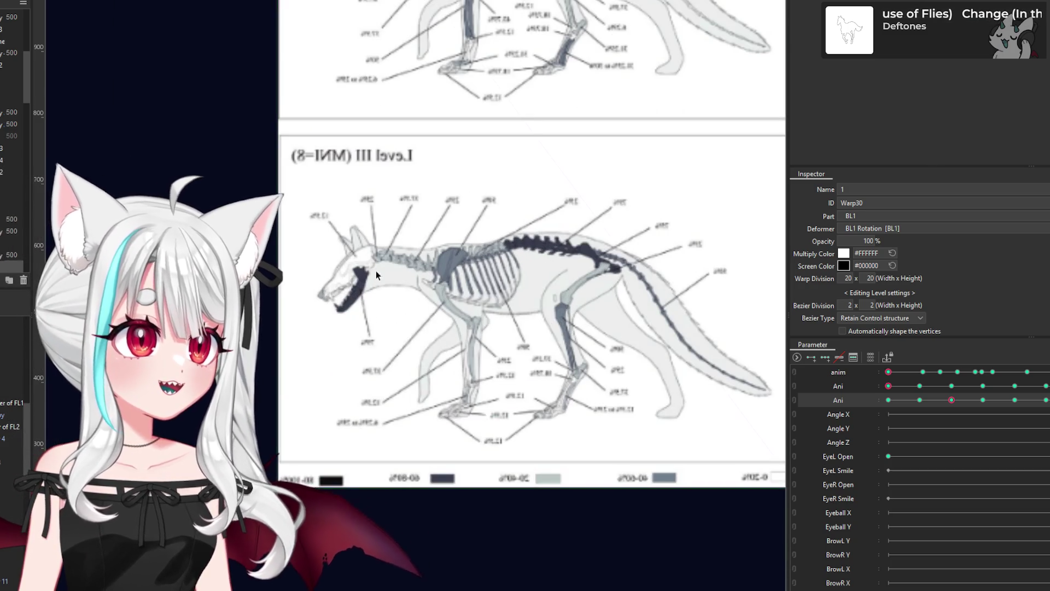
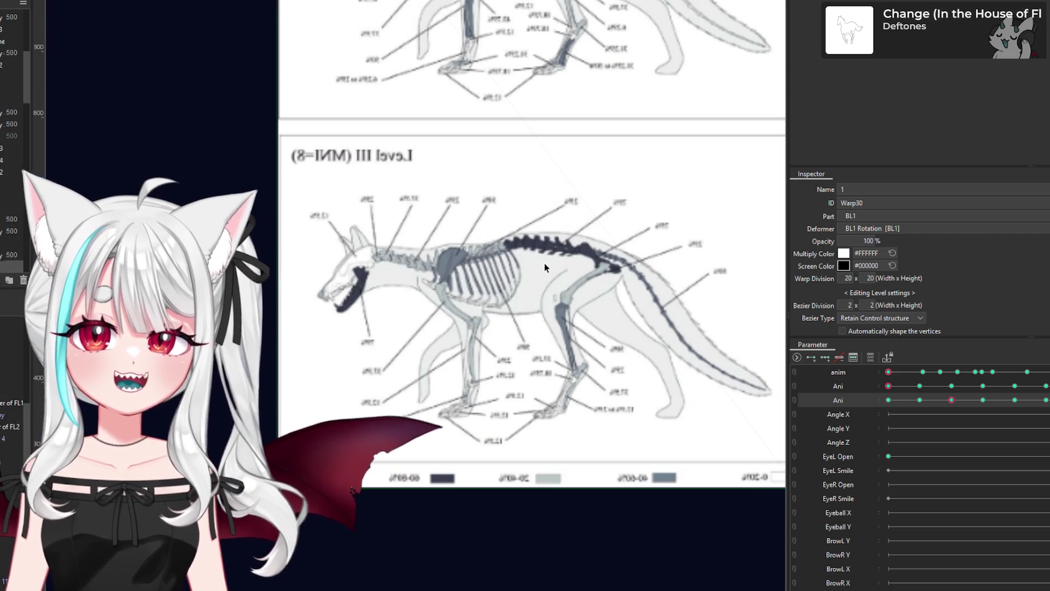
Step: Create a rotation deformer as the parent of the fox's body mesh
{"action": "scroll", "coordinate": [175, 251], "scroll_direction": "down", "scroll_amount": 3}
{"action": "scroll", "coordinate": [415, 283], "scroll_direction": "down", "scroll_amount": 4}
{"action": "scroll", "coordinate": [635, 166], "scroll_direction": "up", "scroll_amount": 5}
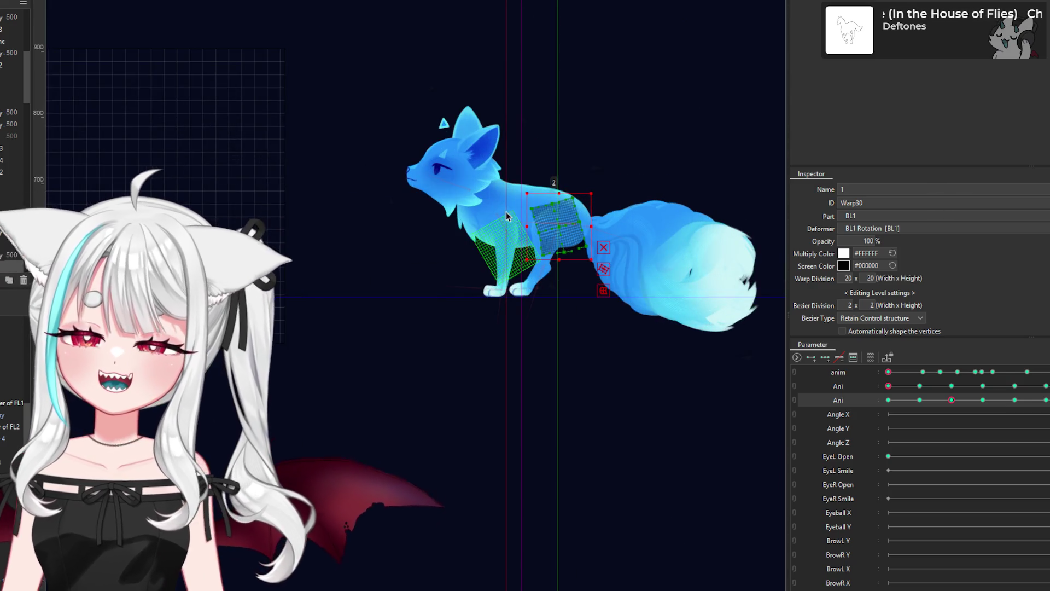
{"action": "left_click", "coordinate": [536, 183]}
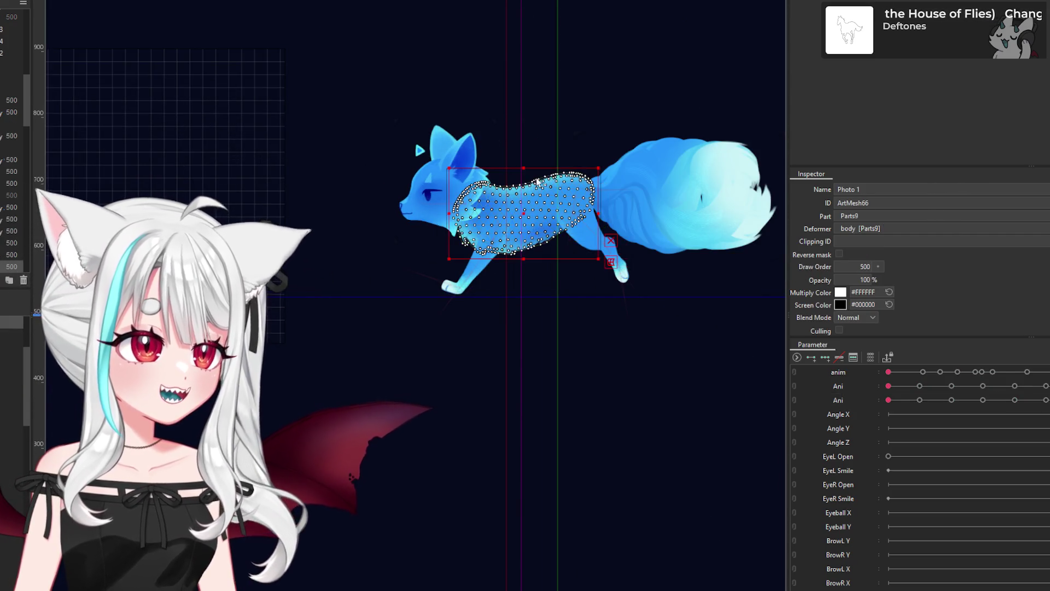
{"action": "scroll", "coordinate": [536, 182], "scroll_direction": "up", "scroll_amount": 5}
{"action": "key", "text": "ctrl+shift+r"}
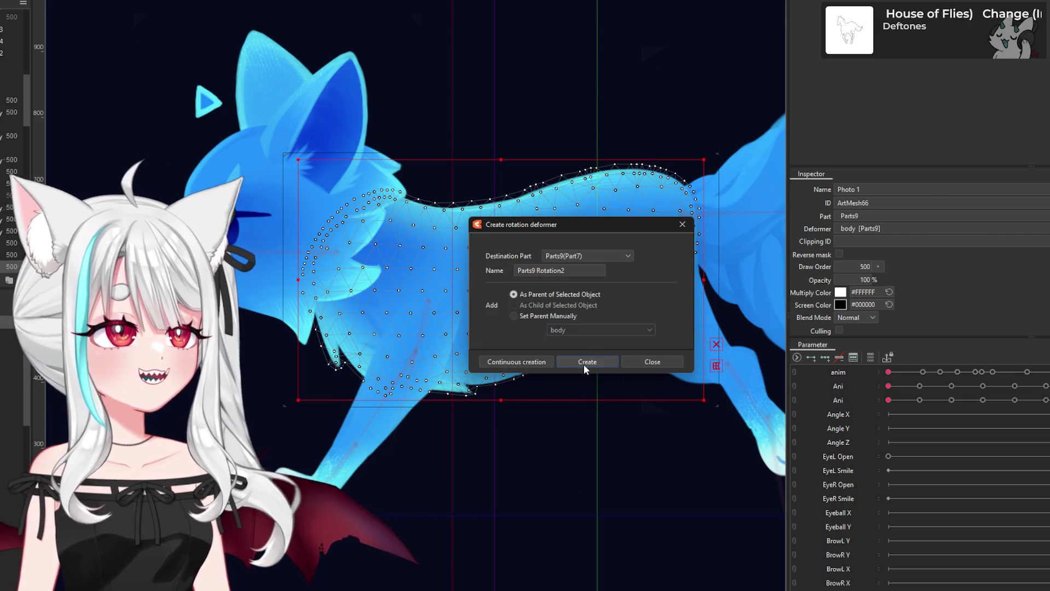
{"action": "left_click", "coordinate": [584, 363]}
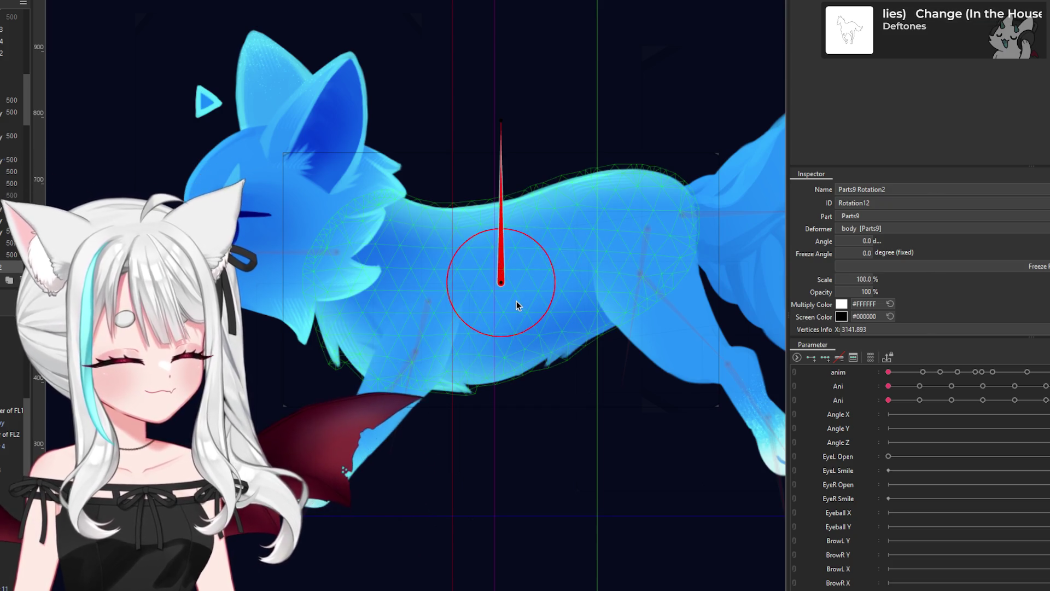
Step: Draw a second rotation deformer, body Rotation2, along the back toward the hips
{"action": "left_click", "coordinate": [524, 281]}
{"action": "left_click", "coordinate": [553, 270]}
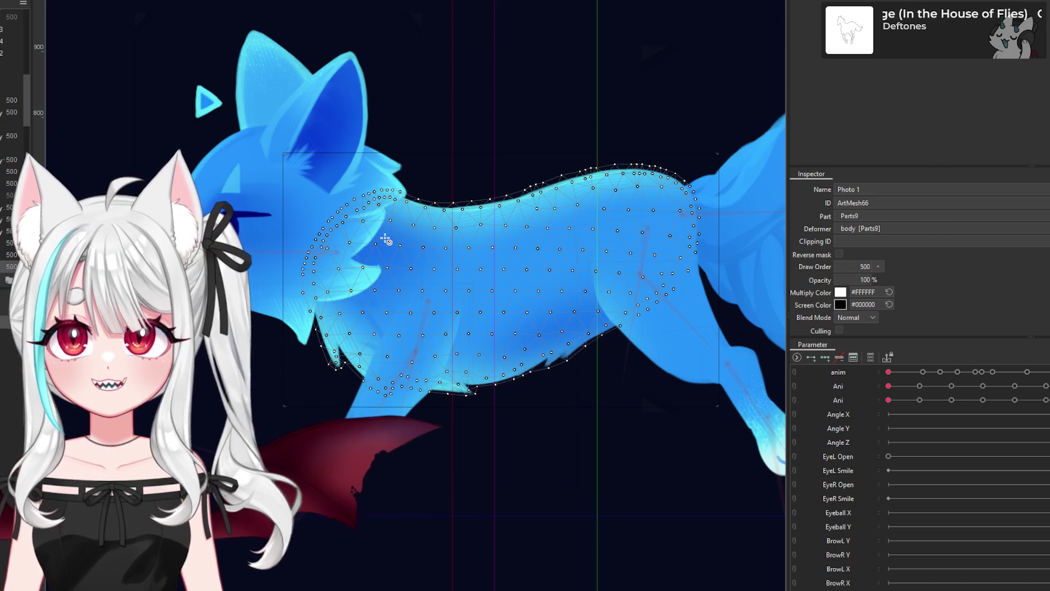
{"action": "mouse_move", "coordinate": [371, 262]}
{"action": "left_mouse_down"}
{"action": "mouse_move", "coordinate": [509, 274]}
{"action": "mouse_move", "coordinate": [499, 283]}
{"action": "mouse_move", "coordinate": [680, 200]}
{"action": "left_mouse_up"}
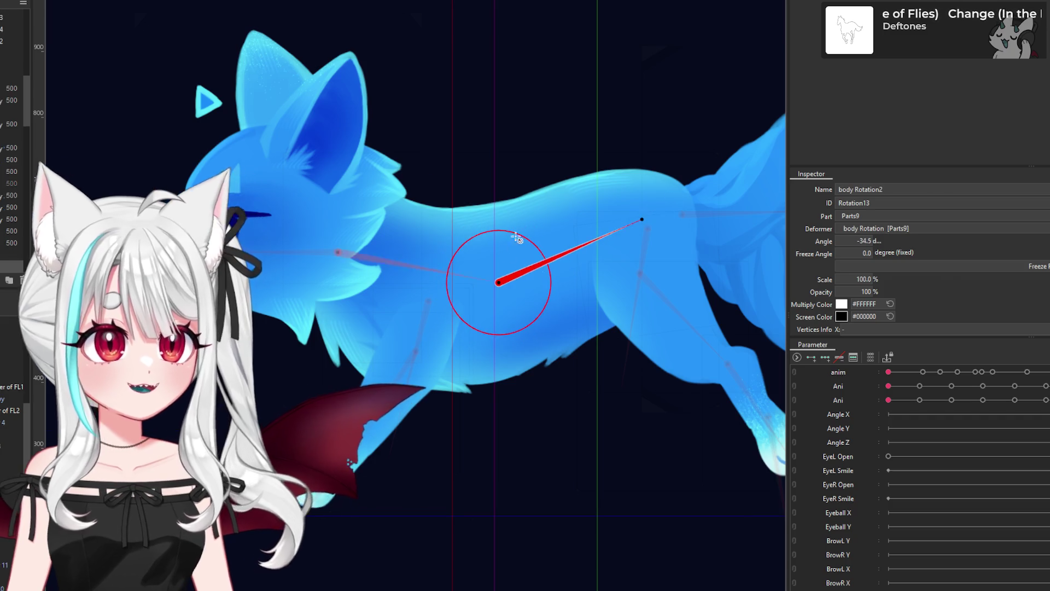
{"action": "scroll", "coordinate": [259, 276], "scroll_direction": "up", "scroll_amount": 2}
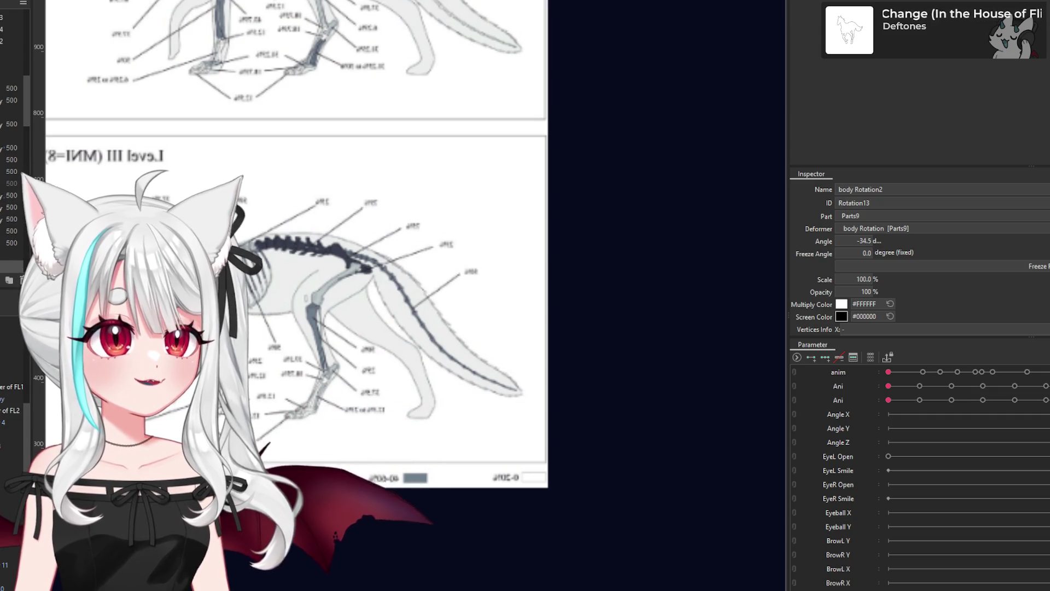
{"action": "scroll", "coordinate": [250, 281], "scroll_direction": "up", "scroll_amount": 5}
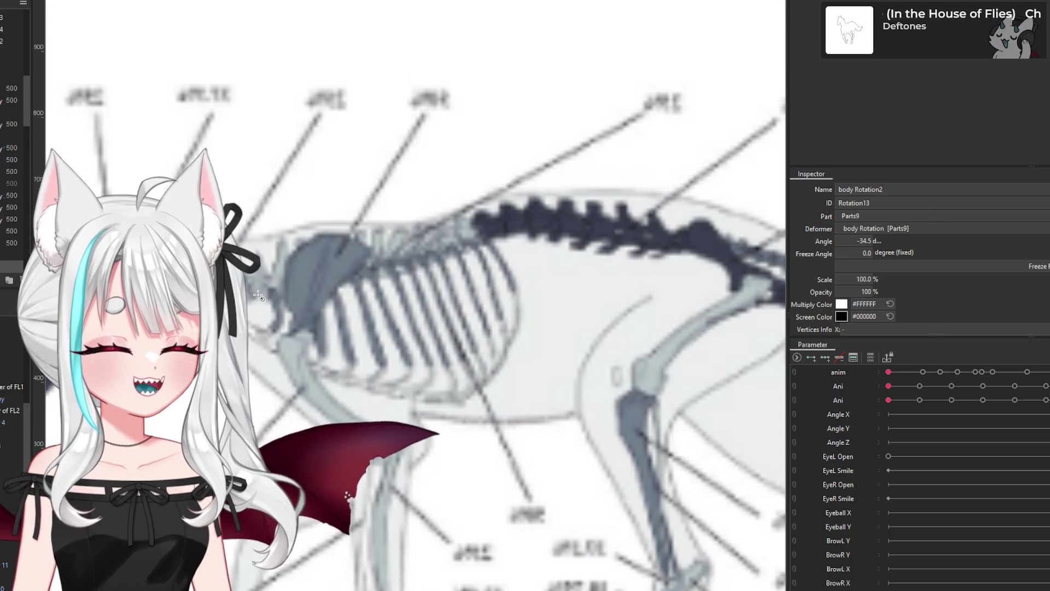
{"action": "scroll", "coordinate": [354, 245], "scroll_direction": "down", "scroll_amount": 5}
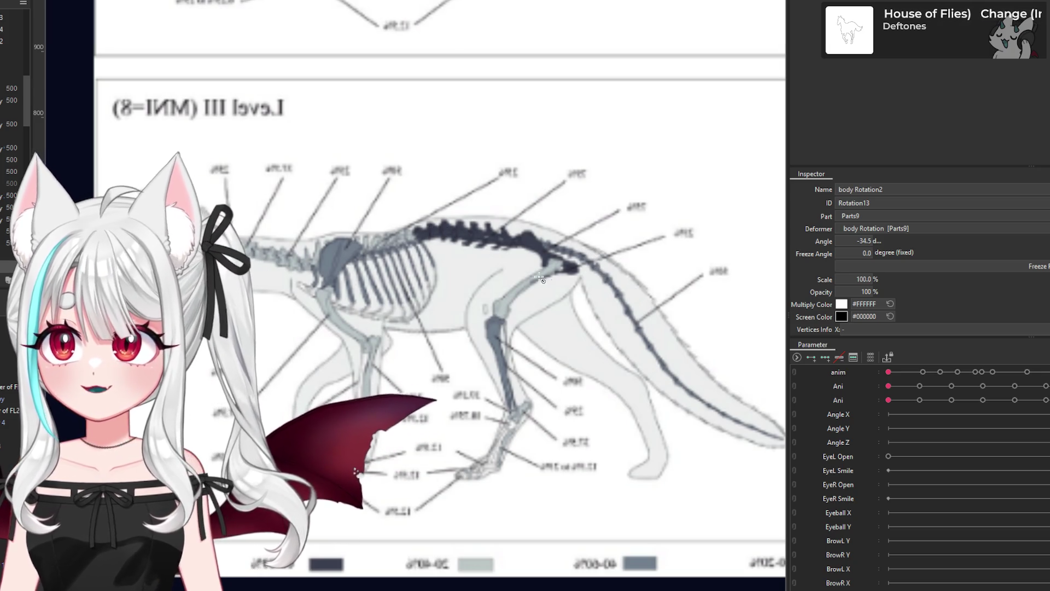
{"action": "scroll", "coordinate": [380, 326], "scroll_direction": "down", "scroll_amount": 3}
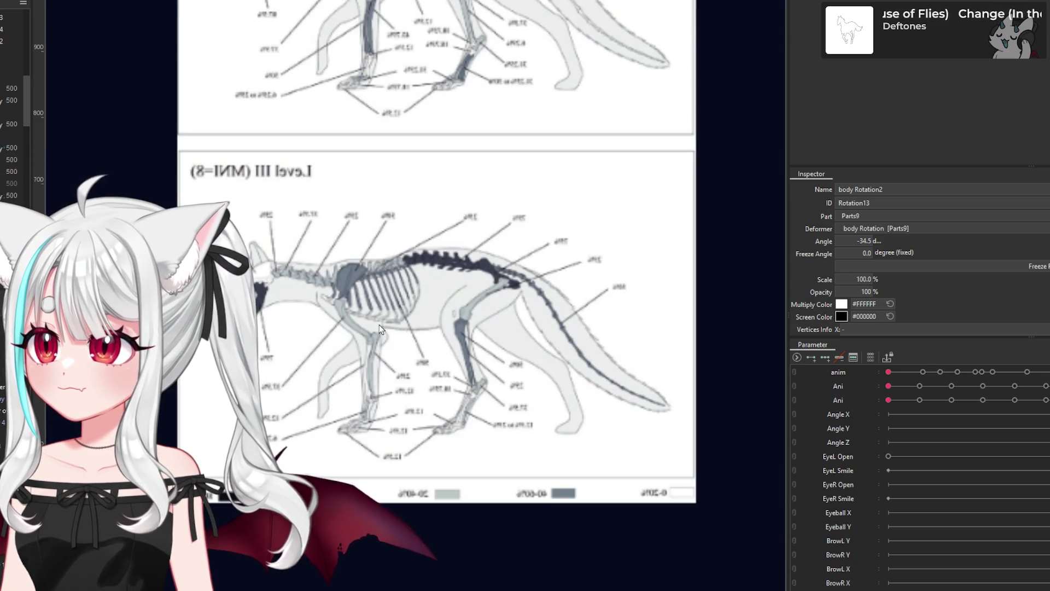
{"action": "scroll", "coordinate": [336, 292], "scroll_direction": "up", "scroll_amount": 3}
{"action": "scroll", "coordinate": [336, 291], "scroll_direction": "up", "scroll_amount": 2}
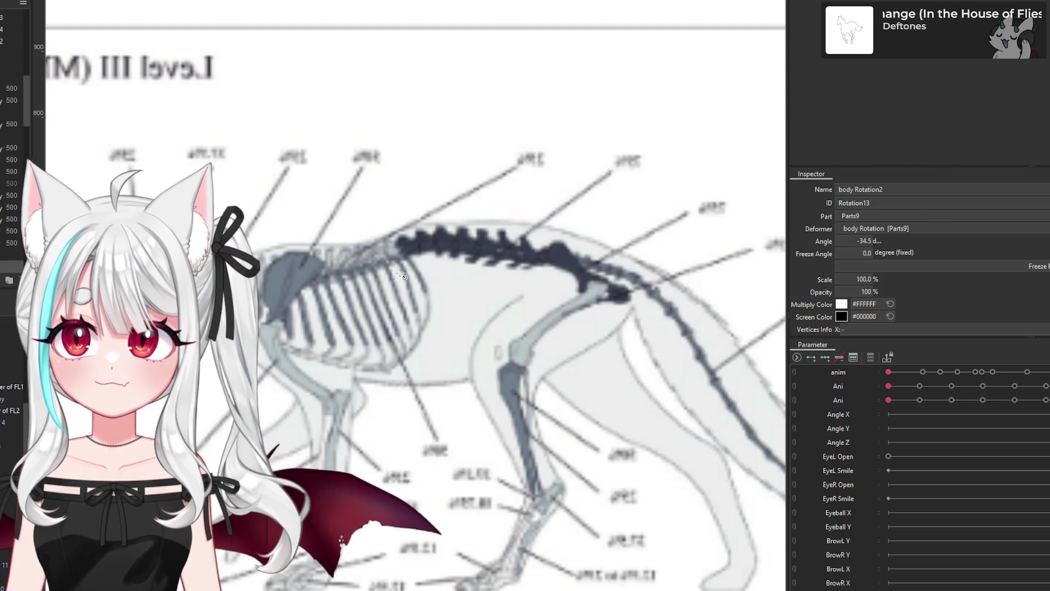
{"action": "scroll", "coordinate": [329, 270], "scroll_direction": "down", "scroll_amount": 2}
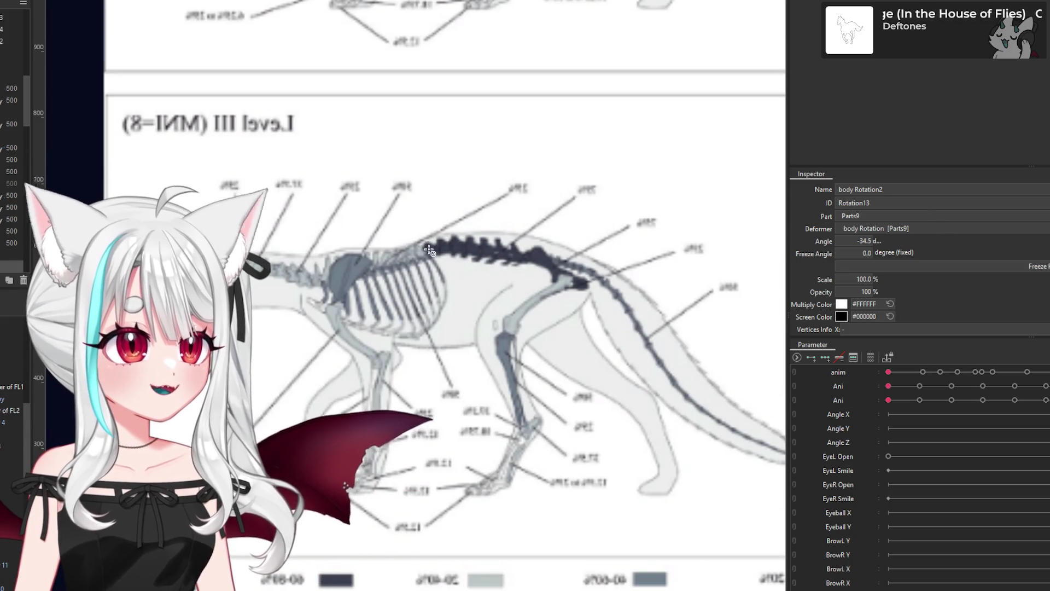
{"action": "scroll", "coordinate": [606, 267], "scroll_direction": "down", "scroll_amount": 2}
{"action": "scroll", "coordinate": [606, 267], "scroll_direction": "down", "scroll_amount": 2}
{"action": "scroll", "coordinate": [607, 246], "scroll_direction": "down", "scroll_amount": 2}
{"action": "scroll", "coordinate": [613, 193], "scroll_direction": "down", "scroll_amount": 2}
{"action": "scroll", "coordinate": [614, 193], "scroll_direction": "up", "scroll_amount": 5}
{"action": "scroll", "coordinate": [379, 242], "scroll_direction": "up", "scroll_amount": 2}
{"action": "scroll", "coordinate": [380, 243], "scroll_direction": "up", "scroll_amount": 2}
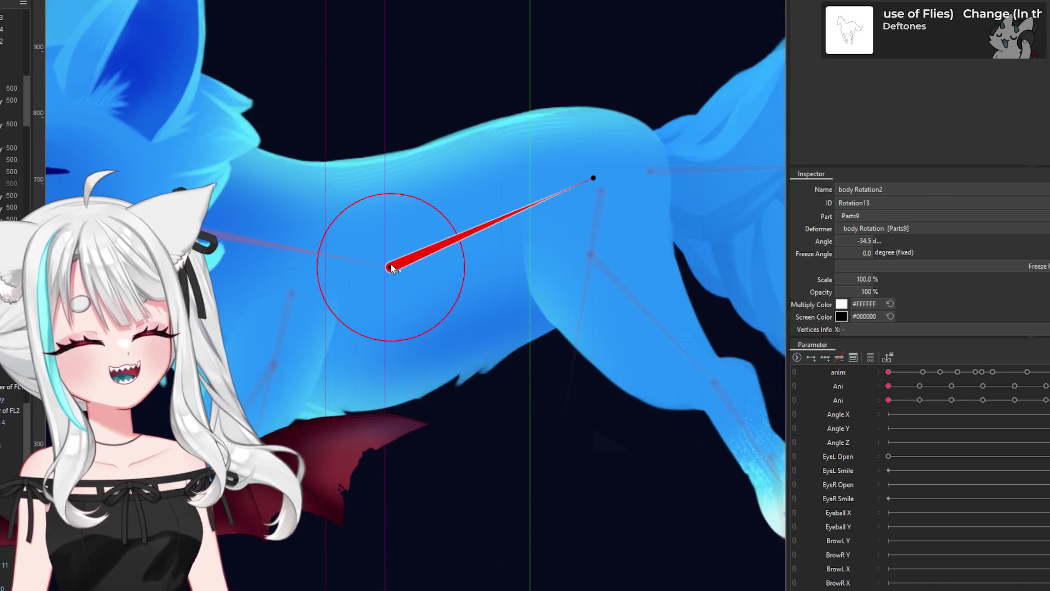
Step: Re-aim the body deformer's handle toward the hips and reselect the Photo 1 body mesh
{"action": "scroll", "coordinate": [392, 265], "scroll_direction": "up", "scroll_amount": 2}
{"action": "left_click", "coordinate": [441, 232]}
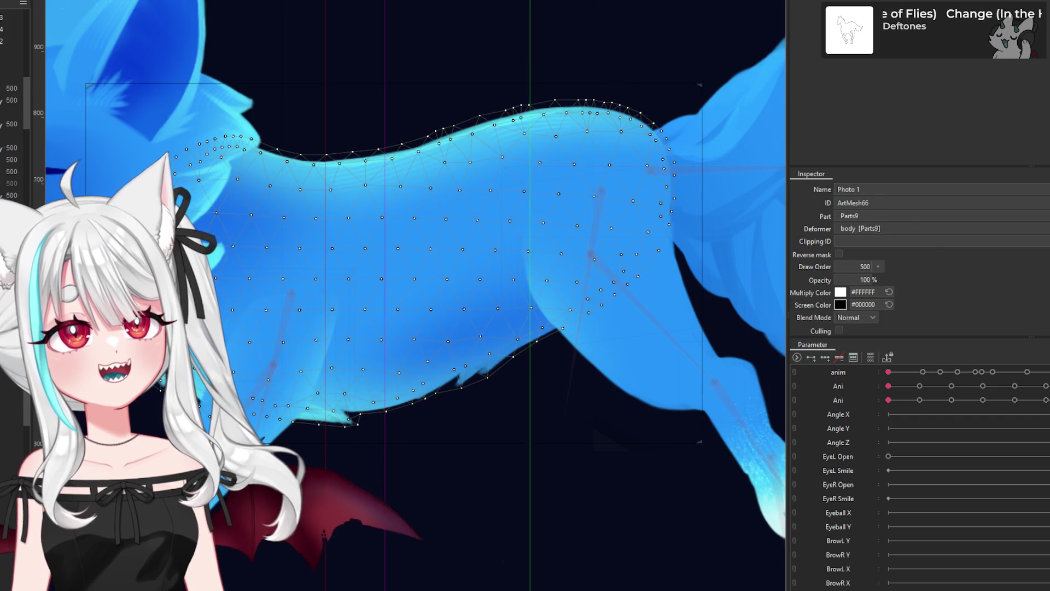
{"action": "mouse_move", "coordinate": [219, 222]}
{"action": "left_mouse_down"}
{"action": "mouse_move", "coordinate": [341, 213]}
{"action": "mouse_move", "coordinate": [448, 257]}
{"action": "mouse_move", "coordinate": [663, 193]}
{"action": "left_mouse_up"}
{"action": "scroll", "coordinate": [384, 236], "scroll_direction": "down", "scroll_amount": 2}
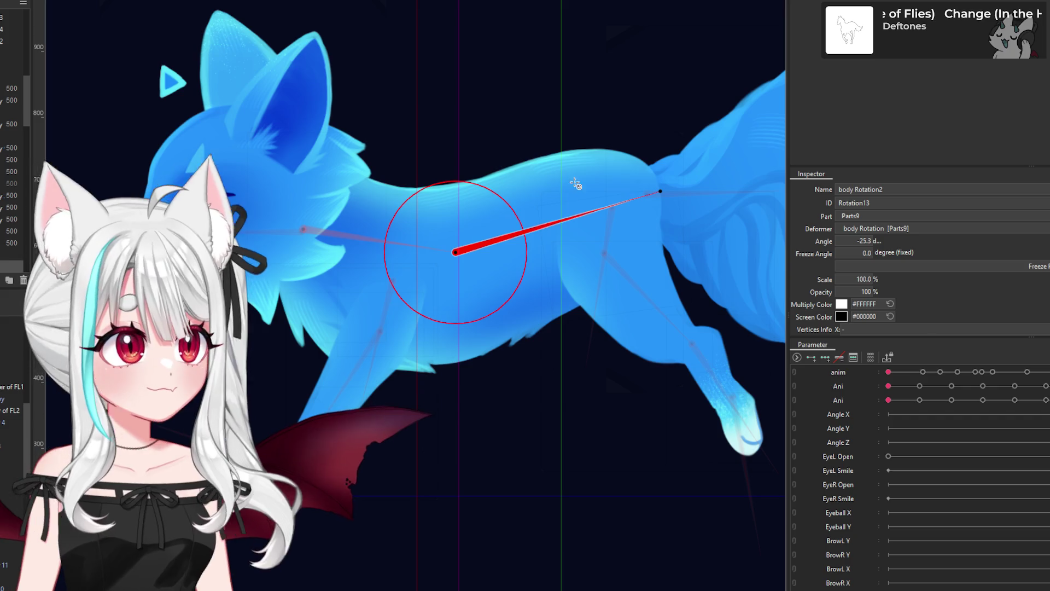
{"action": "left_click", "coordinate": [593, 166]}
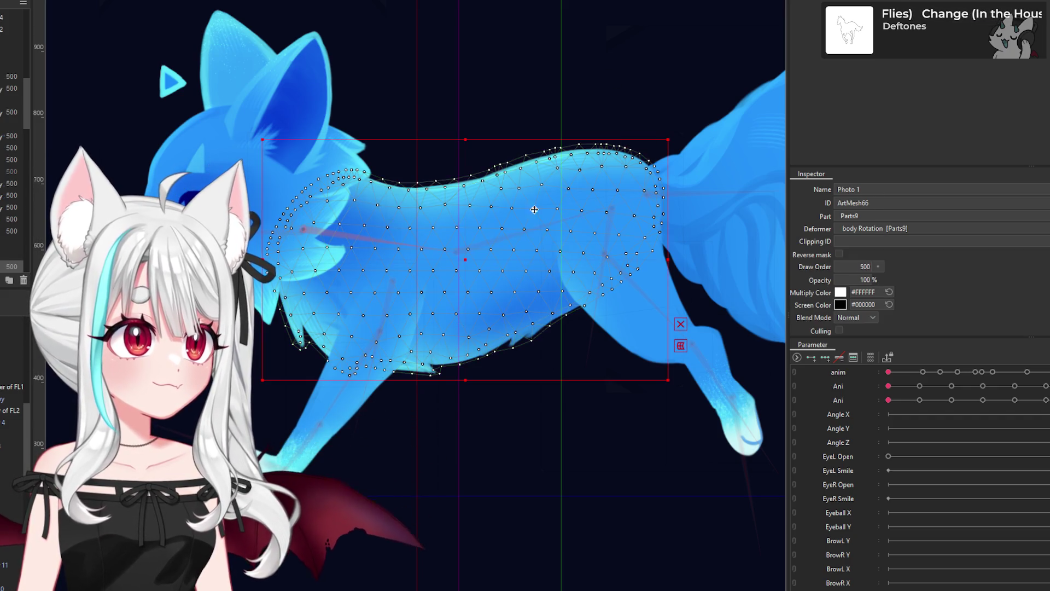
{"action": "left_click", "coordinate": [280, 306]}
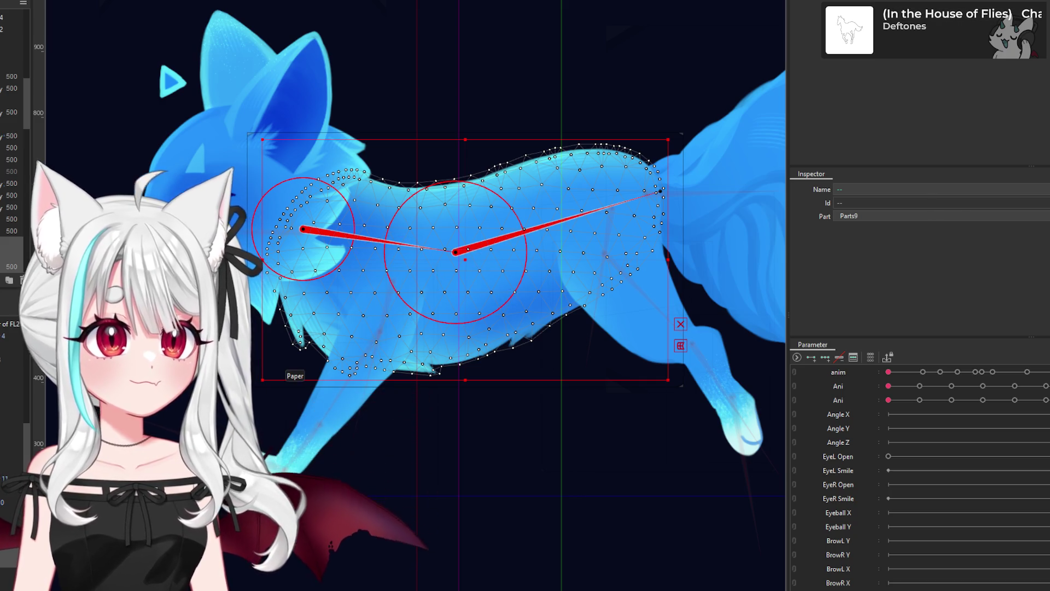
{"action": "left_click", "coordinate": [456, 251]}
{"action": "key", "text": "Escape"}
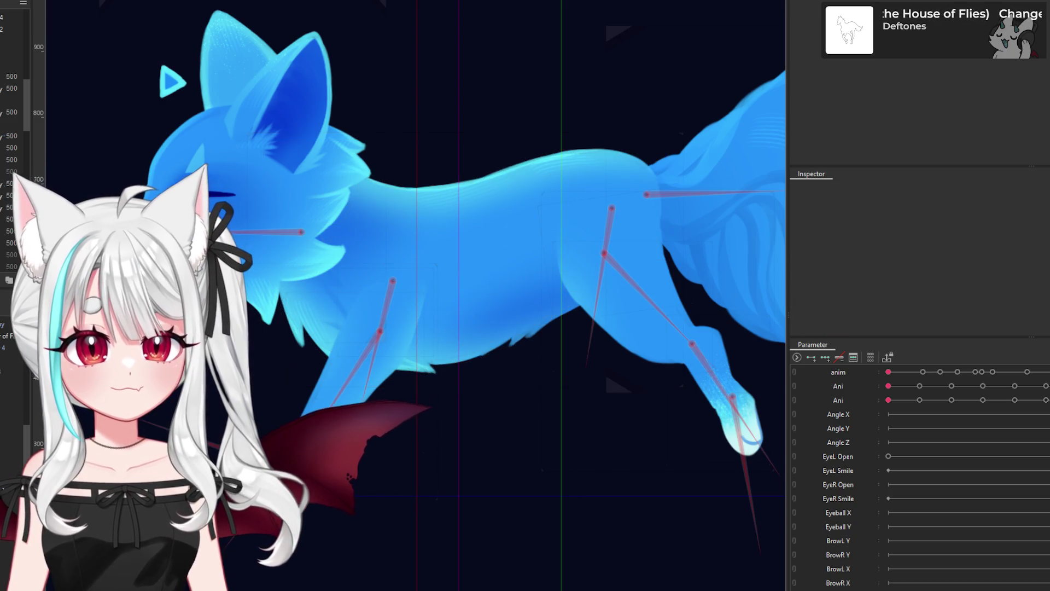
{"action": "left_click", "coordinate": [476, 300]}
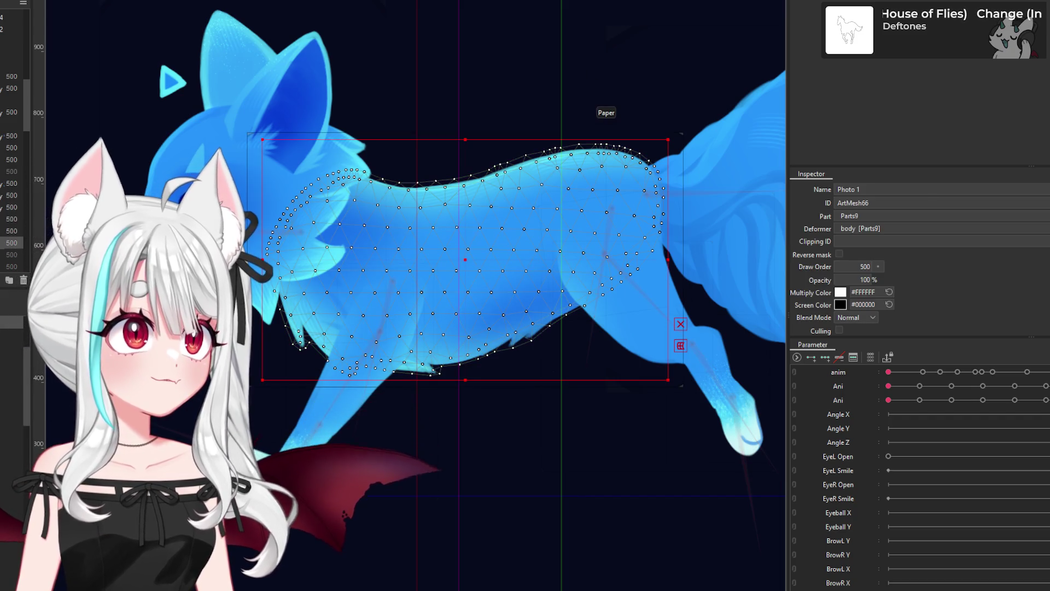
{"action": "left_click", "coordinate": [477, 127]}
Step: Align the body rotation handle along the back, fixing its end at the tail base
{"action": "mouse_move", "coordinate": [289, 209]}
{"action": "left_mouse_down"}
{"action": "mouse_move", "coordinate": [439, 253]}
{"action": "mouse_move", "coordinate": [642, 184]}
{"action": "left_mouse_up"}
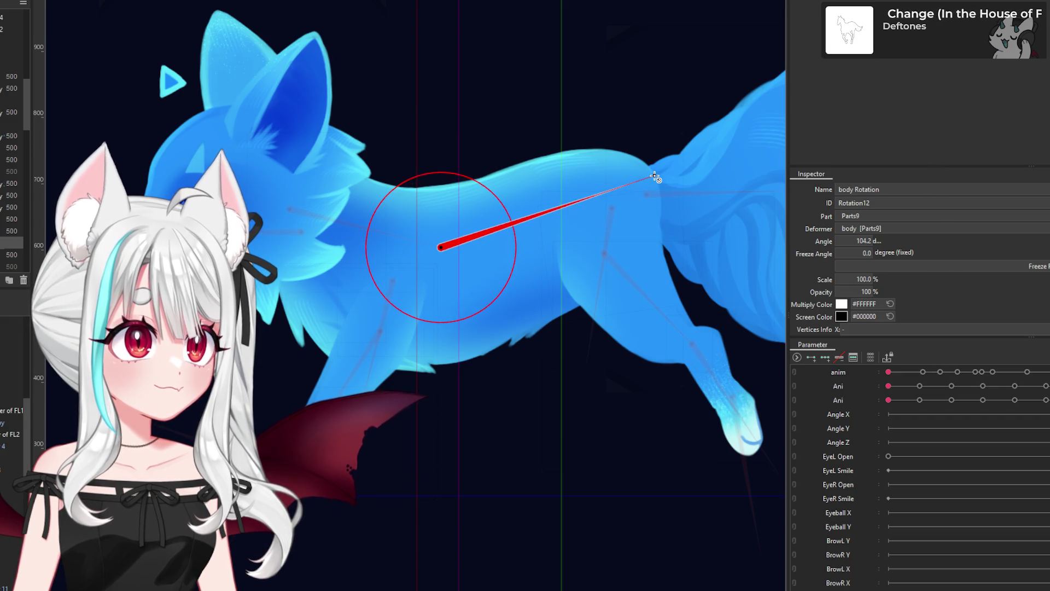
{"action": "mouse_move", "coordinate": [655, 178]}
{"action": "left_mouse_down"}
{"action": "mouse_move", "coordinate": [293, 211]}
{"action": "mouse_move", "coordinate": [462, 244]}
{"action": "mouse_move", "coordinate": [704, 169]}
{"action": "left_mouse_up"}
{"action": "left_click", "coordinate": [288, 215]}
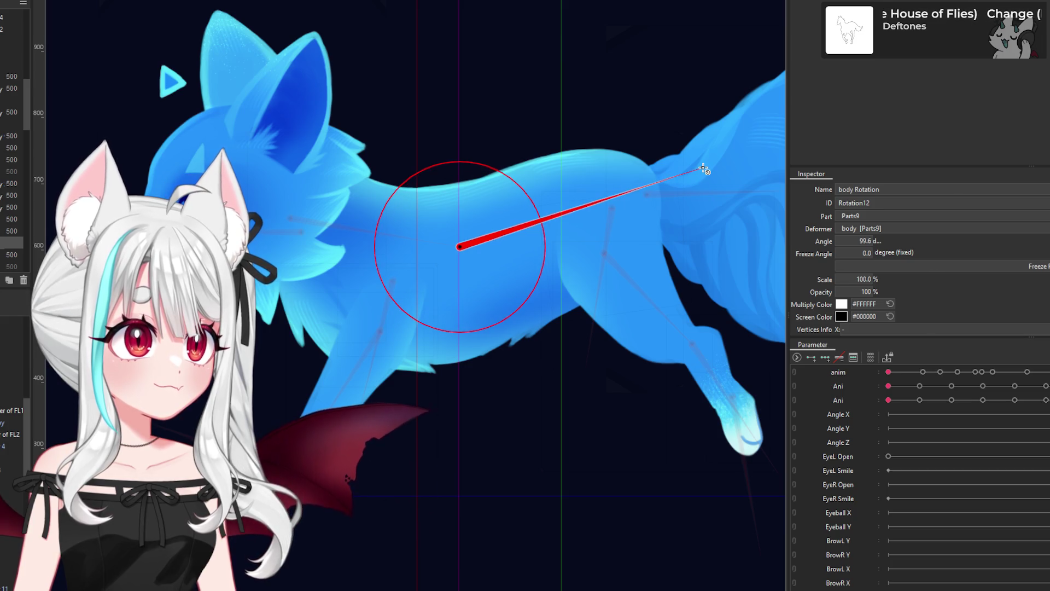
{"action": "left_click", "coordinate": [479, 246]}
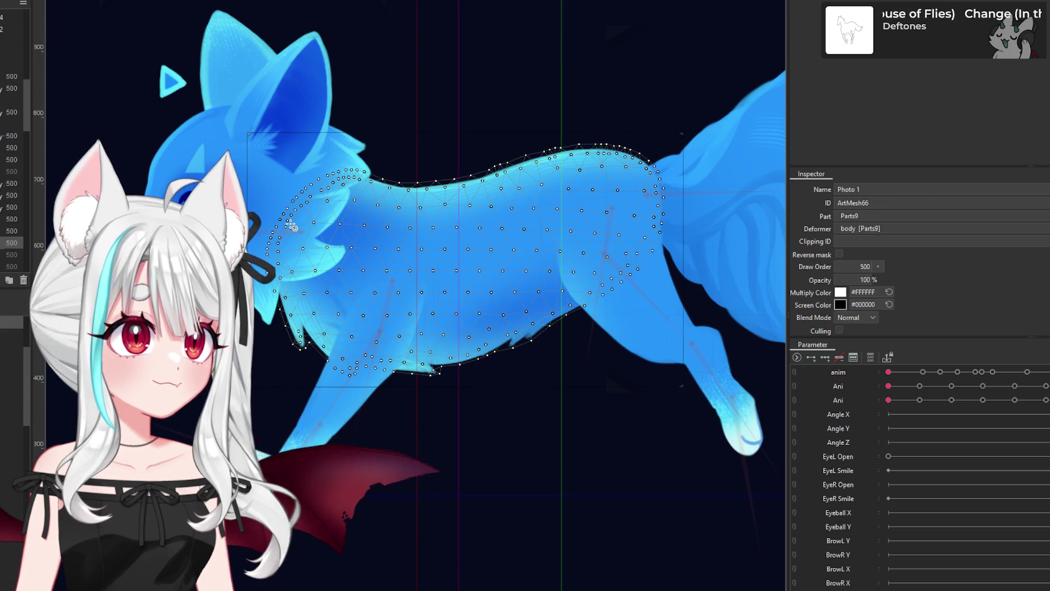
{"action": "left_click", "coordinate": [451, 269]}
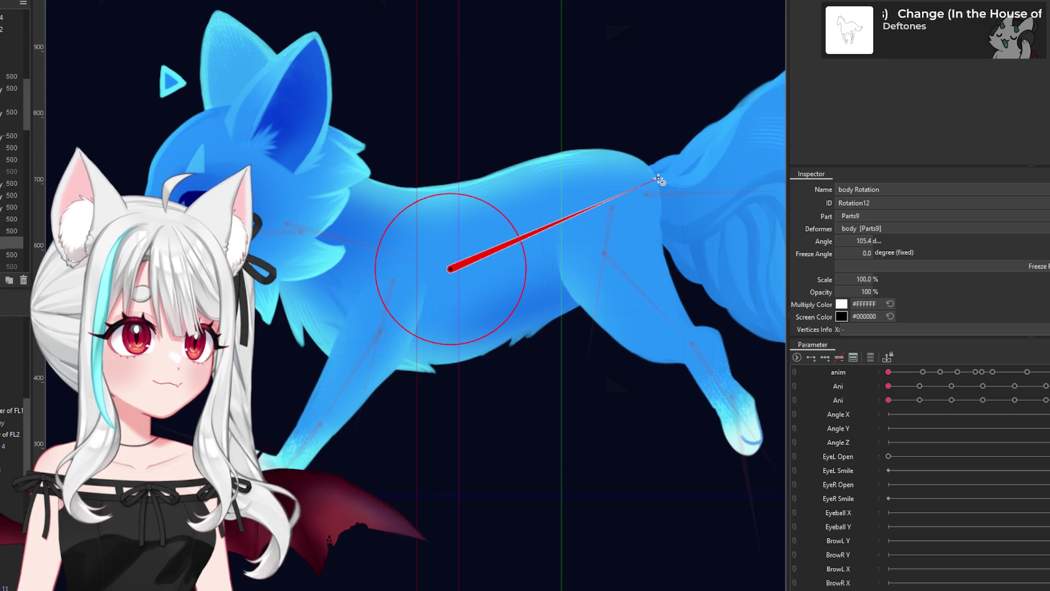
{"action": "left_click", "coordinate": [659, 180]}
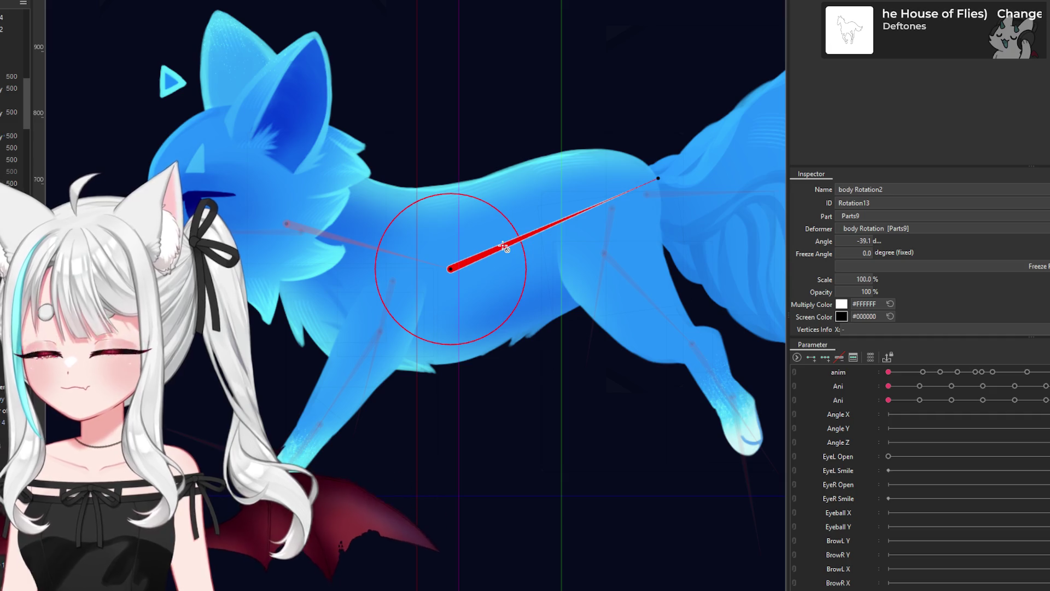
Step: Check the neck and body rotation deformers together, then clear the selection
{"action": "scroll", "coordinate": [504, 247], "scroll_direction": "down", "scroll_amount": 3}
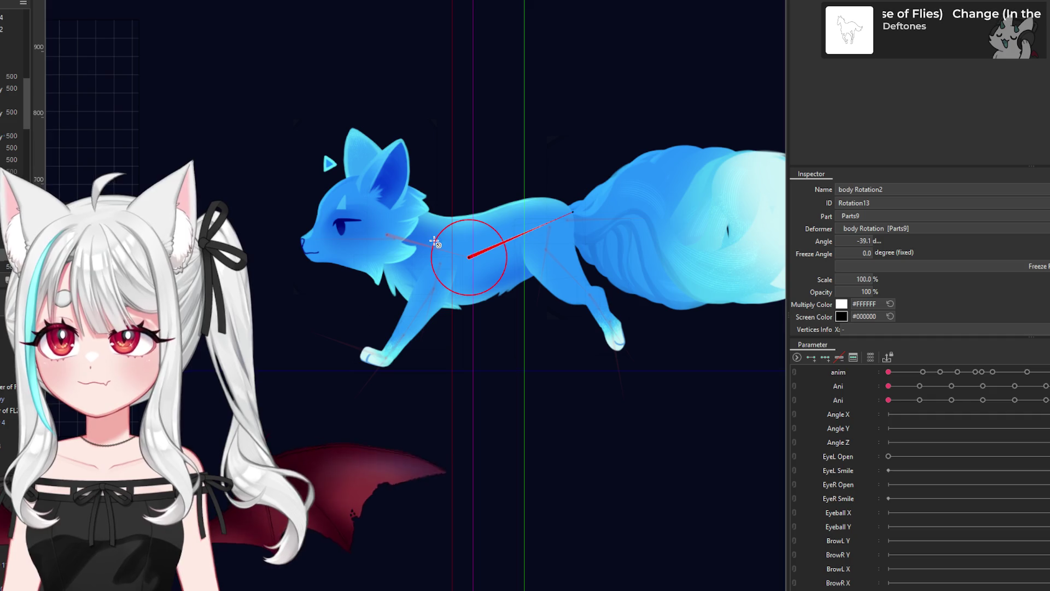
{"action": "scroll", "coordinate": [432, 241], "scroll_direction": "up", "scroll_amount": 3}
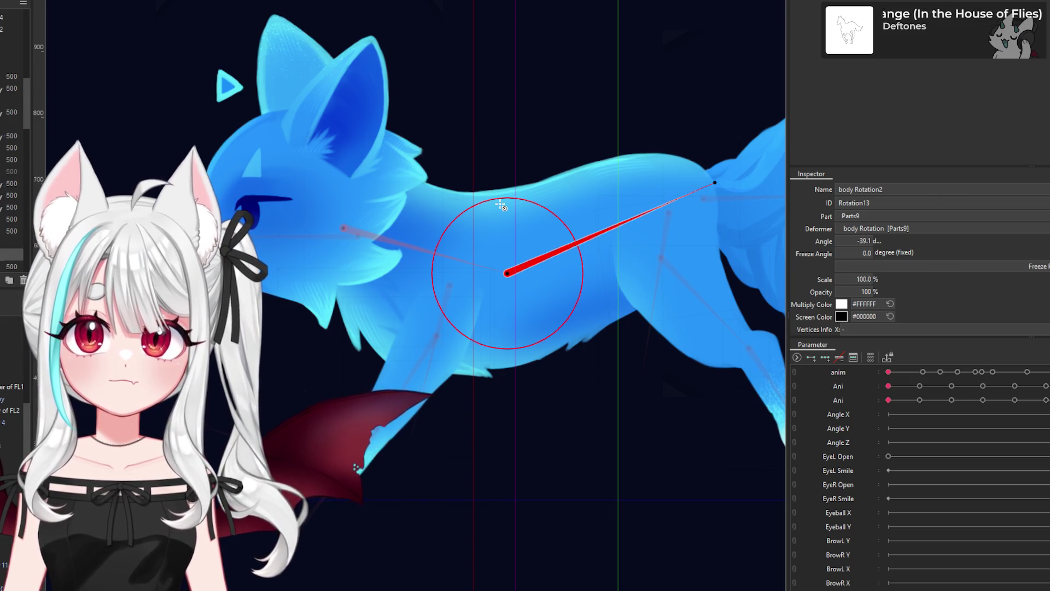
{"action": "scroll", "coordinate": [500, 189], "scroll_direction": "down", "scroll_amount": 3}
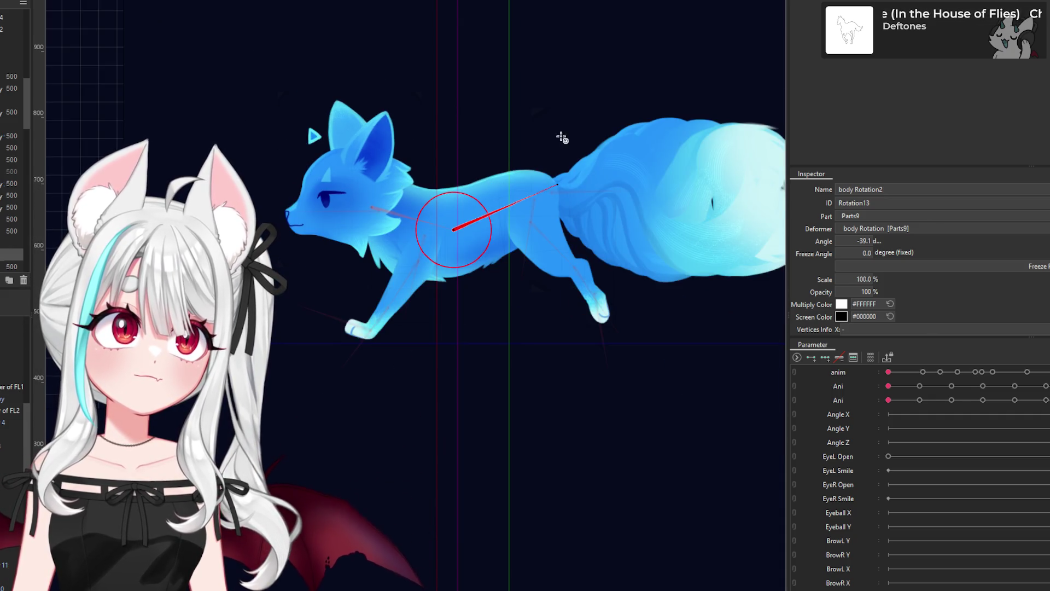
{"action": "scroll", "coordinate": [445, 201], "scroll_direction": "up", "scroll_amount": 2}
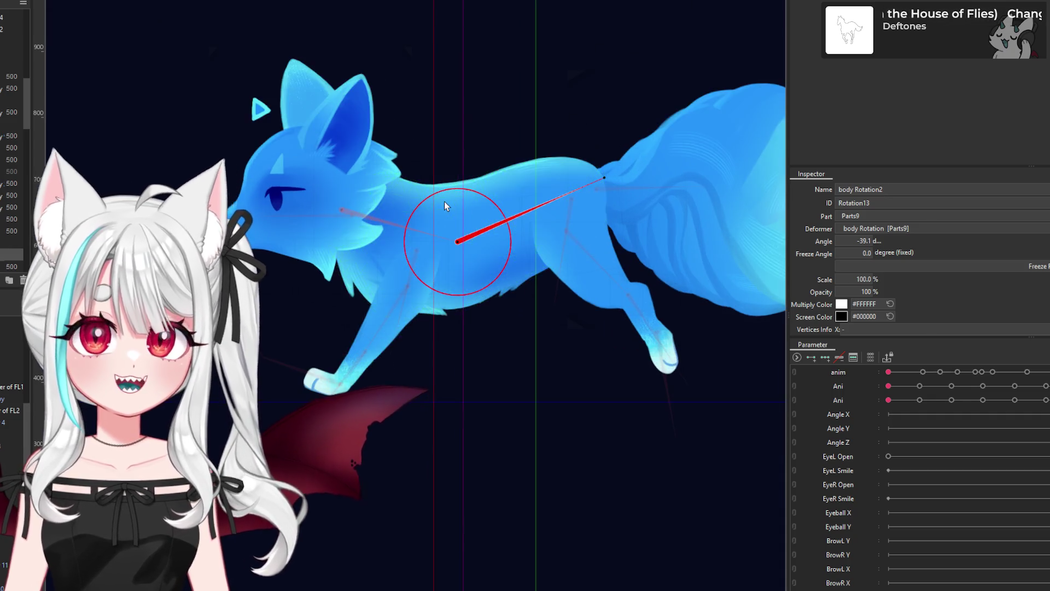
{"action": "scroll", "coordinate": [444, 202], "scroll_direction": "up", "scroll_amount": 2}
{"action": "left_click", "coordinate": [296, 212], "text": "shift"}
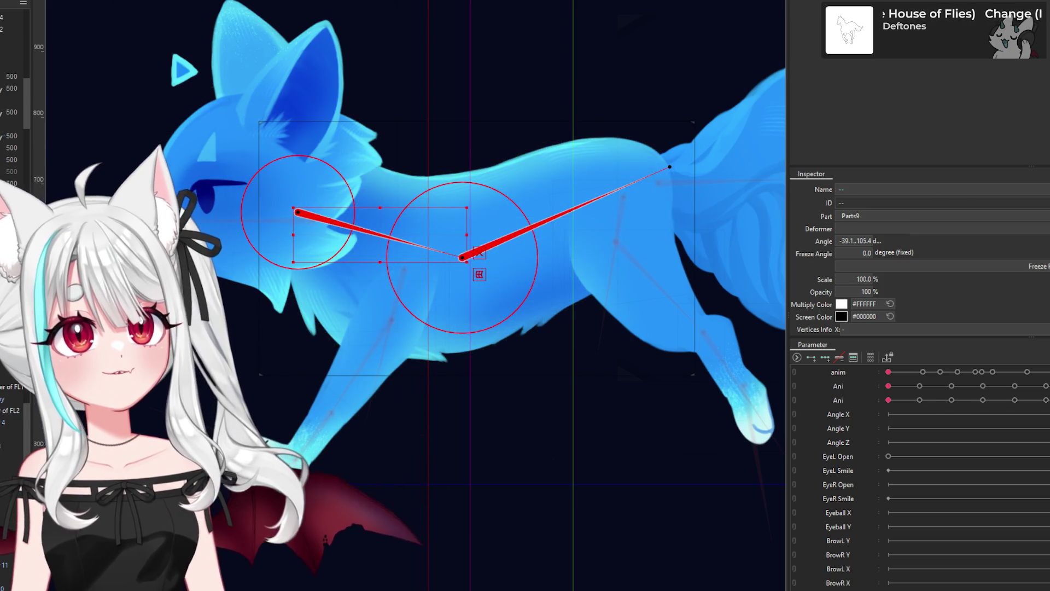
{"action": "key", "text": "Escape"}
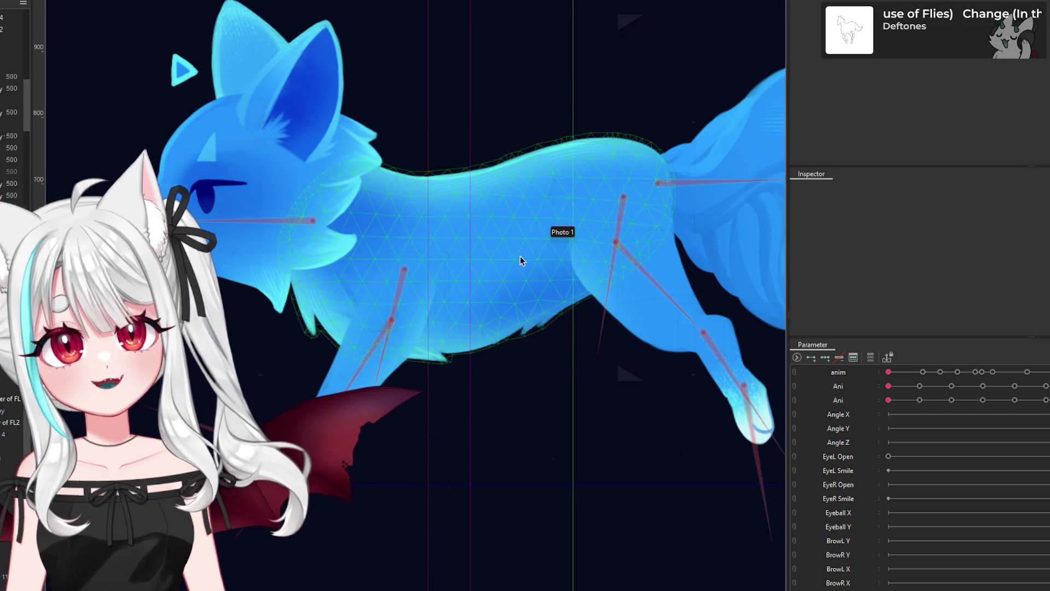
Step: Draw the body Rotation spine bone from the fox's shoulders into mid-body
{"action": "left_click", "coordinate": [520, 257]}
{"action": "key", "text": "ctrl+shift+r"}
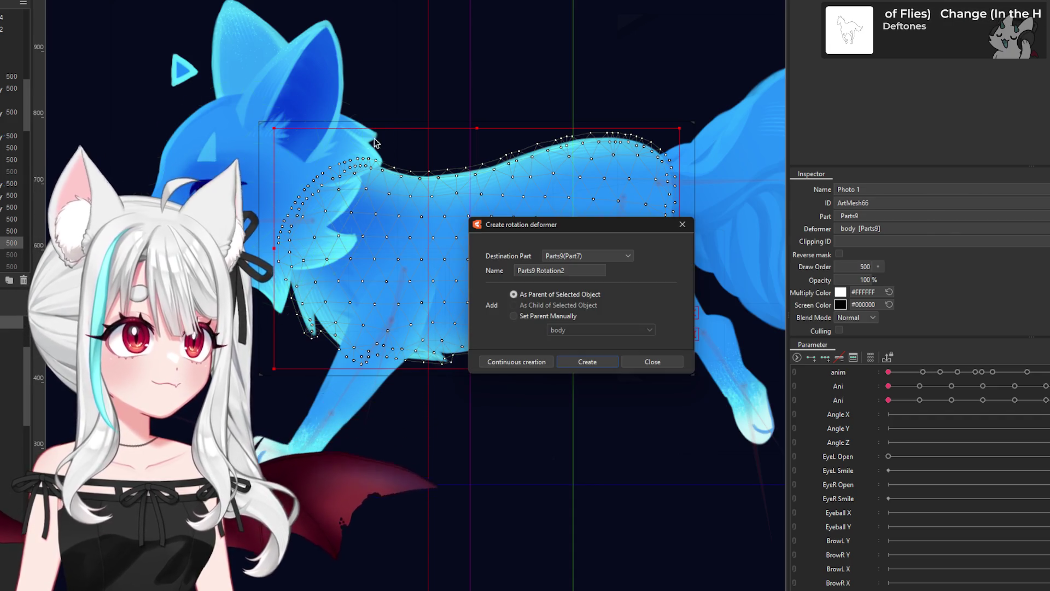
{"action": "left_click", "coordinate": [682, 224]}
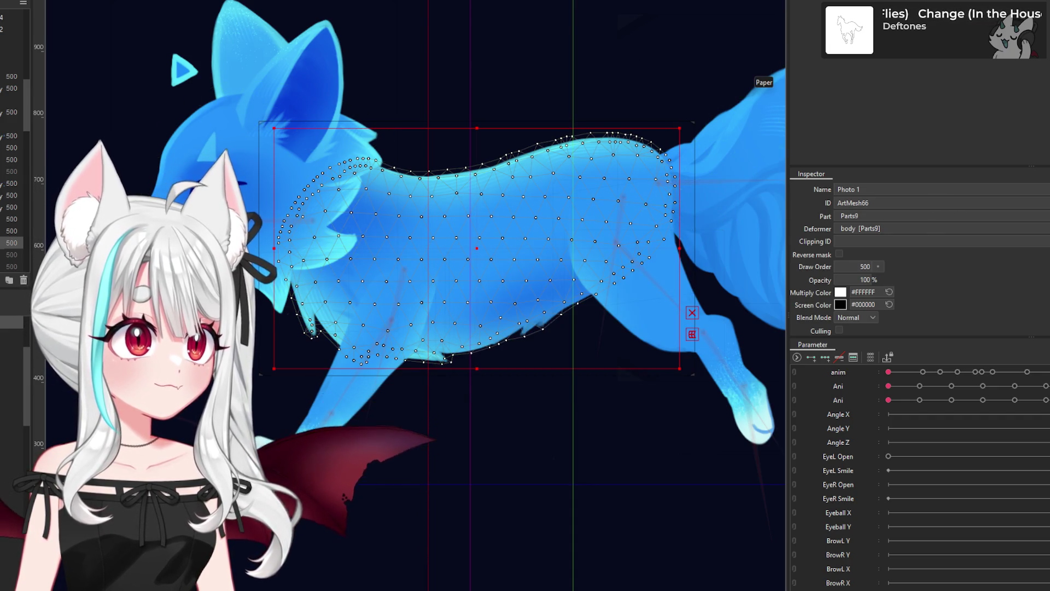
{"action": "left_click_drag", "start_coordinate": [335, 166], "coordinate": [594, 223]}
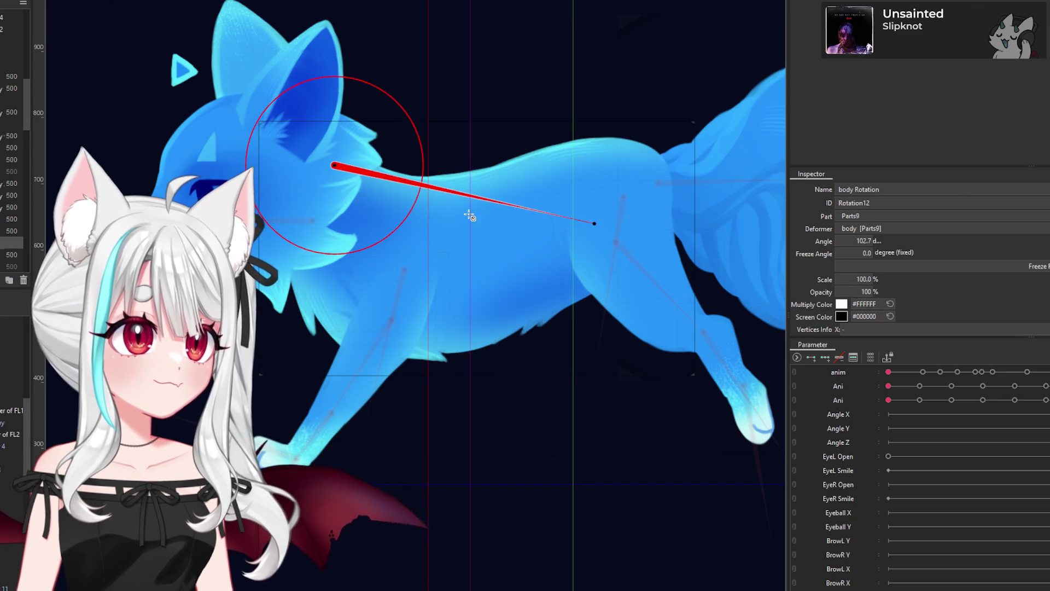
{"action": "left_click", "coordinate": [332, 198]}
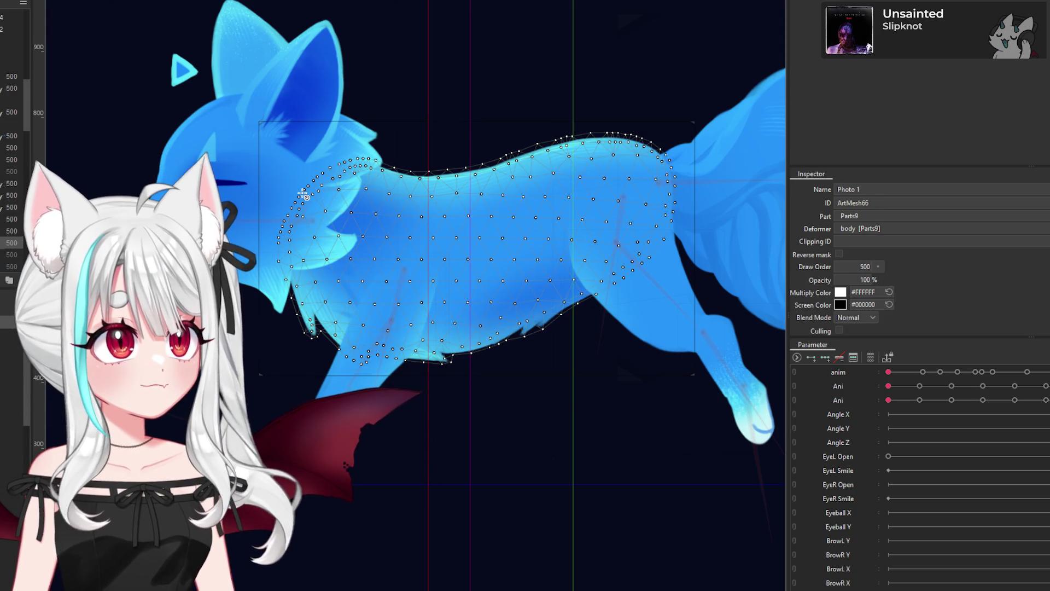
{"action": "left_click_drag", "start_coordinate": [303, 194], "coordinate": [448, 265]}
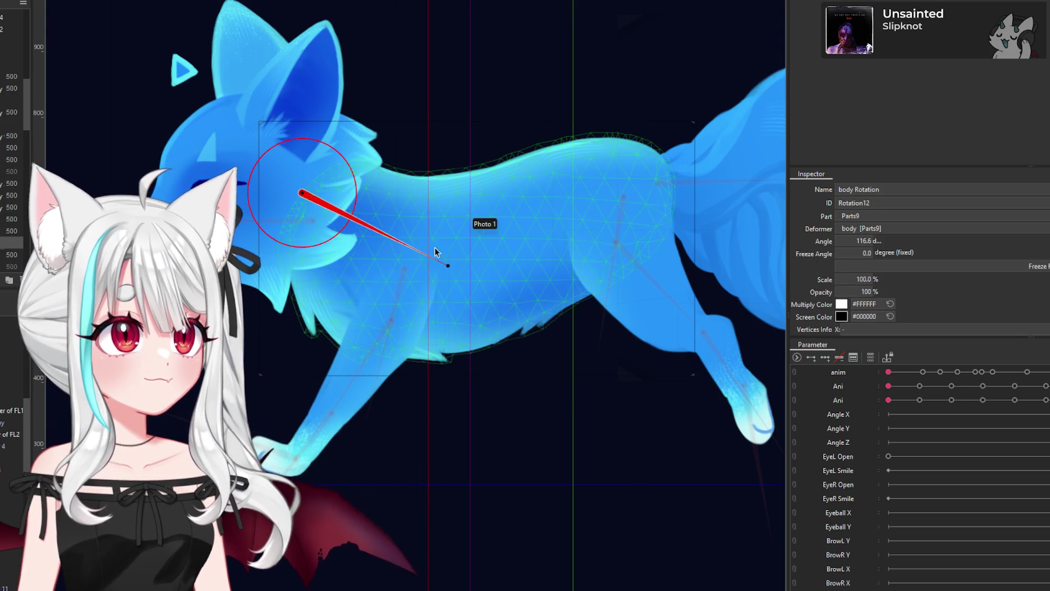
Step: Draw body Rotation2 toward the tail base and select the Photo 1 mesh with both bones
{"action": "left_click", "coordinate": [305, 208]}
{"action": "mouse_move", "coordinate": [302, 204]}
{"action": "left_mouse_down"}
{"action": "mouse_move", "coordinate": [462, 265]}
{"action": "mouse_move", "coordinate": [676, 147]}
{"action": "mouse_move", "coordinate": [746, 135]}
{"action": "left_mouse_up"}
{"action": "left_click", "coordinate": [481, 252]}
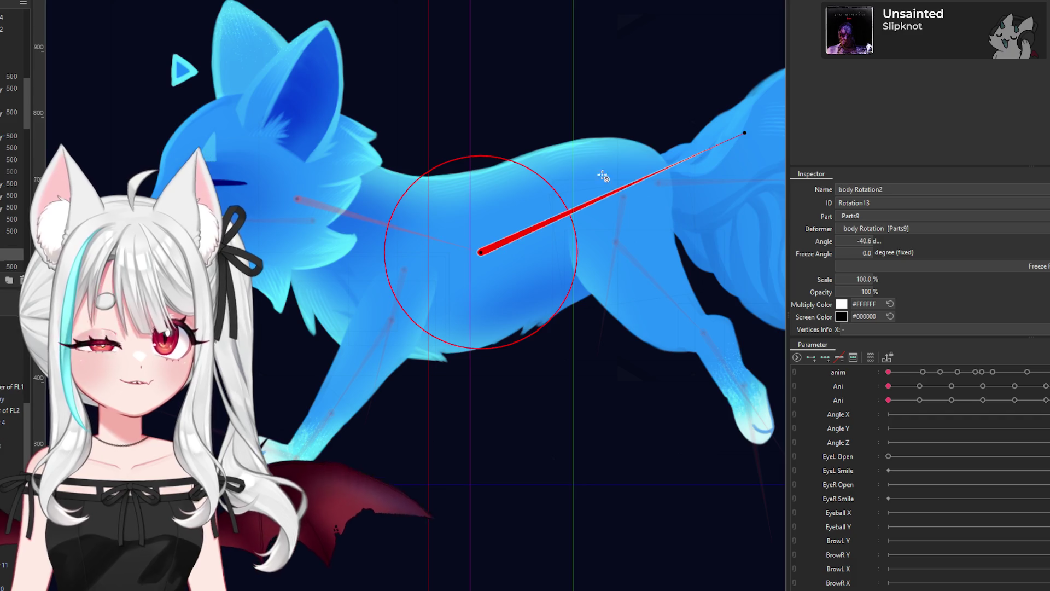
{"action": "left_click", "coordinate": [608, 183]}
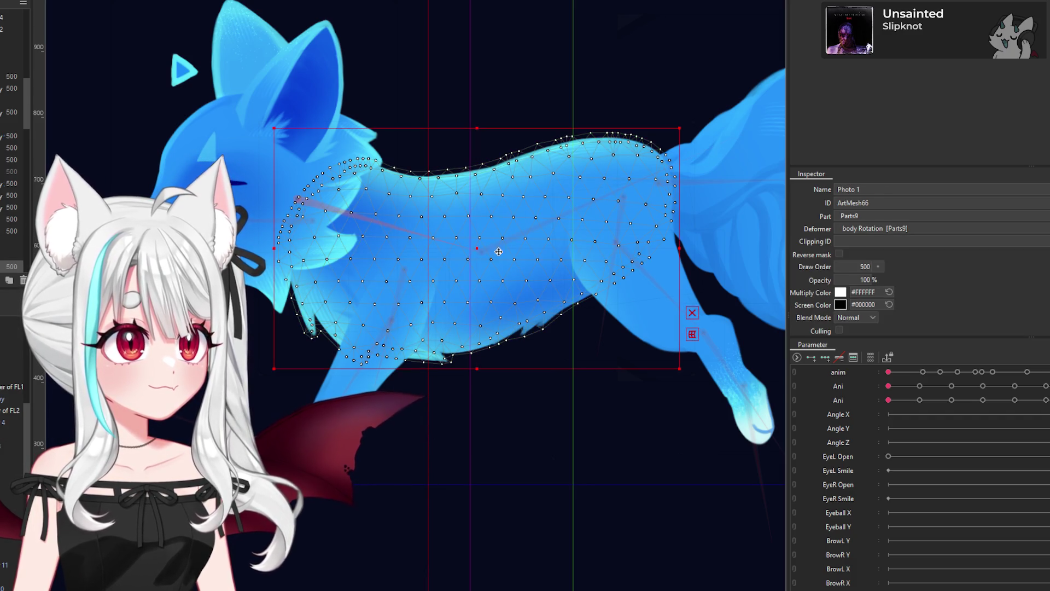
{"action": "left_click_drag", "start_coordinate": [477, 249], "coordinate": [296, 198]}
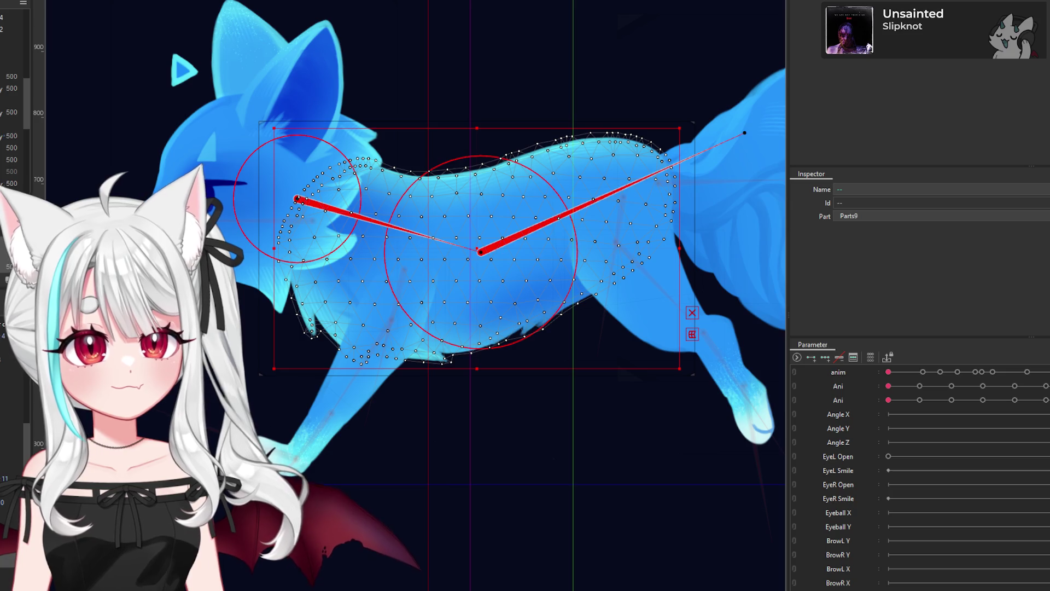
{"action": "key", "text": "alt+m"}
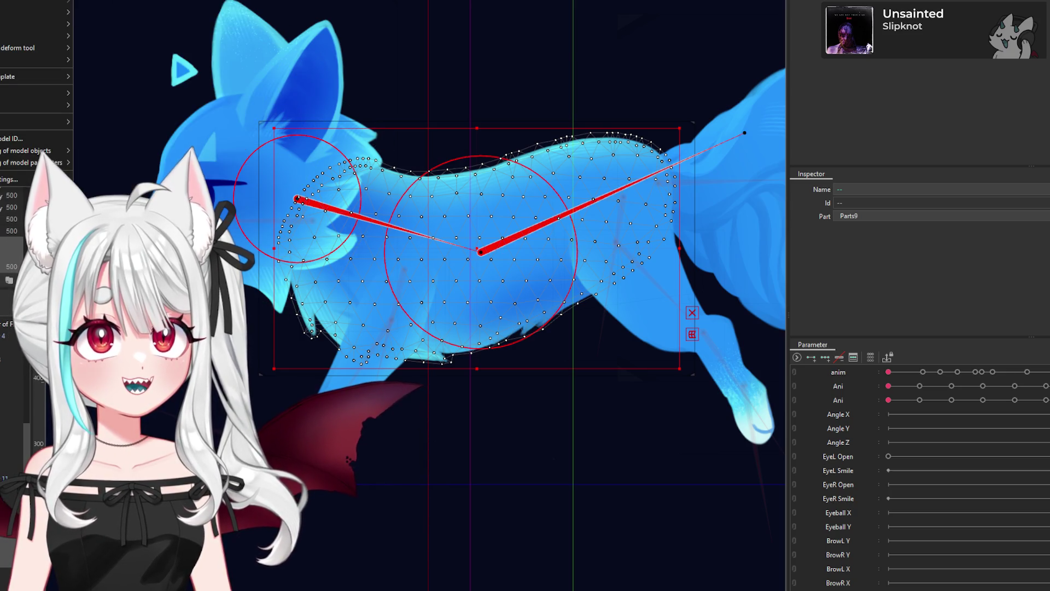
Step: Apply Modeling > Skinning to the body mesh and acknowledge the skinning cautions notice
{"action": "mouse_move", "coordinate": [33, 24]}
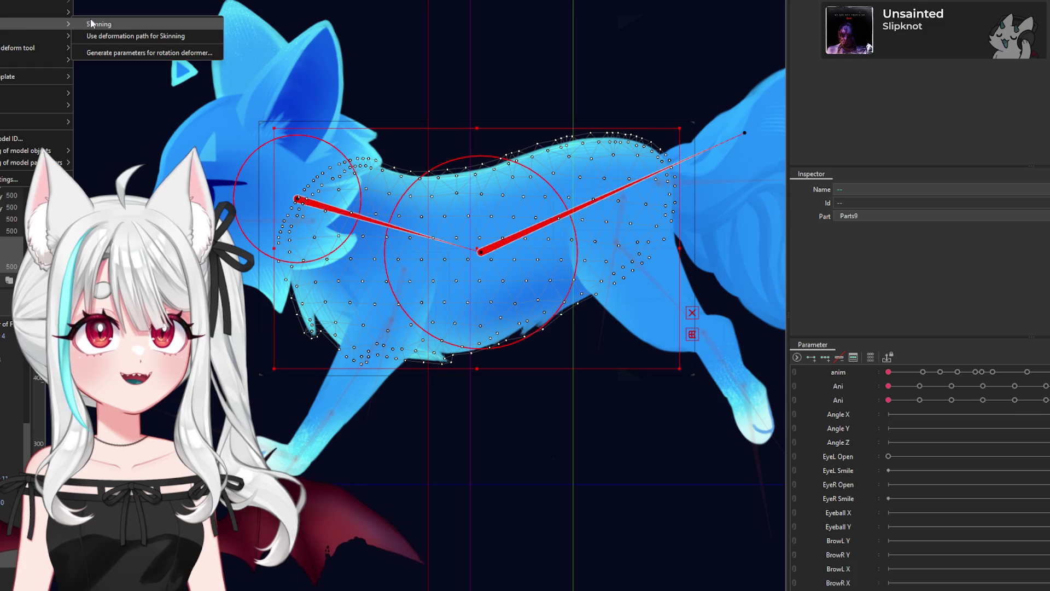
{"action": "left_click", "coordinate": [119, 24]}
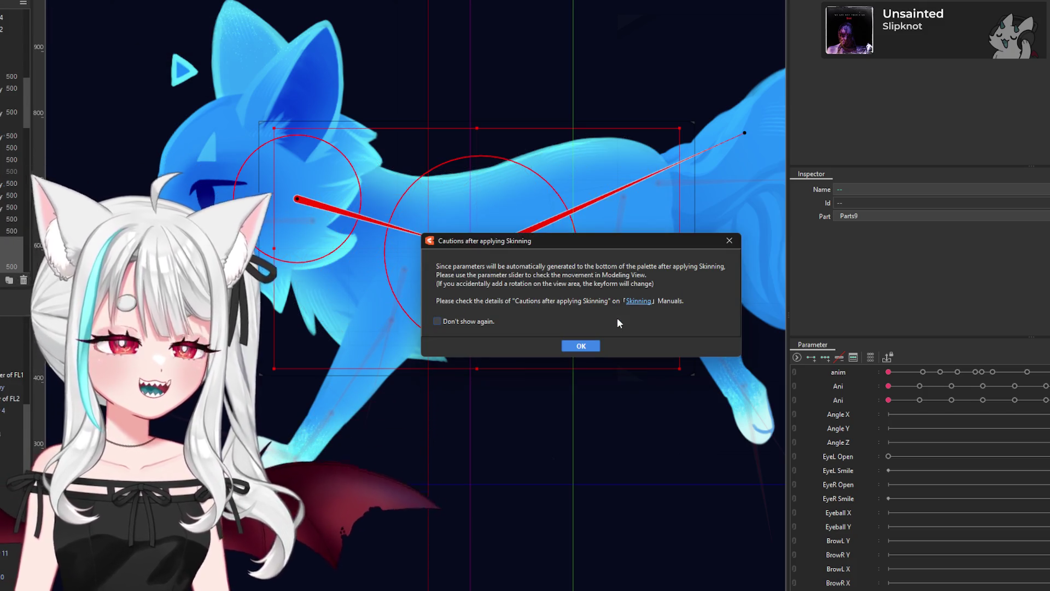
{"action": "left_click", "coordinate": [584, 346]}
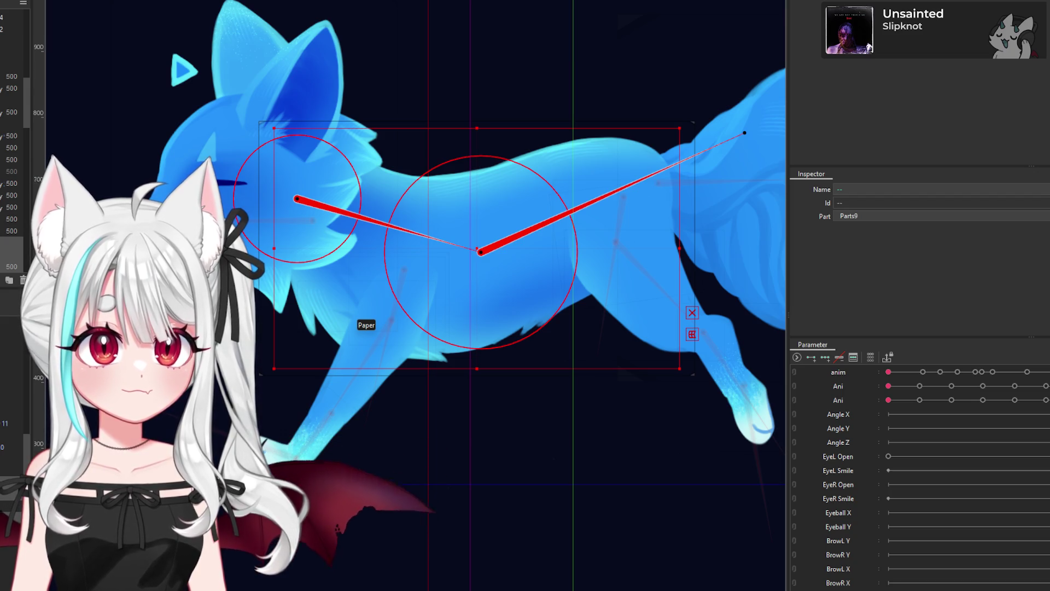
{"action": "left_click", "coordinate": [382, 223]}
{"action": "mouse_move", "coordinate": [481, 220]}
{"action": "left_mouse_down"}
{"action": "mouse_move", "coordinate": [485, 155]}
{"action": "mouse_move", "coordinate": [494, 183]}
{"action": "left_mouse_up"}
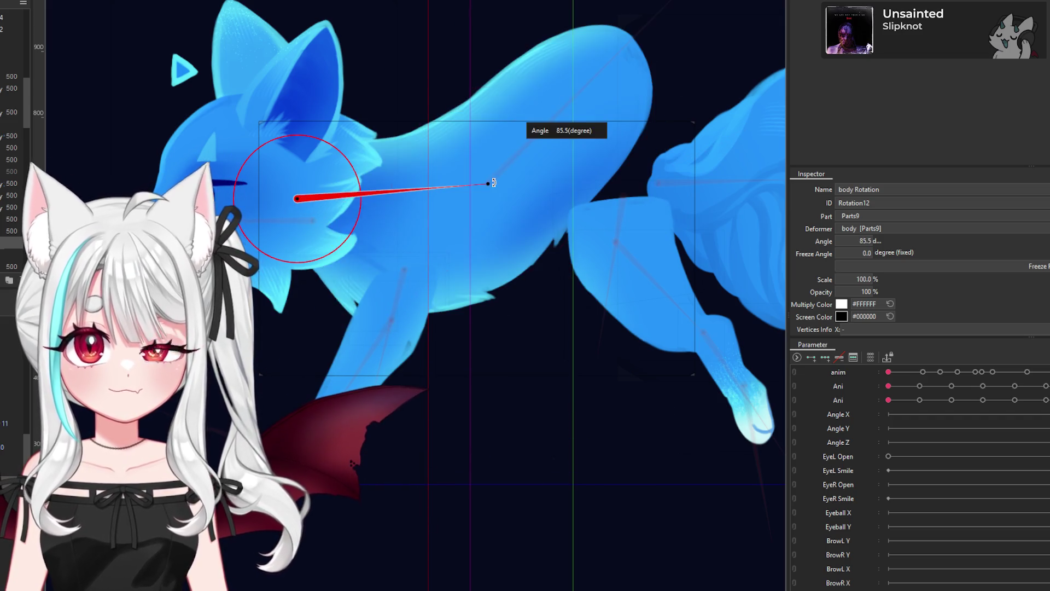
{"action": "key", "text": "ctrl+z"}
{"action": "left_click", "coordinate": [480, 252]}
{"action": "scroll", "coordinate": [255, 339], "scroll_direction": "down", "scroll_amount": 3}
{"action": "mouse_move", "coordinate": [504, 252]}
{"action": "left_mouse_down"}
{"action": "mouse_move", "coordinate": [525, 271]}
{"action": "mouse_move", "coordinate": [516, 308]}
{"action": "mouse_move", "coordinate": [508, 202]}
{"action": "mouse_move", "coordinate": [469, 431]}
{"action": "mouse_move", "coordinate": [459, 167]}
{"action": "mouse_move", "coordinate": [419, 416]}
{"action": "mouse_move", "coordinate": [471, 258]}
{"action": "mouse_move", "coordinate": [403, 237]}
{"action": "mouse_move", "coordinate": [433, 336]}
{"action": "mouse_move", "coordinate": [453, 229]}
{"action": "left_mouse_up"}
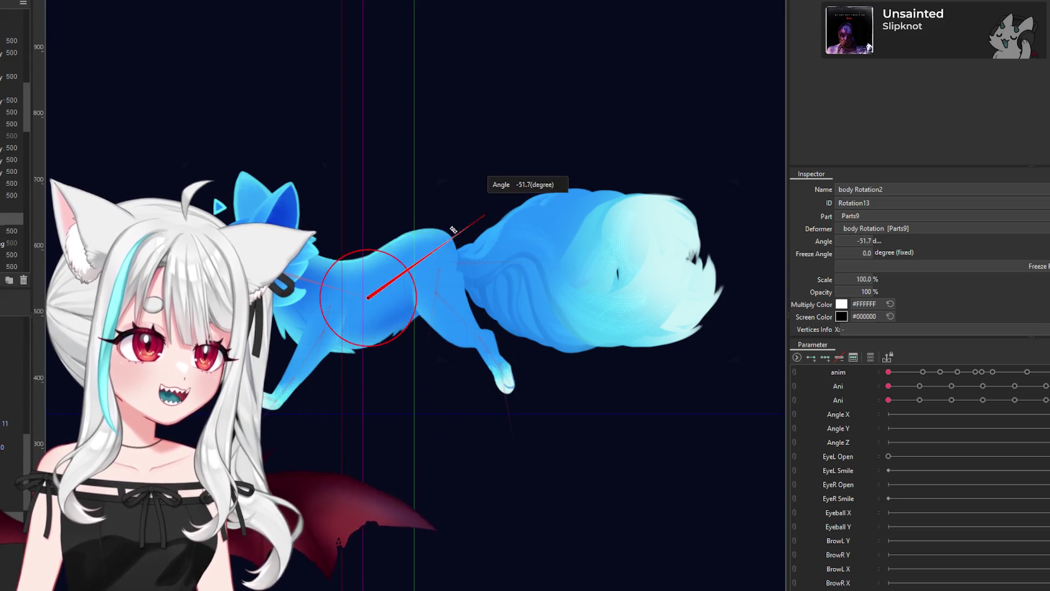
{"action": "mouse_move", "coordinate": [453, 230]}
{"action": "left_mouse_down"}
{"action": "mouse_move", "coordinate": [451, 356]}
{"action": "mouse_move", "coordinate": [492, 241]}
{"action": "left_mouse_up"}
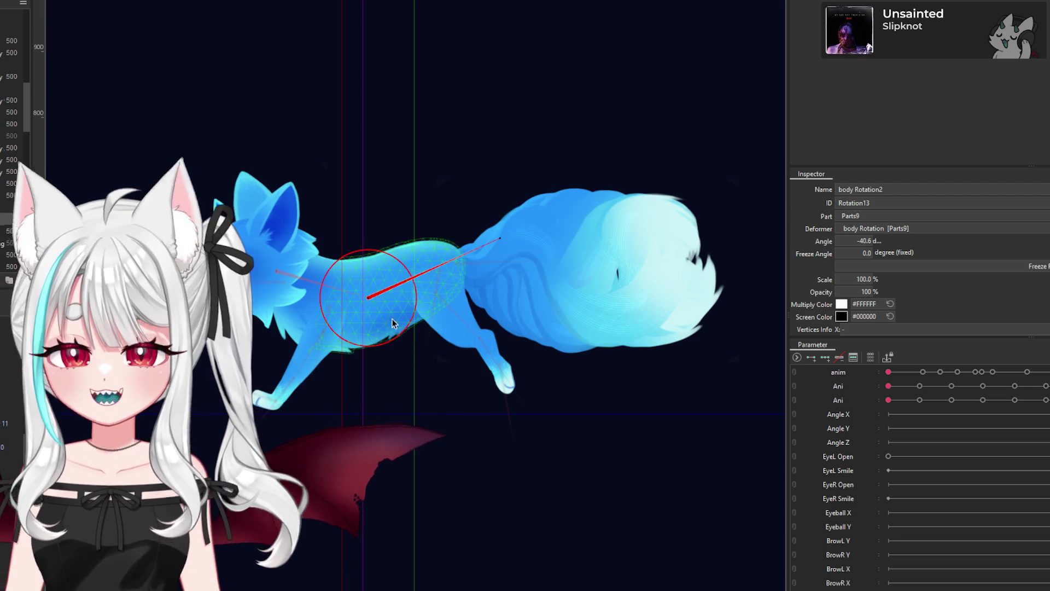
{"action": "scroll", "coordinate": [389, 278], "scroll_direction": "down", "scroll_amount": 1}
{"action": "scroll", "coordinate": [476, 274], "scroll_direction": "up", "scroll_amount": 4}
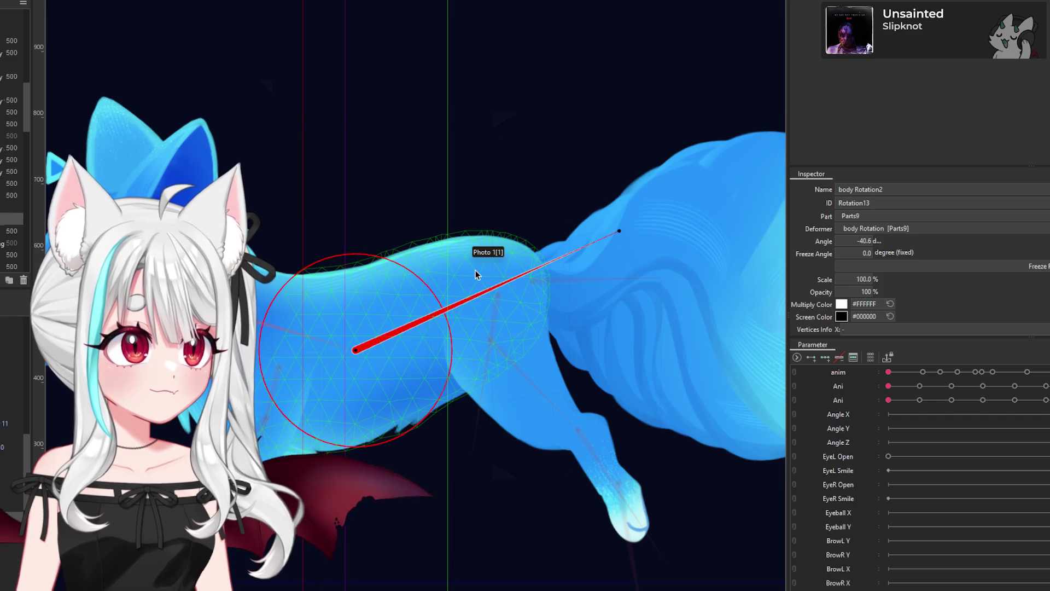
{"action": "scroll", "coordinate": [521, 282], "scroll_direction": "down", "scroll_amount": 5}
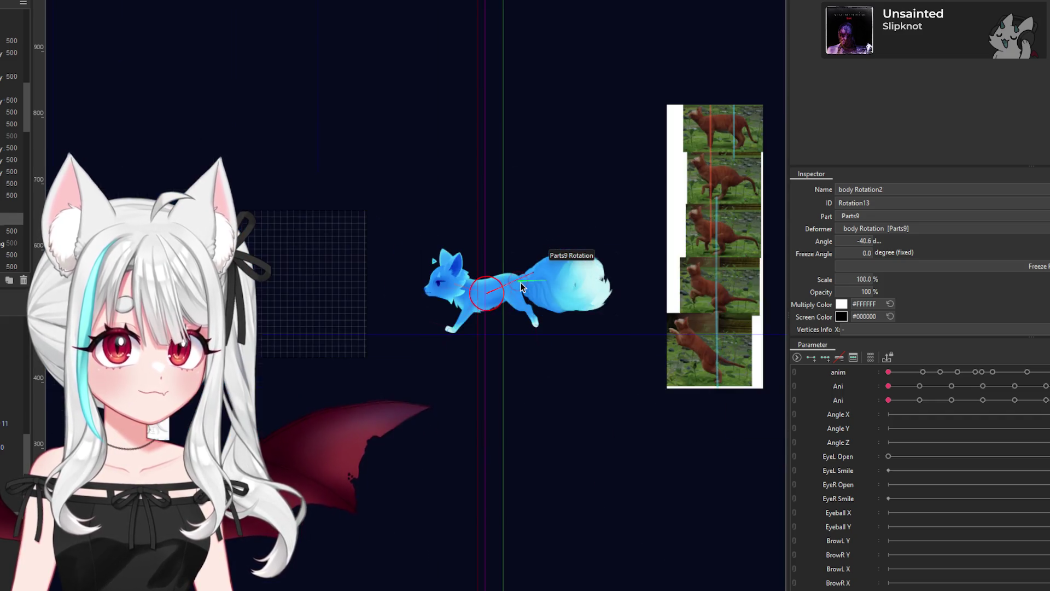
{"action": "scroll", "coordinate": [520, 282], "scroll_direction": "left", "scroll_amount": 5}
{"action": "scroll", "coordinate": [274, 428], "scroll_direction": "up", "scroll_amount": 3}
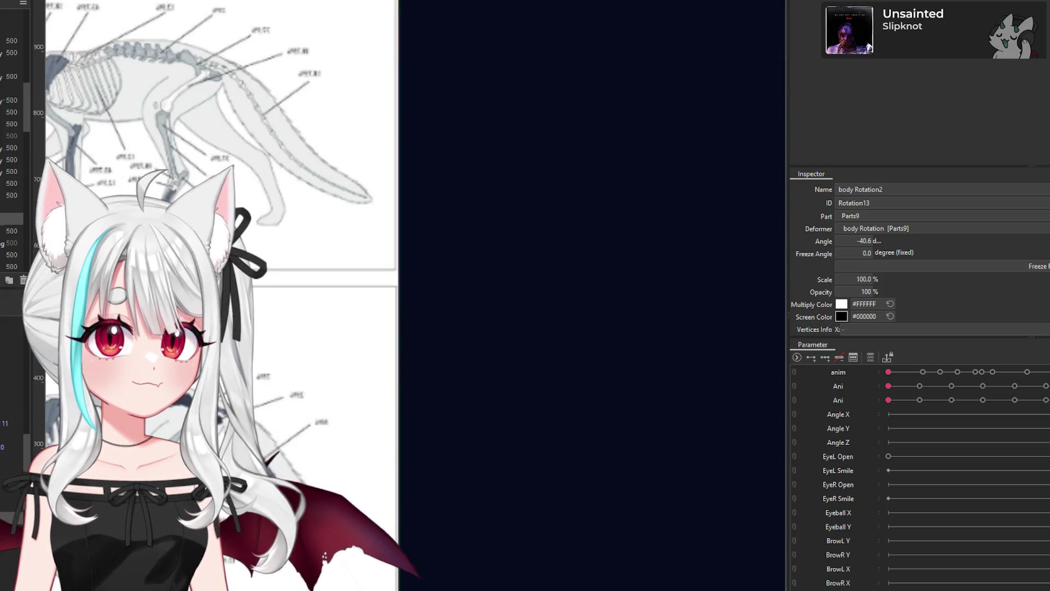
{"action": "scroll", "coordinate": [190, 423], "scroll_direction": "down", "scroll_amount": 5}
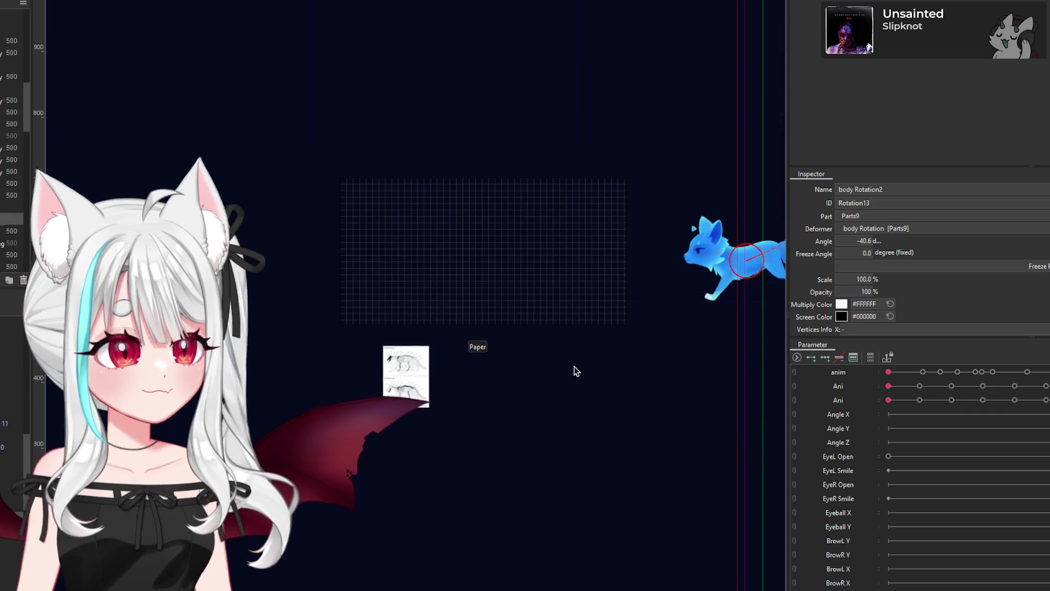
{"action": "scroll", "coordinate": [697, 327], "scroll_direction": "up", "scroll_amount": 5}
{"action": "scroll", "coordinate": [542, 247], "scroll_direction": "up", "scroll_amount": 5}
{"action": "left_click", "coordinate": [544, 188]}
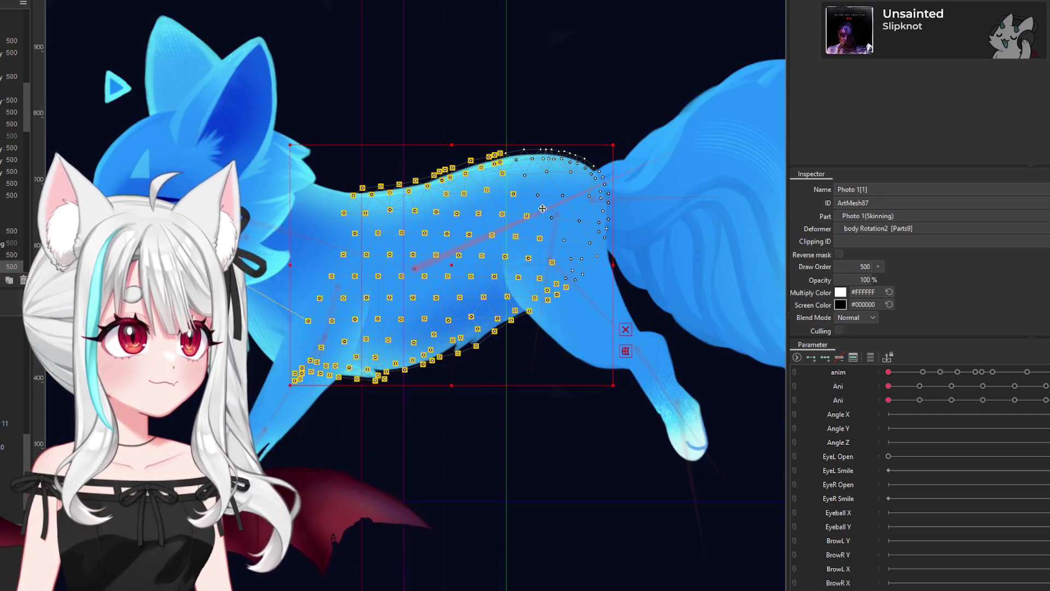
Step: Scrub the third Ani parameter through several walk-cycle keyframes, ending in a leaping pose, then deselect
{"action": "scroll", "coordinate": [591, 322], "scroll_direction": "down", "scroll_amount": 3}
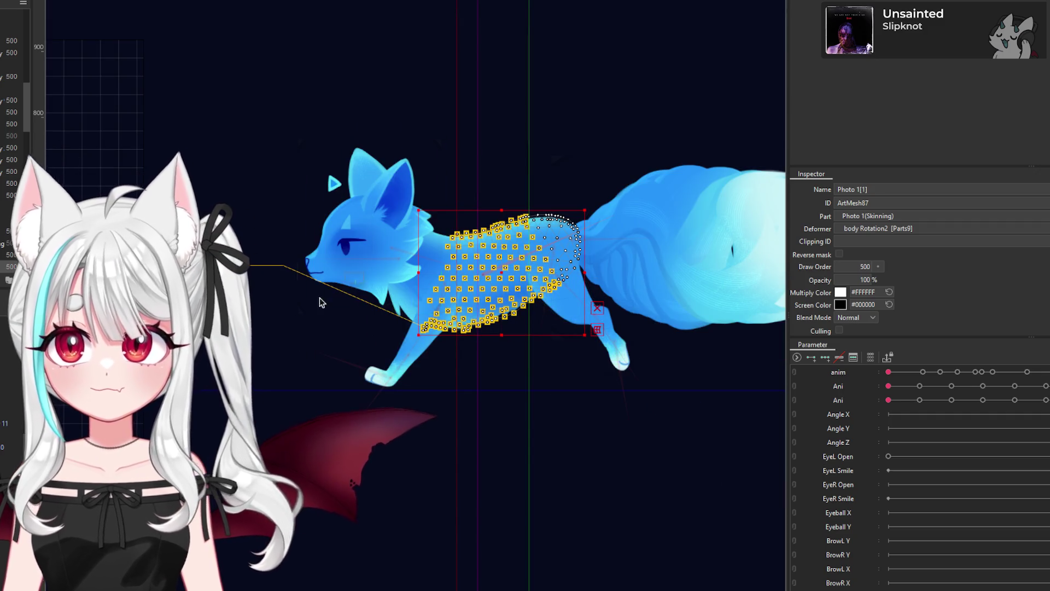
{"action": "scroll", "coordinate": [508, 279], "scroll_direction": "up", "scroll_amount": 3}
{"action": "mouse_move", "coordinate": [888, 400]}
{"action": "left_mouse_down"}
{"action": "mouse_move", "coordinate": [953, 408]}
{"action": "mouse_move", "coordinate": [927, 422]}
{"action": "left_mouse_up"}
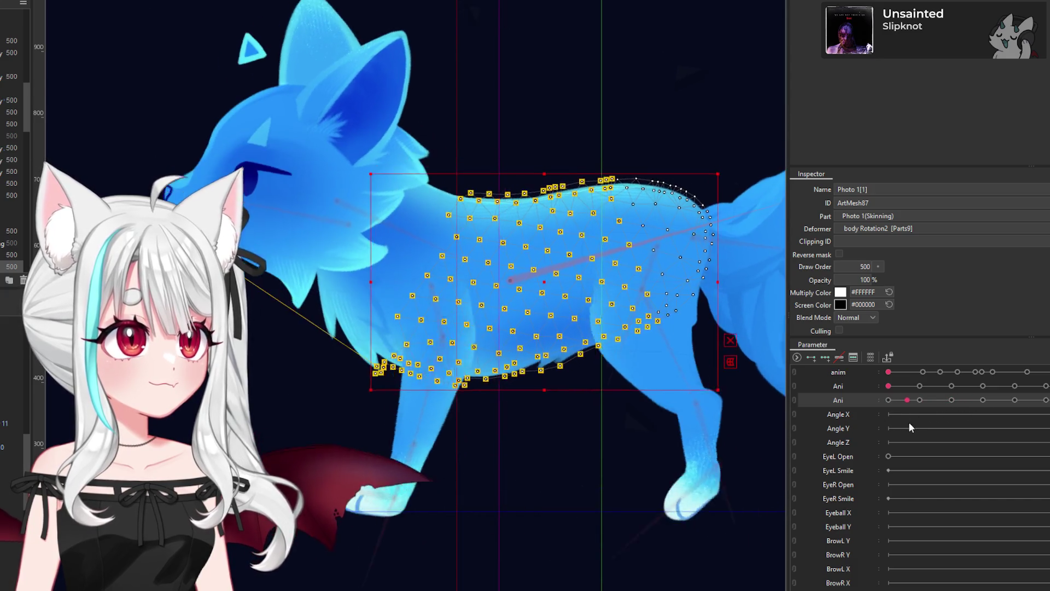
{"action": "left_click_drag", "start_coordinate": [927, 422], "coordinate": [950, 426]}
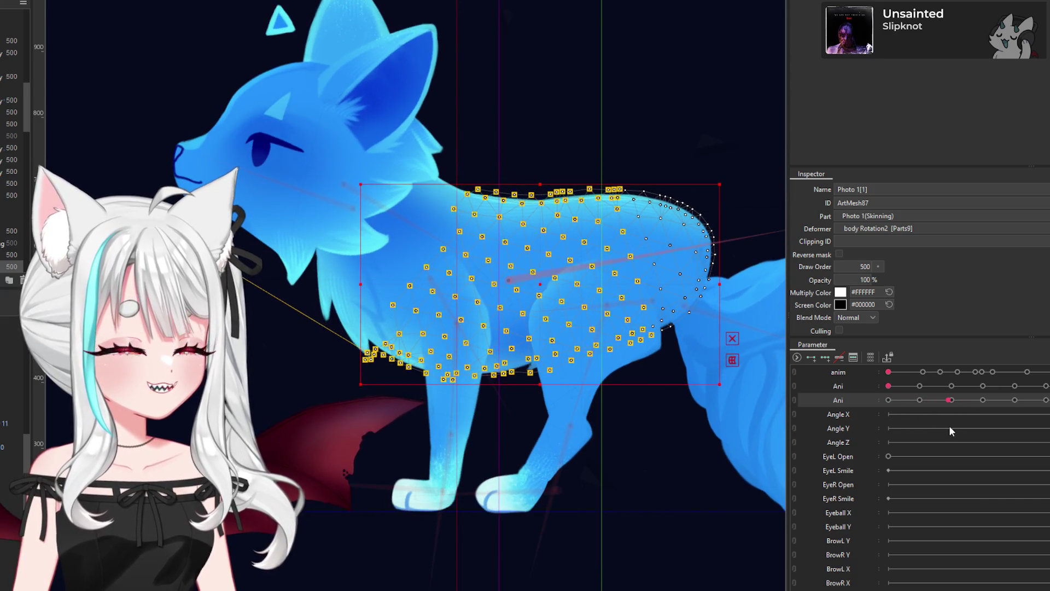
{"action": "scroll", "coordinate": [372, 295], "scroll_direction": "down", "scroll_amount": 3}
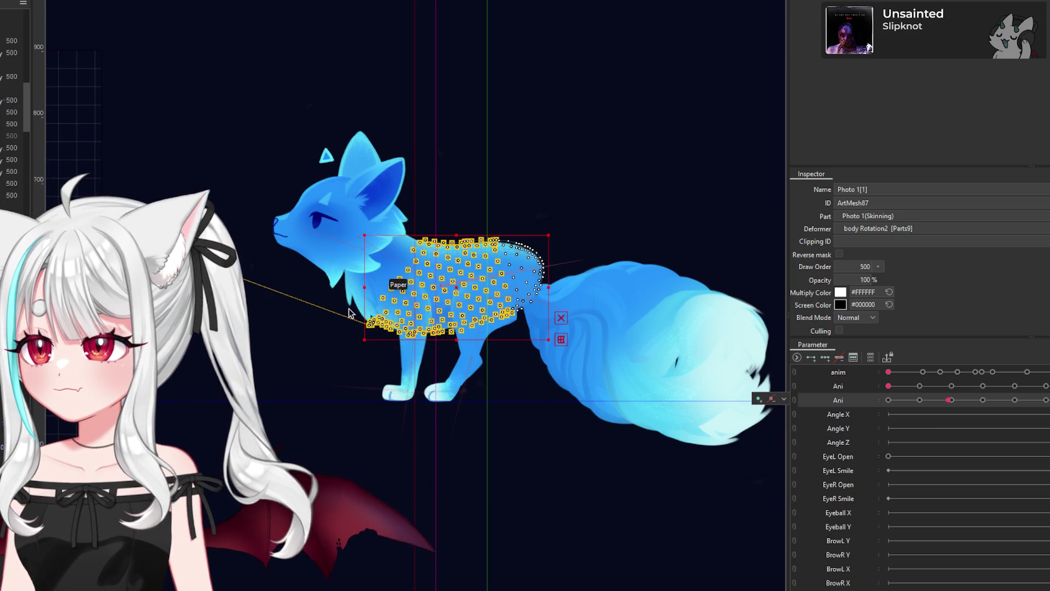
{"action": "scroll", "coordinate": [347, 304], "scroll_direction": "up", "scroll_amount": 2}
{"action": "mouse_move", "coordinate": [950, 400]}
{"action": "left_mouse_down"}
{"action": "mouse_move", "coordinate": [957, 414]}
{"action": "mouse_move", "coordinate": [935, 414]}
{"action": "left_mouse_up"}
{"action": "scroll", "coordinate": [738, 302], "scroll_direction": "down", "scroll_amount": 4}
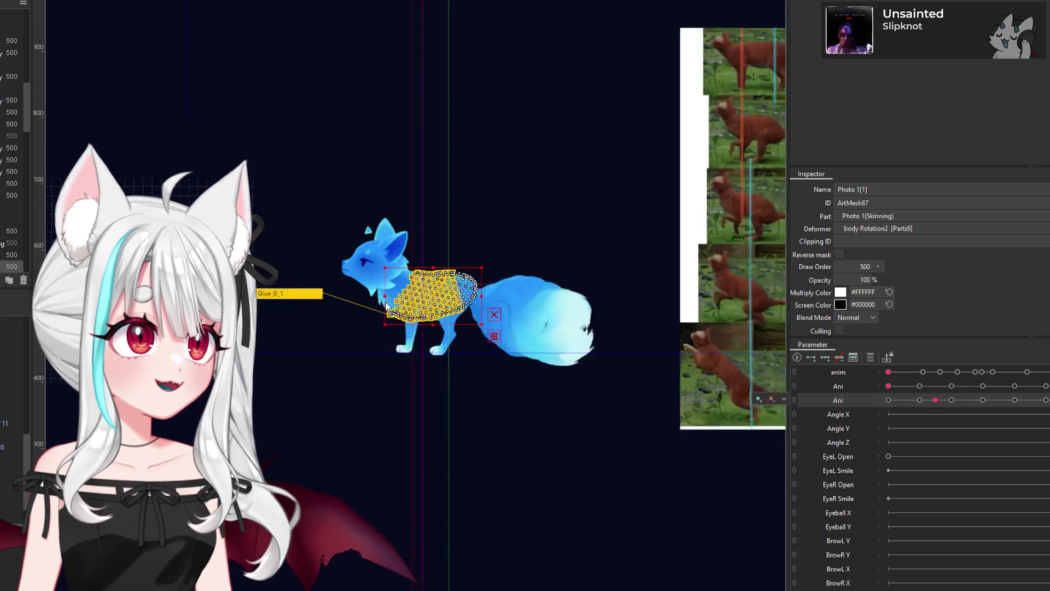
{"action": "left_click", "coordinate": [739, 302]}
{"action": "scroll", "coordinate": [588, 303], "scroll_direction": "up", "scroll_amount": 3}
{"action": "scroll", "coordinate": [603, 296], "scroll_direction": "up", "scroll_amount": 2}
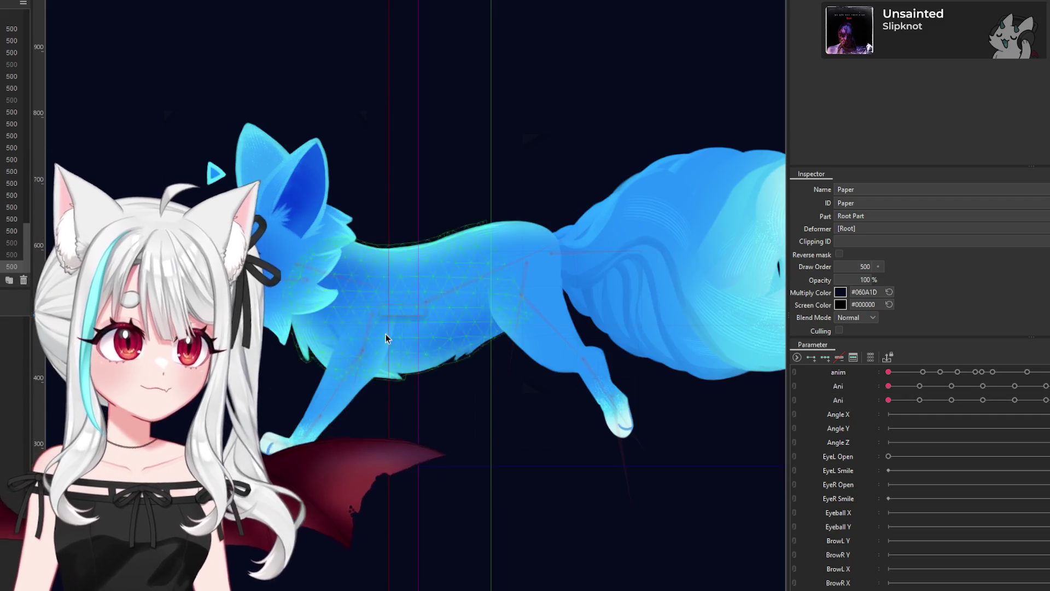
Step: Test-bend the rear spine bone and undo it, then select BL1 Rotation and scrub the Ani slider
{"action": "left_click", "coordinate": [526, 264]}
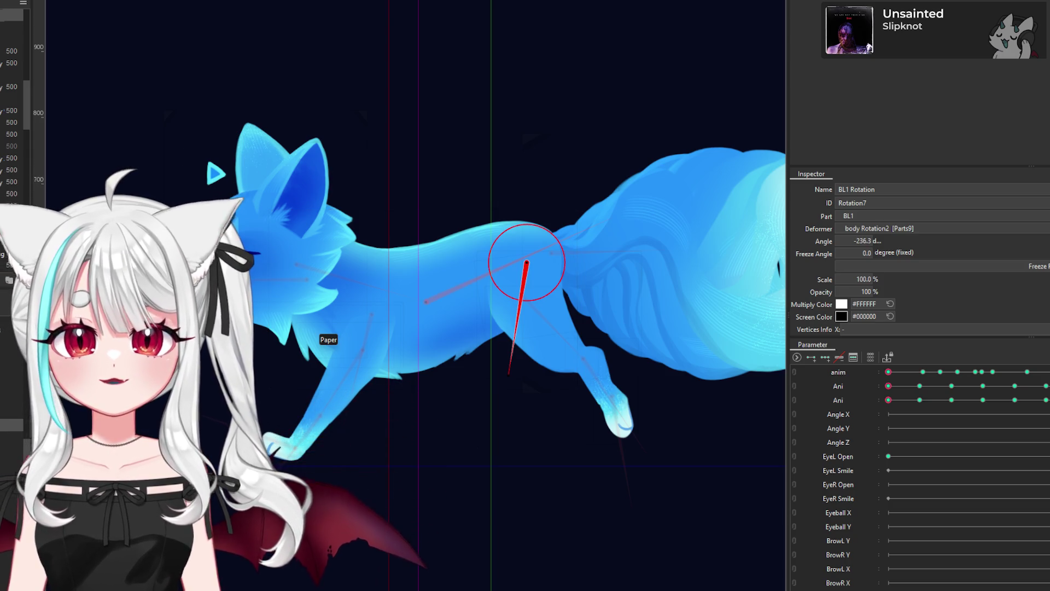
{"action": "left_click", "coordinate": [476, 280]}
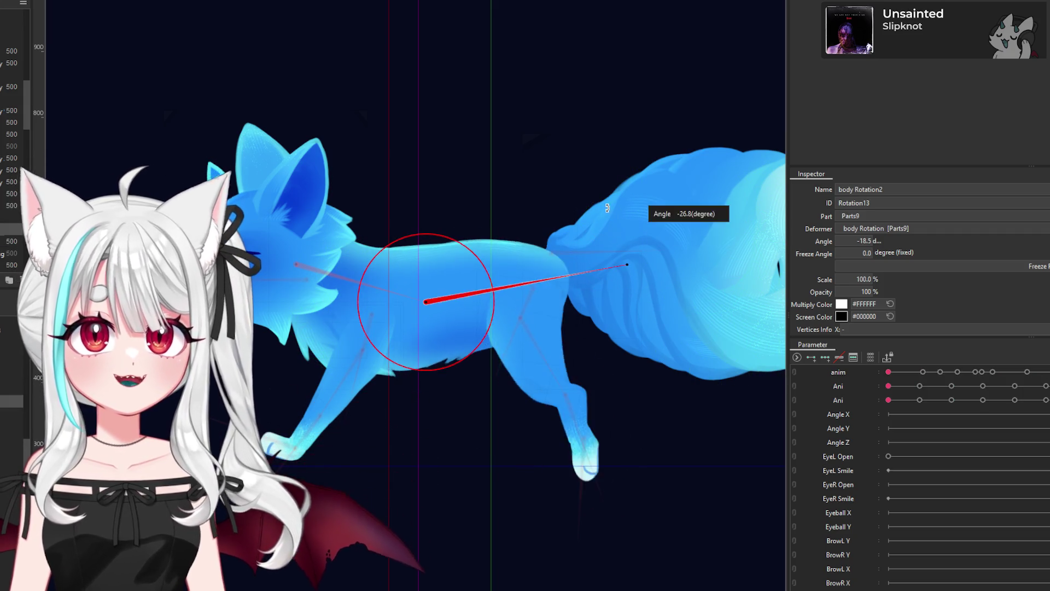
{"action": "mouse_move", "coordinate": [608, 243]}
{"action": "left_mouse_down"}
{"action": "mouse_move", "coordinate": [589, 351]}
{"action": "mouse_move", "coordinate": [602, 279]}
{"action": "mouse_move", "coordinate": [542, 203]}
{"action": "mouse_move", "coordinate": [442, 204]}
{"action": "left_mouse_up"}
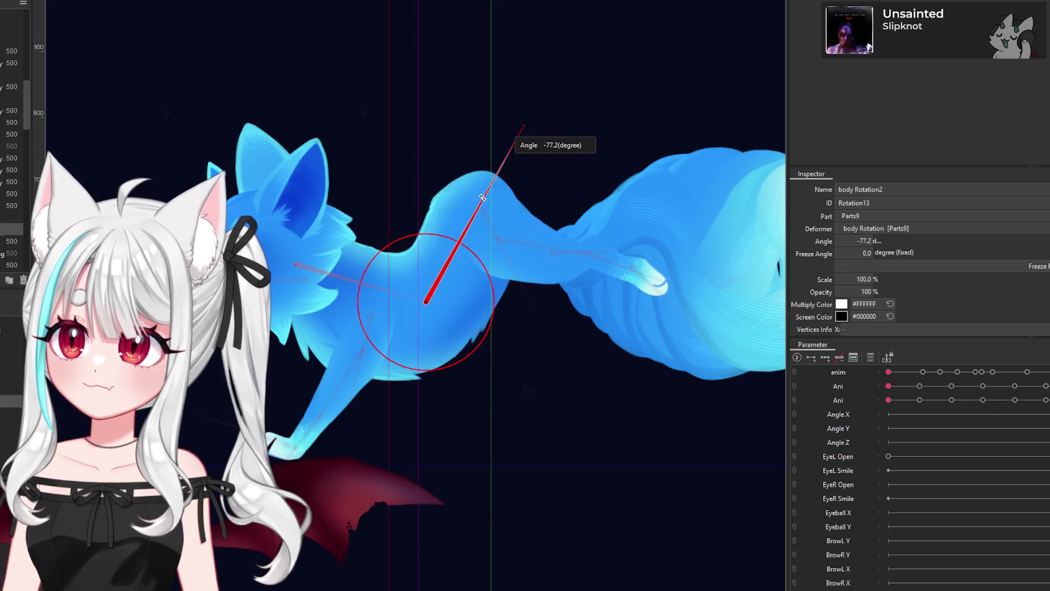
{"action": "mouse_move", "coordinate": [442, 204]}
{"action": "left_mouse_down"}
{"action": "mouse_move", "coordinate": [472, 246]}
{"action": "mouse_move", "coordinate": [471, 235]}
{"action": "left_mouse_up"}
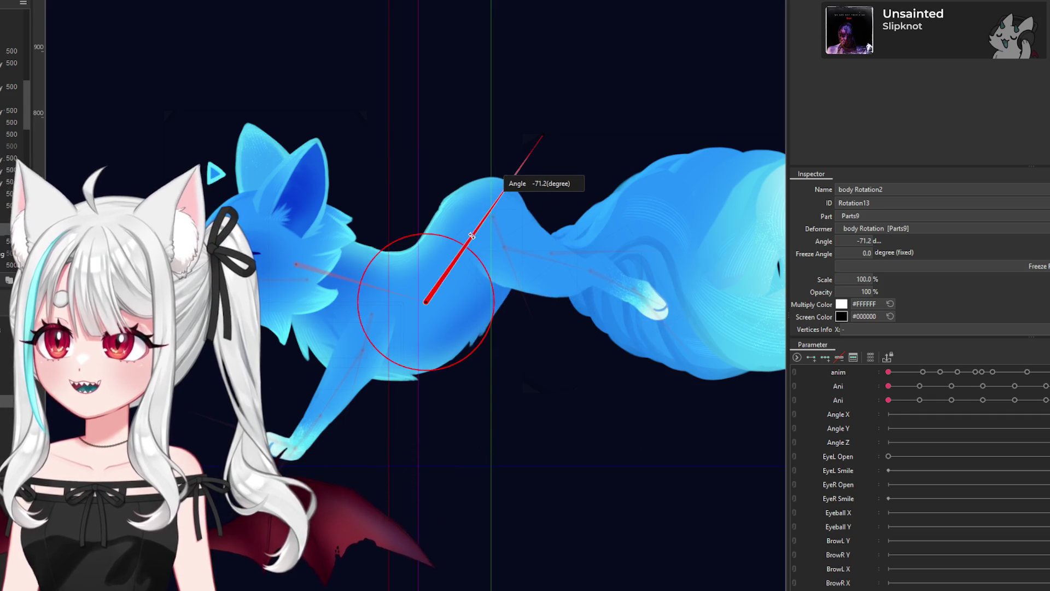
{"action": "key", "text": "ctrl+z"}
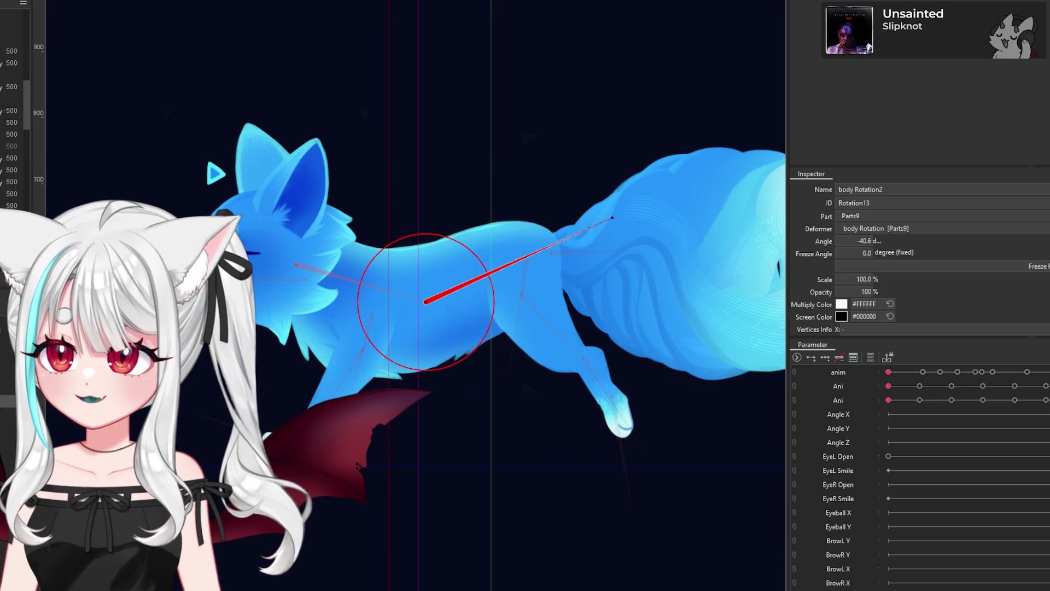
{"action": "left_click", "coordinate": [526, 263]}
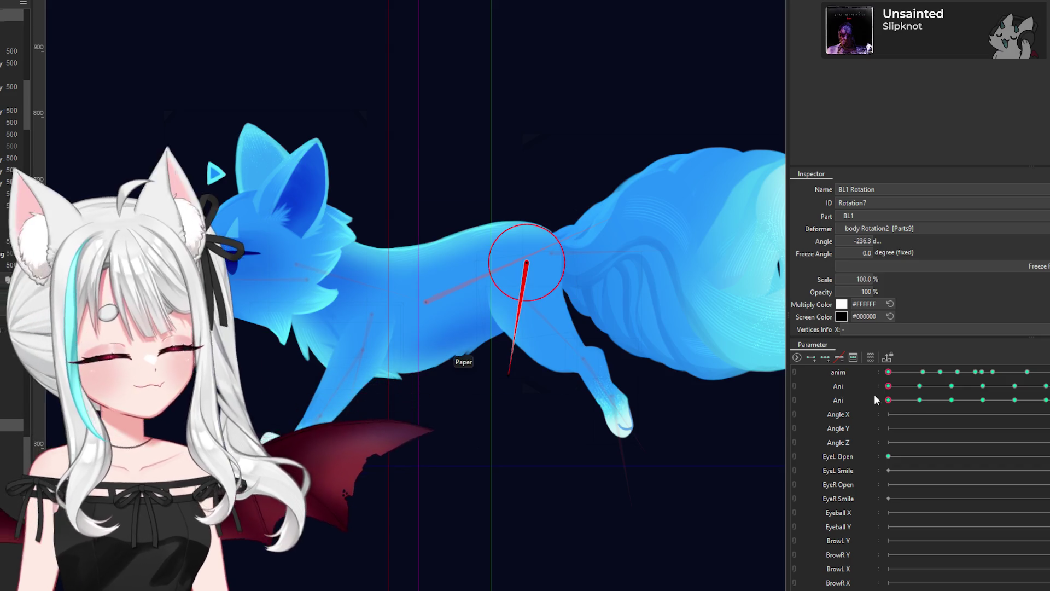
{"action": "mouse_move", "coordinate": [912, 403]}
{"action": "left_mouse_down"}
{"action": "mouse_move", "coordinate": [918, 413]}
{"action": "mouse_move", "coordinate": [904, 410]}
{"action": "left_mouse_up"}
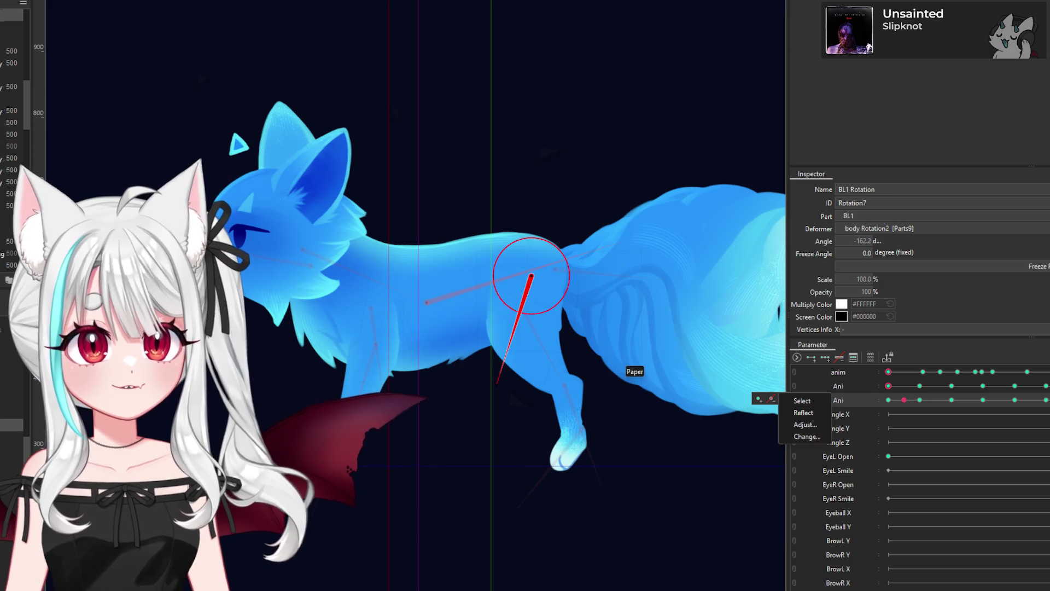
Step: Scrub the Ani slider across walk-cycle keyframes, then select Parts9 Rotation and the body warp Warp21
{"action": "left_click", "coordinate": [521, 307]}
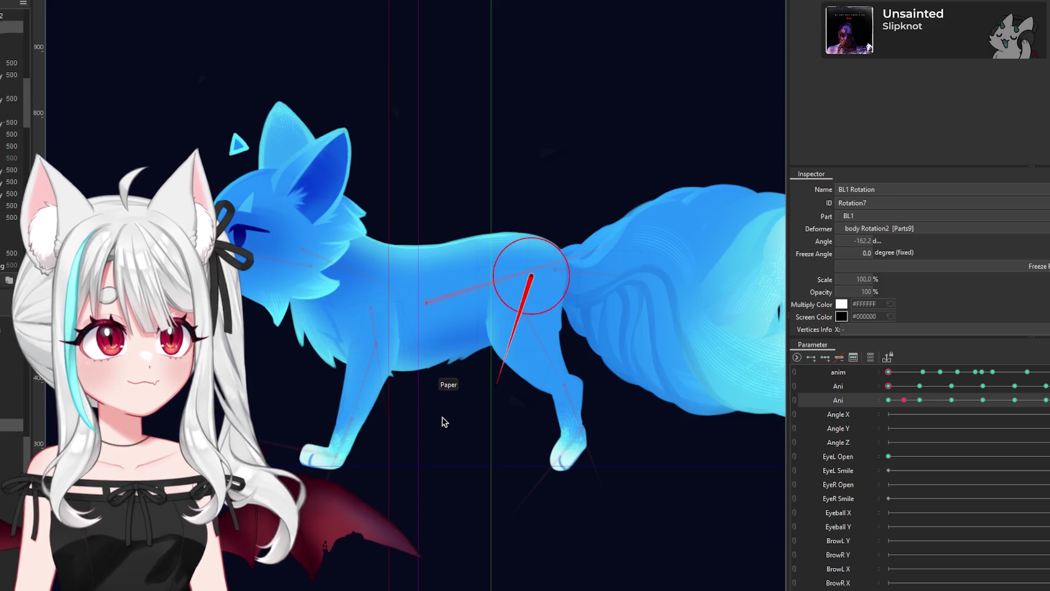
{"action": "key", "text": "ctrl+z"}
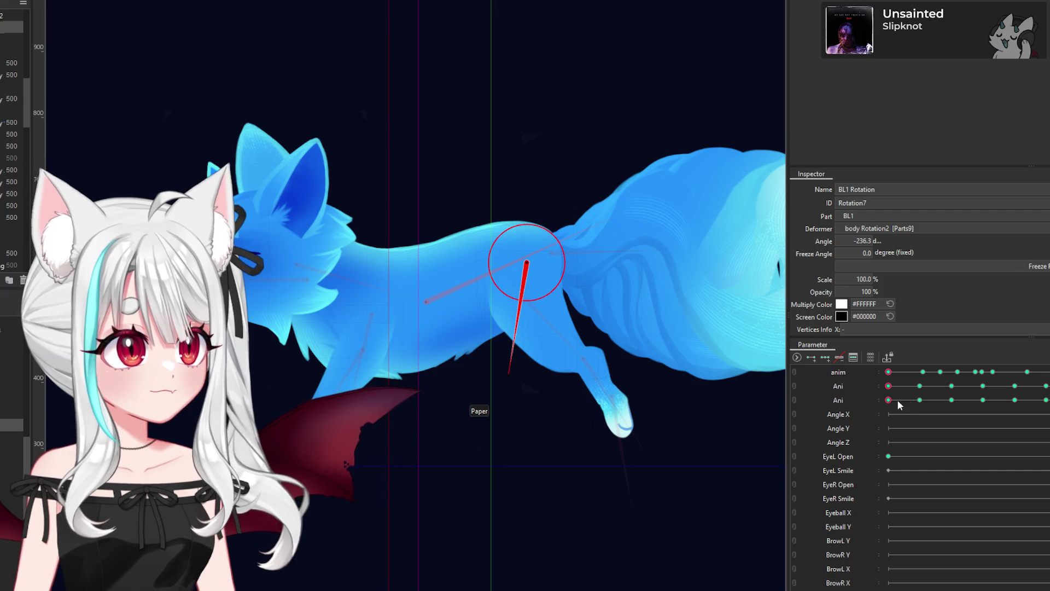
{"action": "mouse_move", "coordinate": [899, 403]}
{"action": "left_mouse_down"}
{"action": "mouse_move", "coordinate": [953, 411]}
{"action": "mouse_move", "coordinate": [883, 419]}
{"action": "left_mouse_up"}
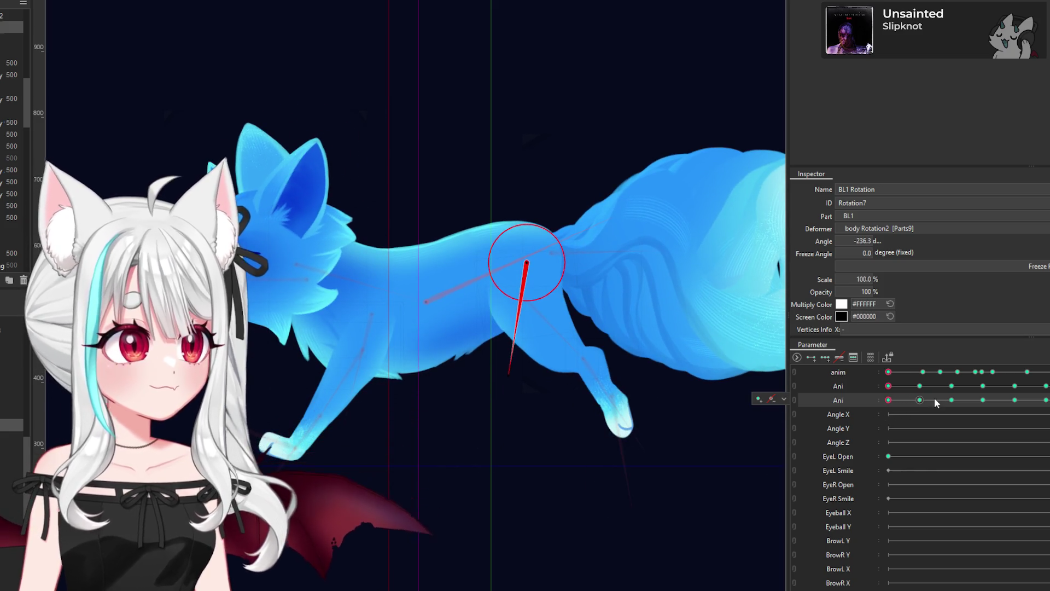
{"action": "left_click", "coordinate": [921, 401]}
{"action": "left_click_drag", "start_coordinate": [923, 405], "coordinate": [953, 414]}
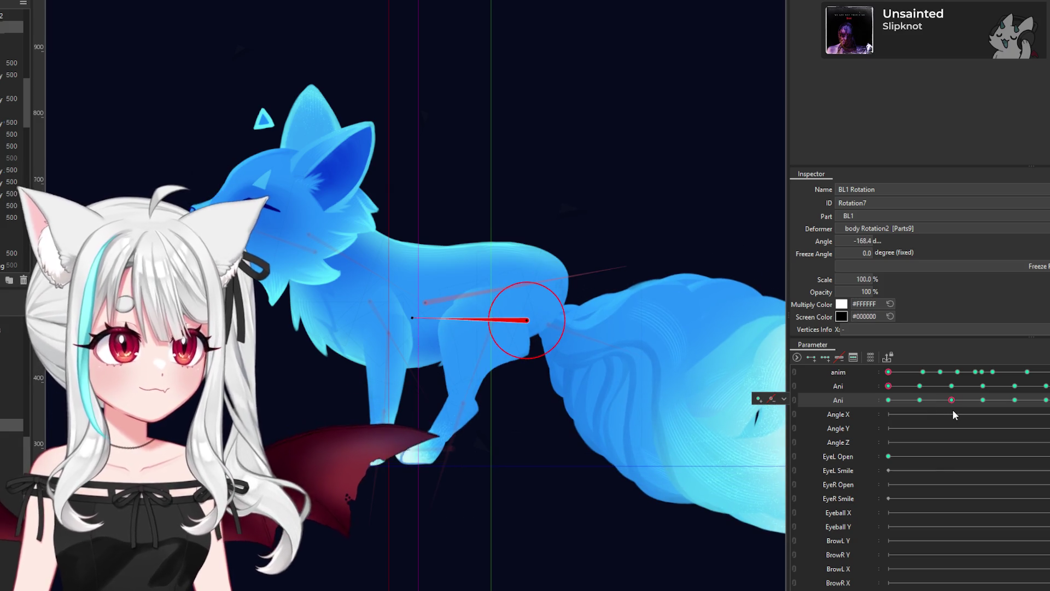
{"action": "key", "text": "ctrl+z"}
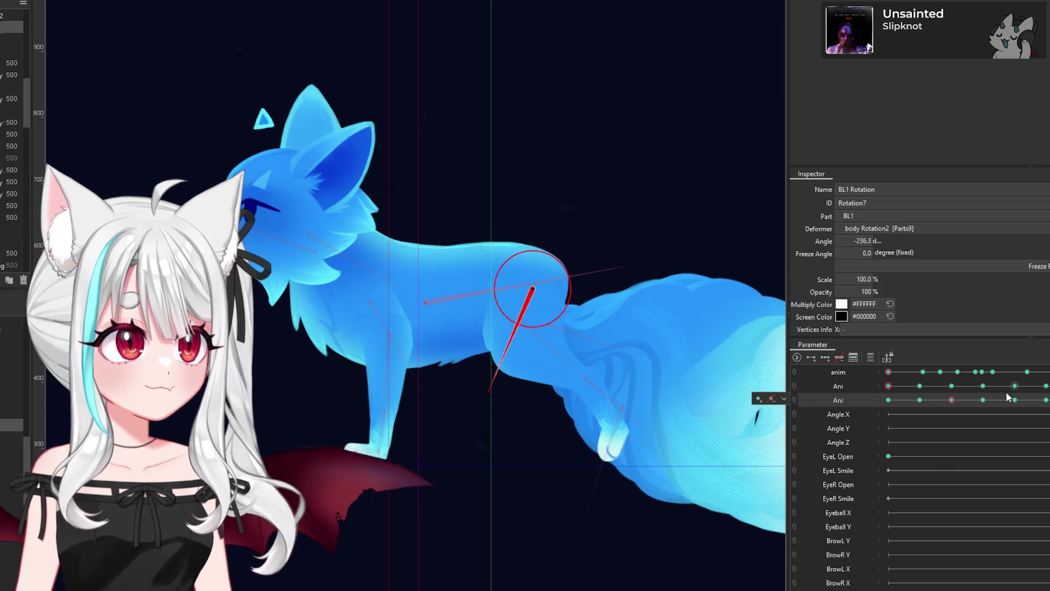
{"action": "mouse_move", "coordinate": [971, 410]}
{"action": "left_mouse_down"}
{"action": "mouse_move", "coordinate": [923, 420]}
{"action": "mouse_move", "coordinate": [912, 407]}
{"action": "mouse_move", "coordinate": [952, 409]}
{"action": "left_mouse_up"}
{"action": "left_click", "coordinate": [559, 296]}
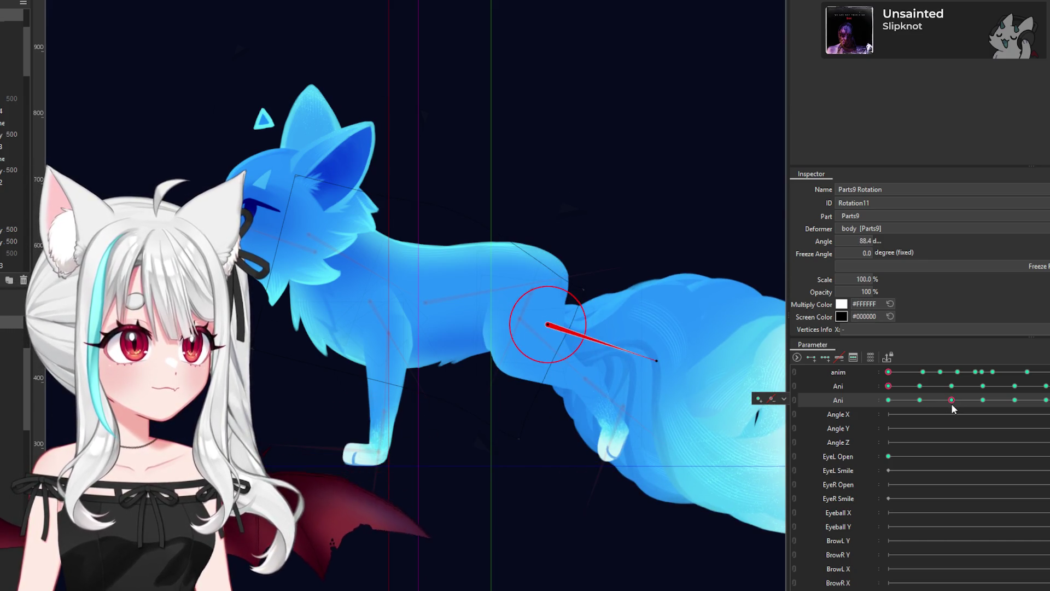
{"action": "left_click", "coordinate": [588, 292]}
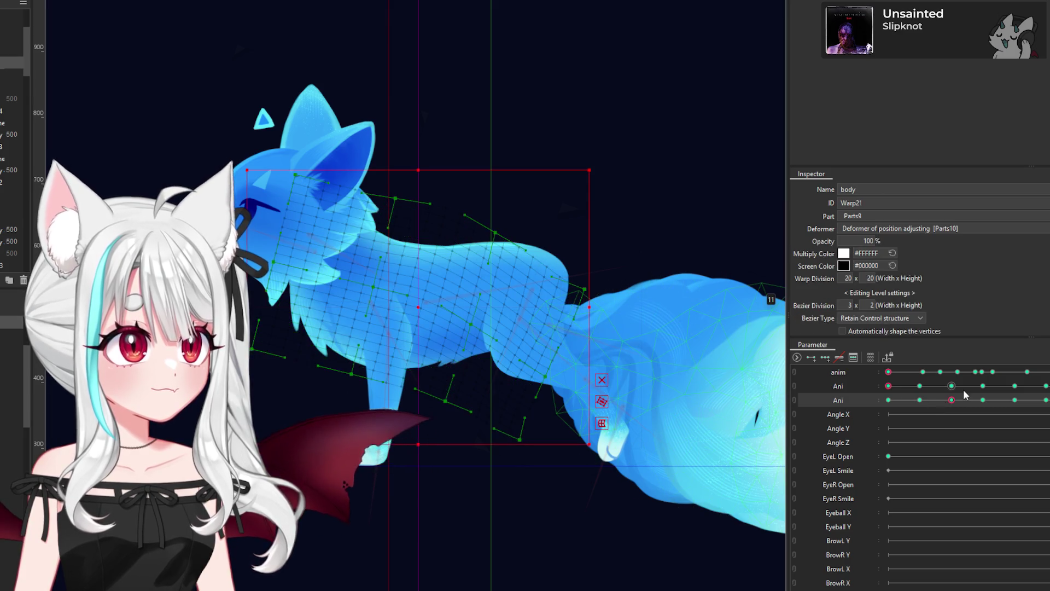
{"action": "left_click", "coordinate": [965, 401]}
{"action": "left_click_drag", "start_coordinate": [944, 403], "coordinate": [861, 405]}
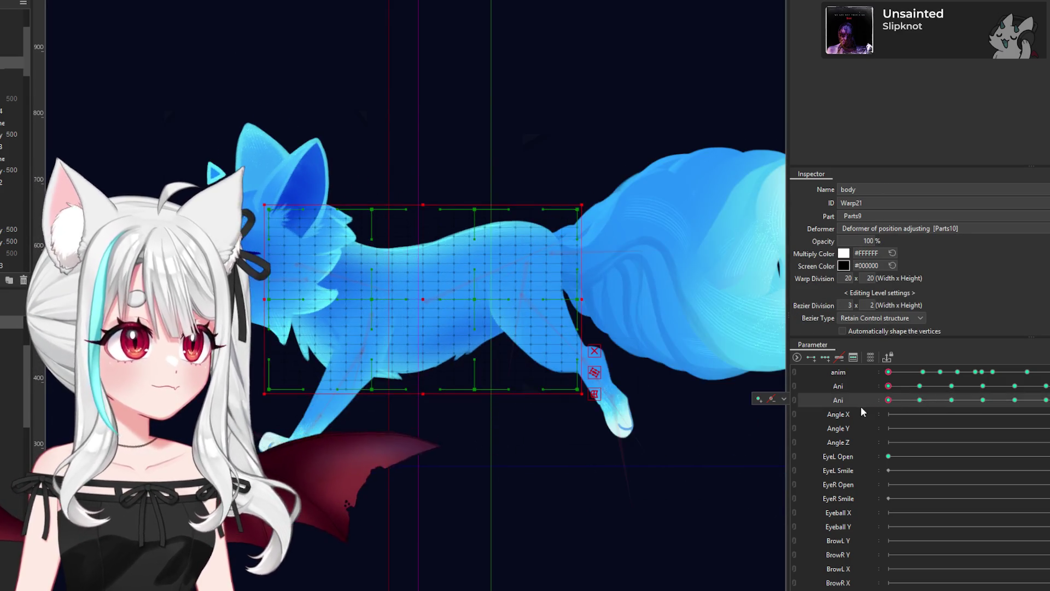
{"action": "mouse_move", "coordinate": [937, 402]}
{"action": "left_mouse_down"}
{"action": "mouse_move", "coordinate": [954, 408]}
{"action": "mouse_move", "coordinate": [921, 414]}
{"action": "mouse_move", "coordinate": [952, 420]}
{"action": "mouse_move", "coordinate": [888, 432]}
{"action": "left_mouse_up"}
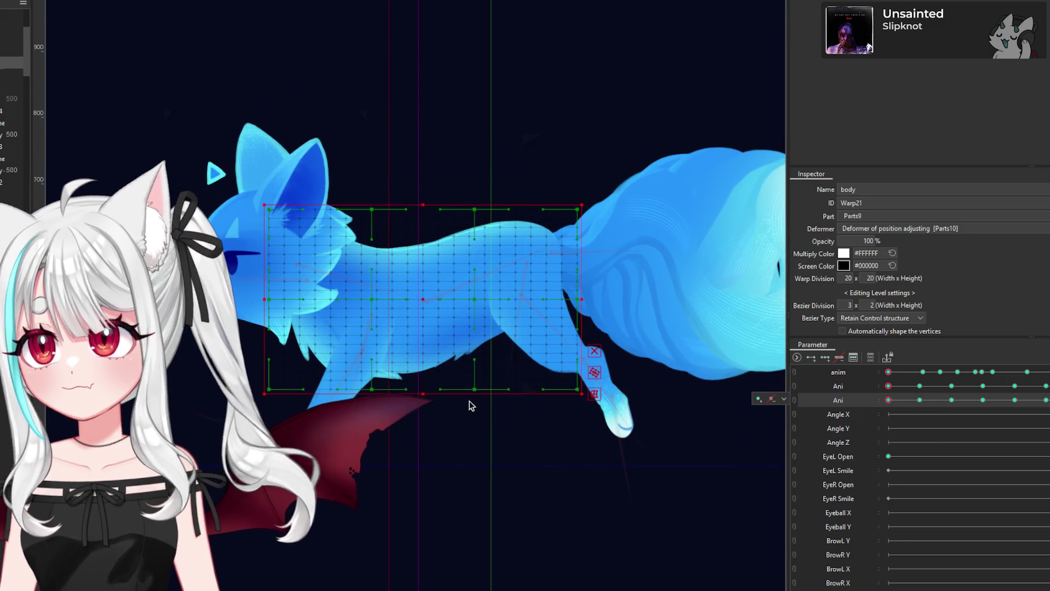
{"action": "scroll", "coordinate": [364, 356], "scroll_direction": "down", "scroll_amount": 2}
{"action": "scroll", "coordinate": [422, 319], "scroll_direction": "up", "scroll_amount": 3}
{"action": "scroll", "coordinate": [421, 319], "scroll_direction": "up", "scroll_amount": 2}
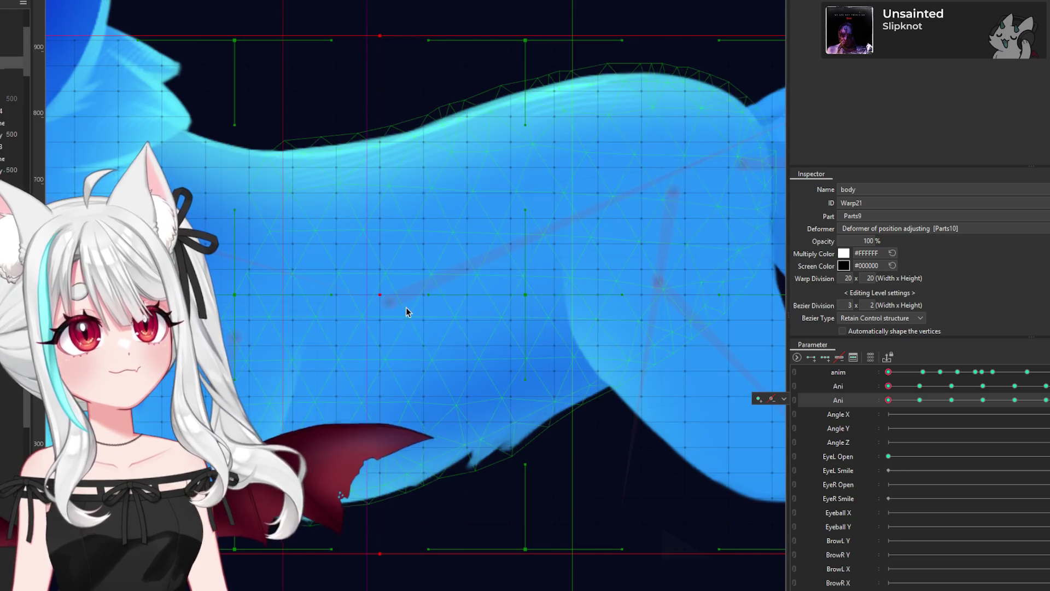
{"action": "scroll", "coordinate": [411, 311], "scroll_direction": "up", "scroll_amount": 2}
{"action": "scroll", "coordinate": [394, 300], "scroll_direction": "down", "scroll_amount": 5}
{"action": "left_click", "coordinate": [919, 401]}
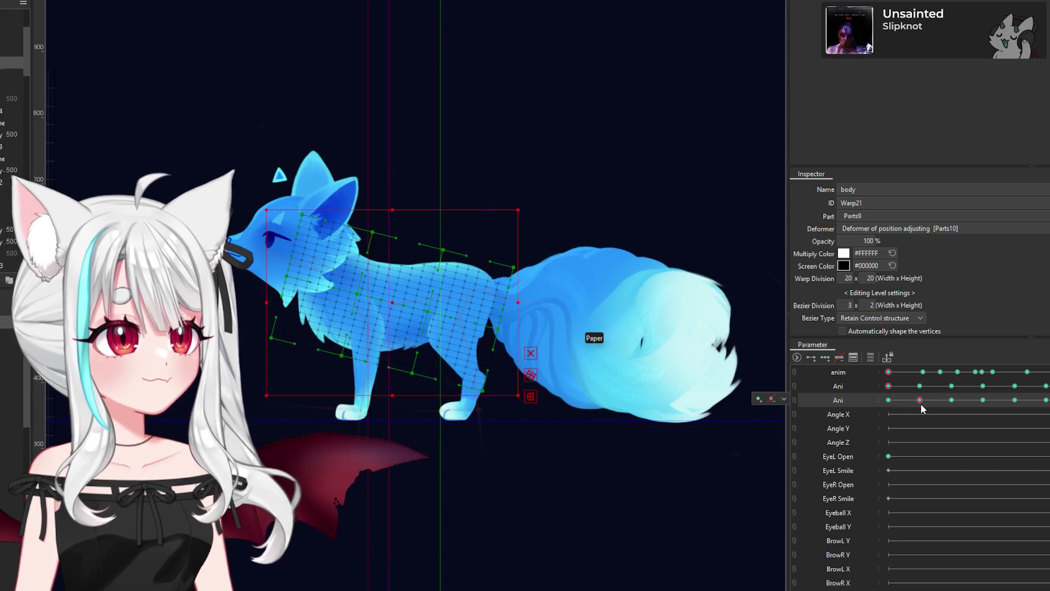
{"action": "scroll", "coordinate": [473, 314], "scroll_direction": "up", "scroll_amount": 3}
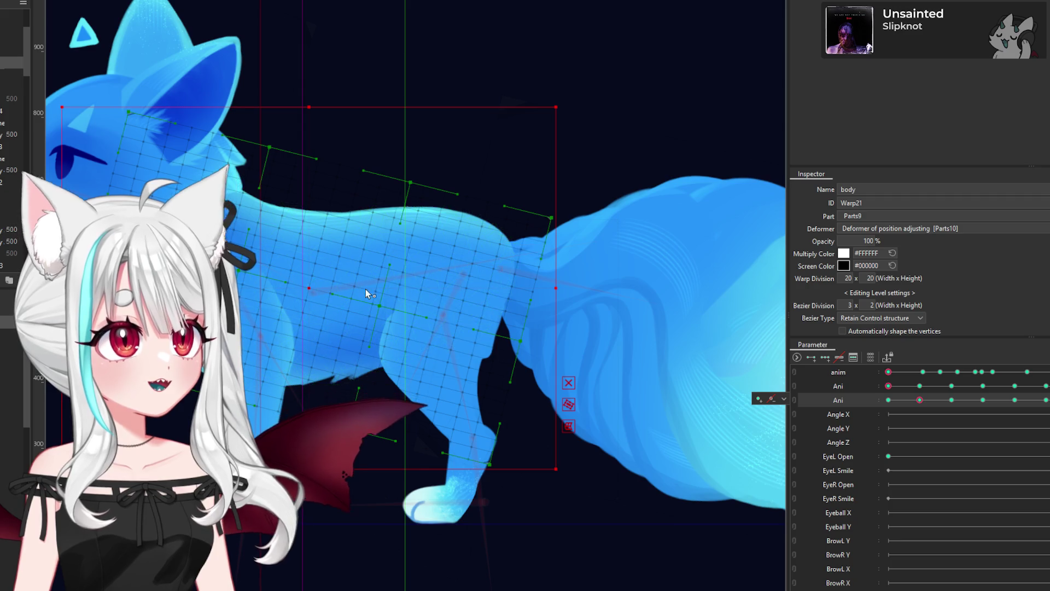
{"action": "scroll", "coordinate": [488, 299], "scroll_direction": "down", "scroll_amount": 5}
{"action": "scroll", "coordinate": [634, 198], "scroll_direction": "up", "scroll_amount": 3}
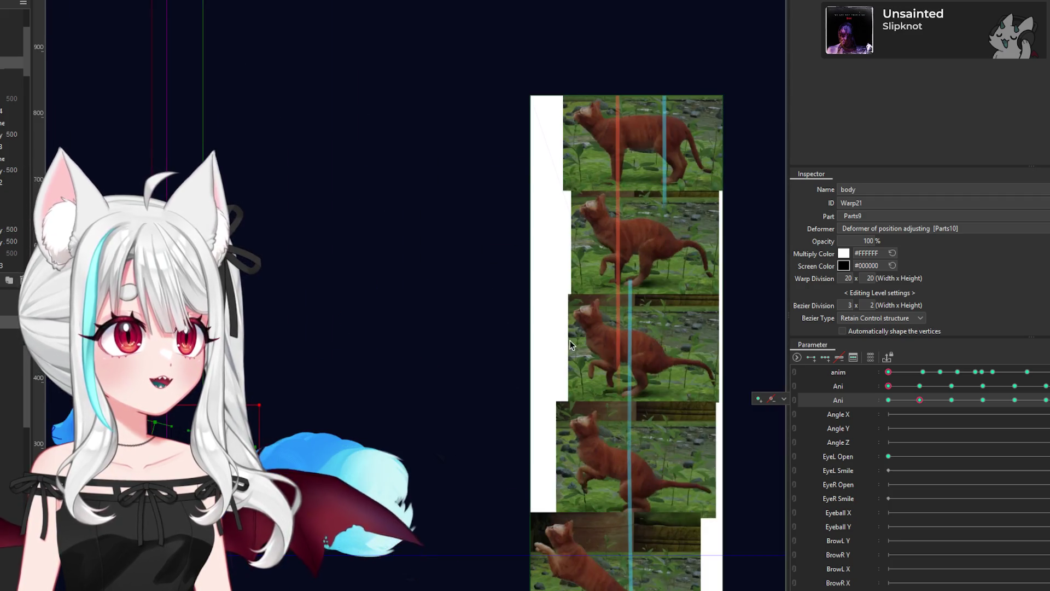
{"action": "scroll", "coordinate": [571, 344], "scroll_direction": "down", "scroll_amount": 3}
{"action": "scroll", "coordinate": [328, 465], "scroll_direction": "up", "scroll_amount": 3}
{"action": "scroll", "coordinate": [392, 436], "scroll_direction": "down", "scroll_amount": 2}
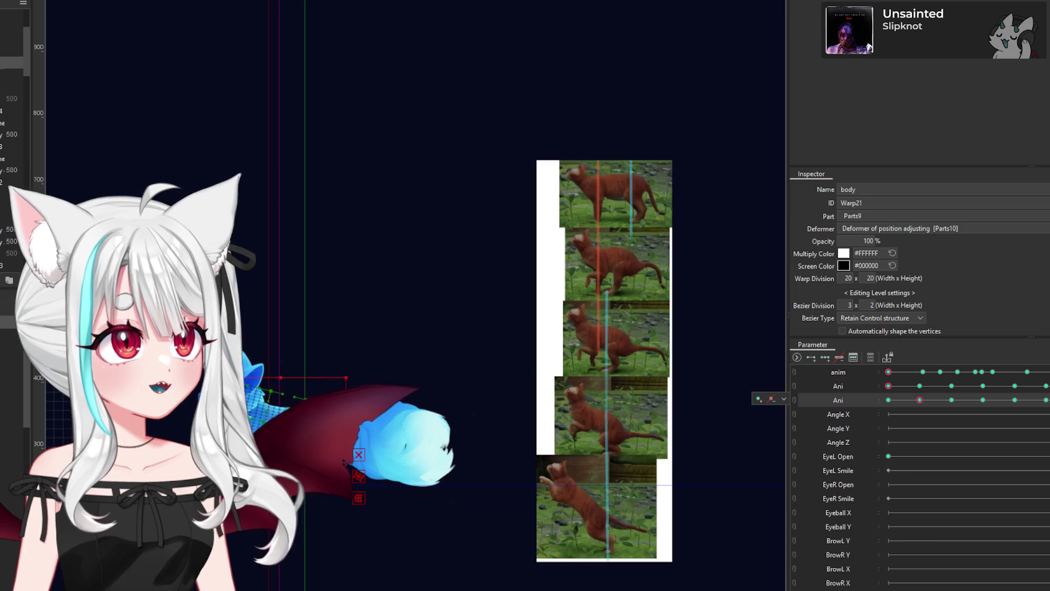
{"action": "scroll", "coordinate": [395, 395], "scroll_direction": "up", "scroll_amount": 4}
{"action": "scroll", "coordinate": [395, 396], "scroll_direction": "up", "scroll_amount": 2}
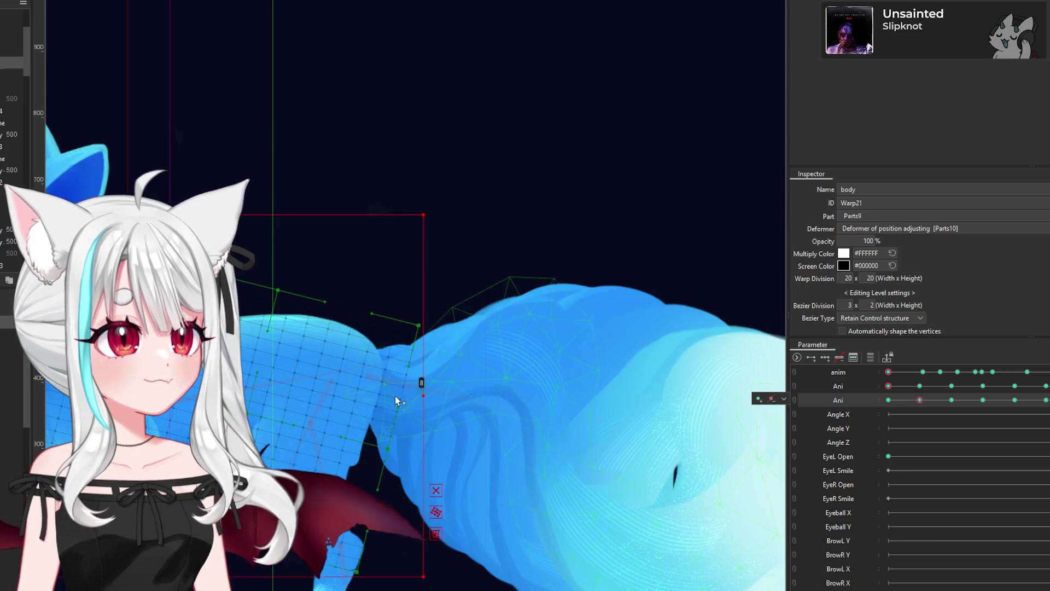
Step: Select Parts9 Rotation, then body Rotation2, and scrub the Ani slider forward and back to test bending
{"action": "left_click", "coordinate": [369, 376]}
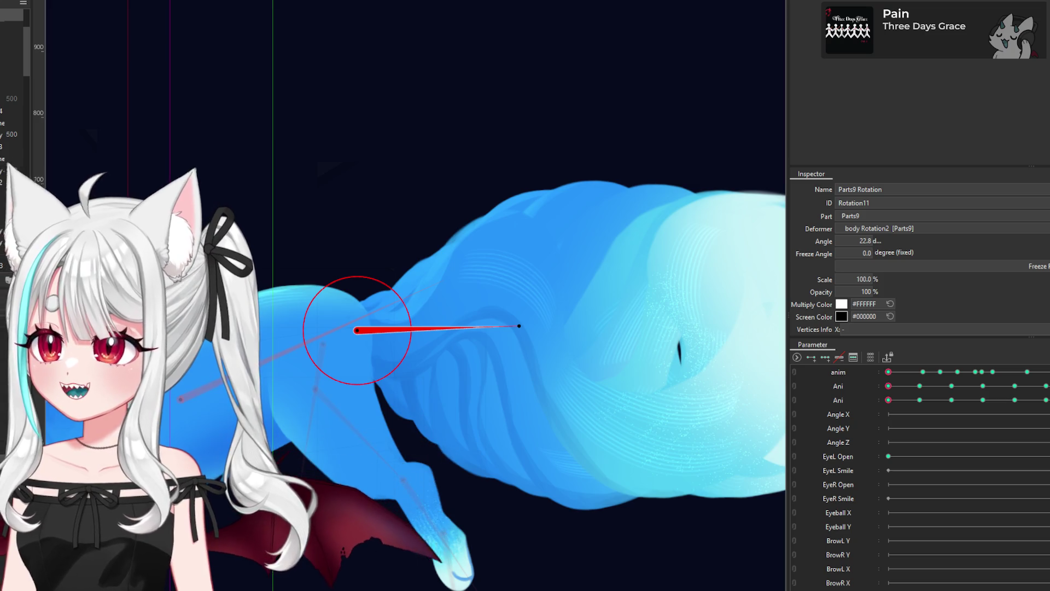
{"action": "scroll", "coordinate": [460, 281], "scroll_direction": "down", "scroll_amount": 2}
{"action": "scroll", "coordinate": [284, 343], "scroll_direction": "down", "scroll_amount": 3}
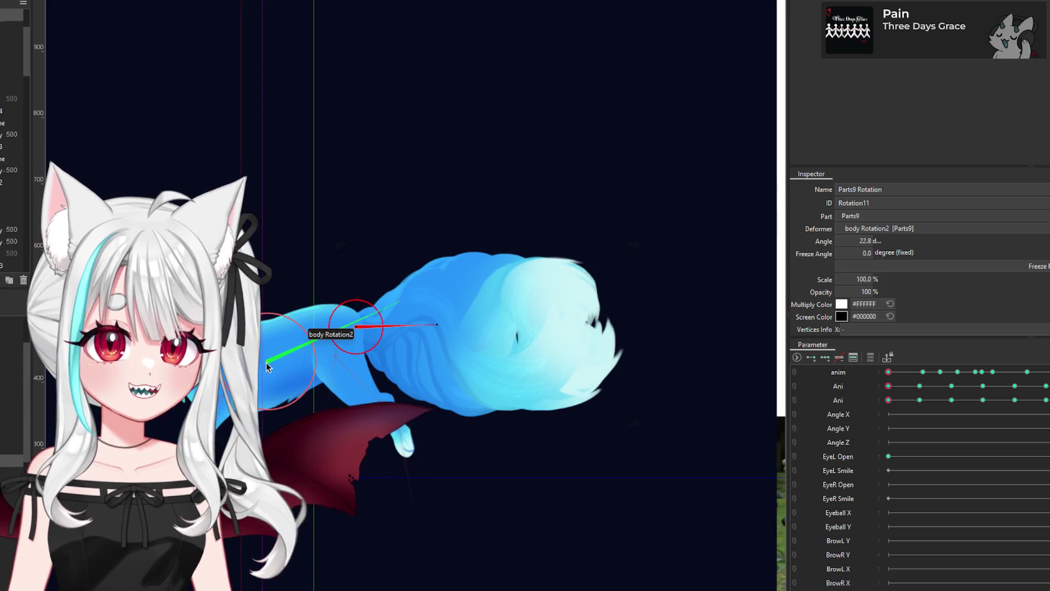
{"action": "scroll", "coordinate": [266, 365], "scroll_direction": "up", "scroll_amount": 3}
{"action": "left_click", "coordinate": [276, 363]}
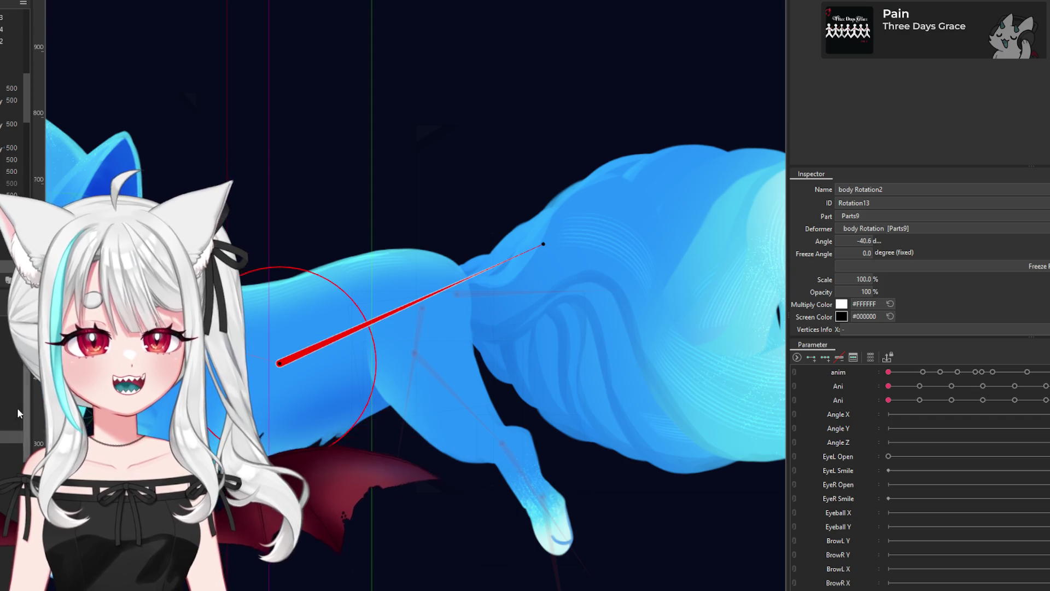
{"action": "scroll", "coordinate": [586, 389], "scroll_direction": "down", "scroll_amount": 1}
{"action": "scroll", "coordinate": [585, 389], "scroll_direction": "down", "scroll_amount": 1}
{"action": "scroll", "coordinate": [430, 353], "scroll_direction": "up", "scroll_amount": 2}
{"action": "left_click_drag", "start_coordinate": [947, 404], "coordinate": [947, 415]}
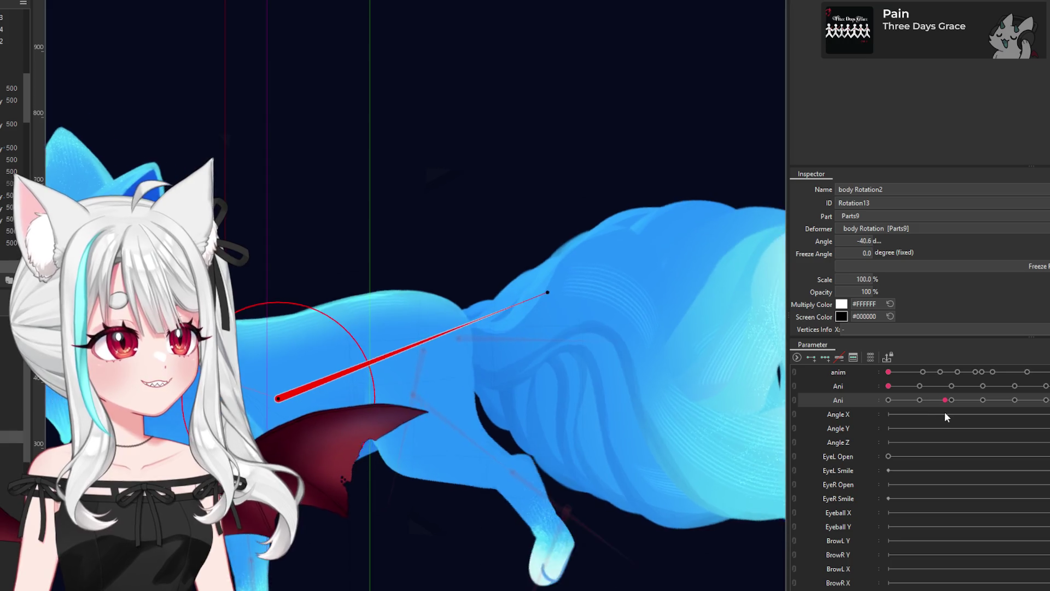
{"action": "left_click_drag", "start_coordinate": [945, 417], "coordinate": [920, 418]}
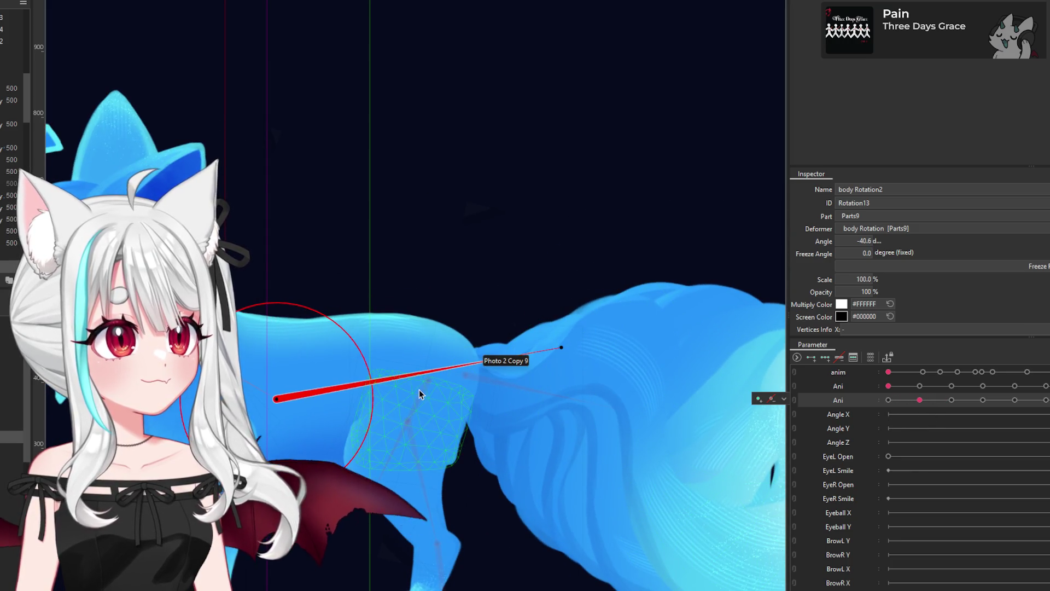
Step: Select the hind-leg warp deformer 1 (Warp30), switch to the weight brush, and play the walk cycle
{"action": "left_click", "coordinate": [453, 427]}
{"action": "left_click", "coordinate": [484, 386]}
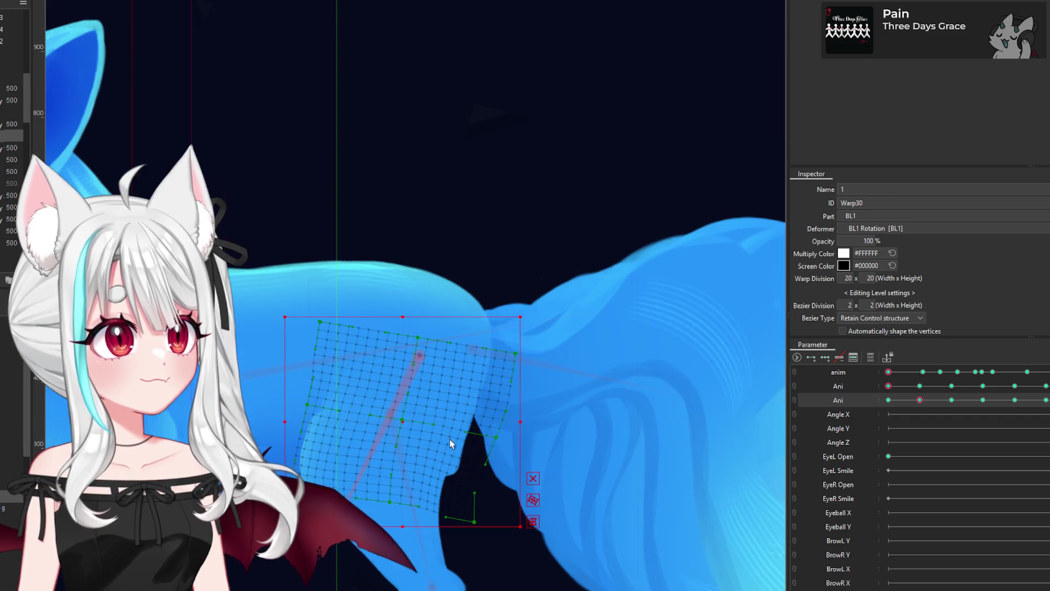
{"action": "key", "text": "b"}
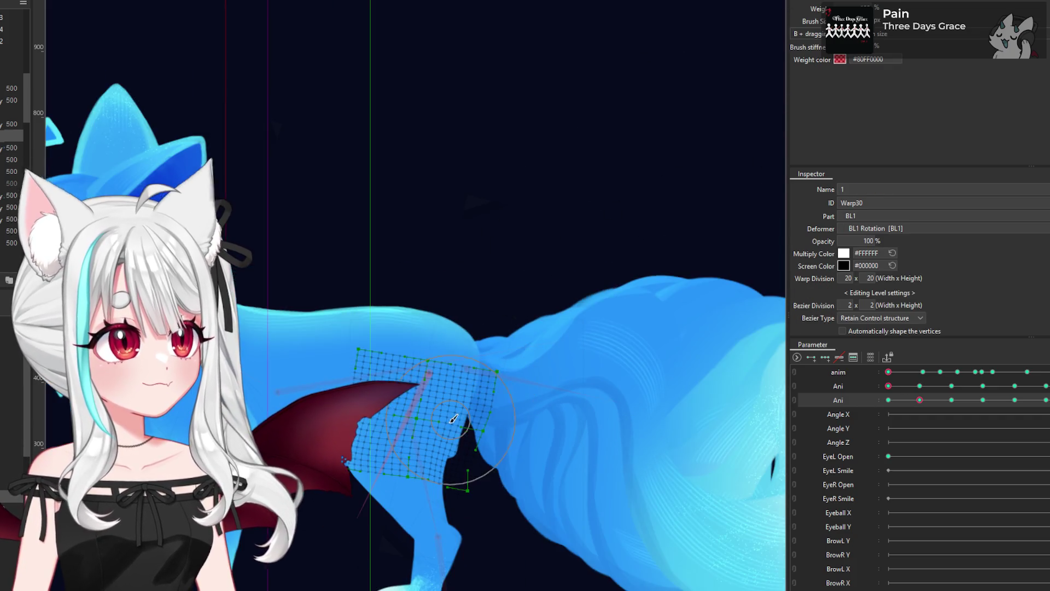
{"action": "scroll", "coordinate": [455, 416], "scroll_direction": "up", "scroll_amount": 4}
{"action": "scroll", "coordinate": [464, 465], "scroll_direction": "up", "scroll_amount": 2}
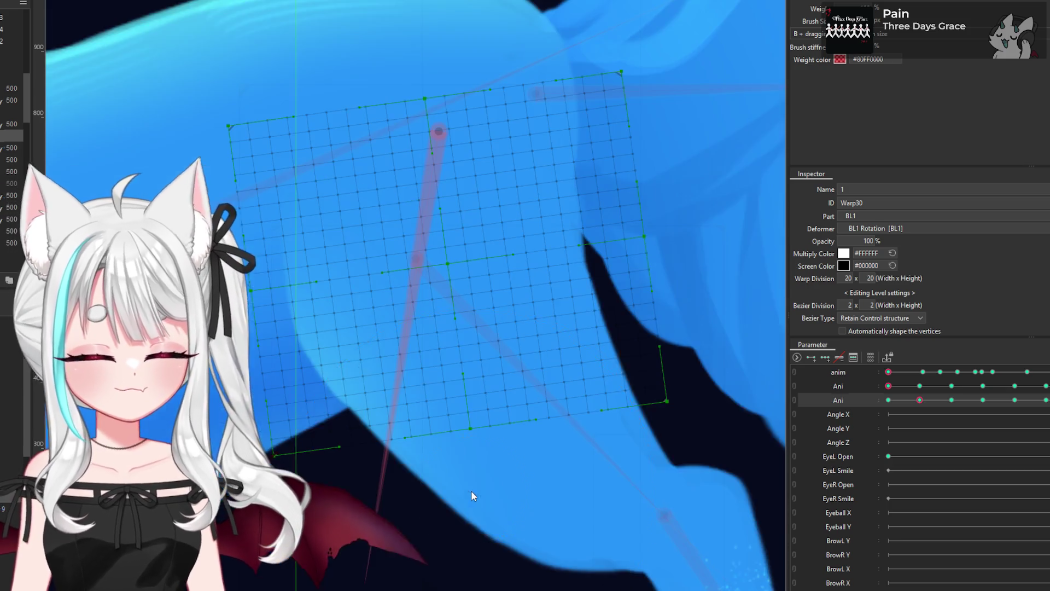
{"action": "left_click", "coordinate": [904, 402]}
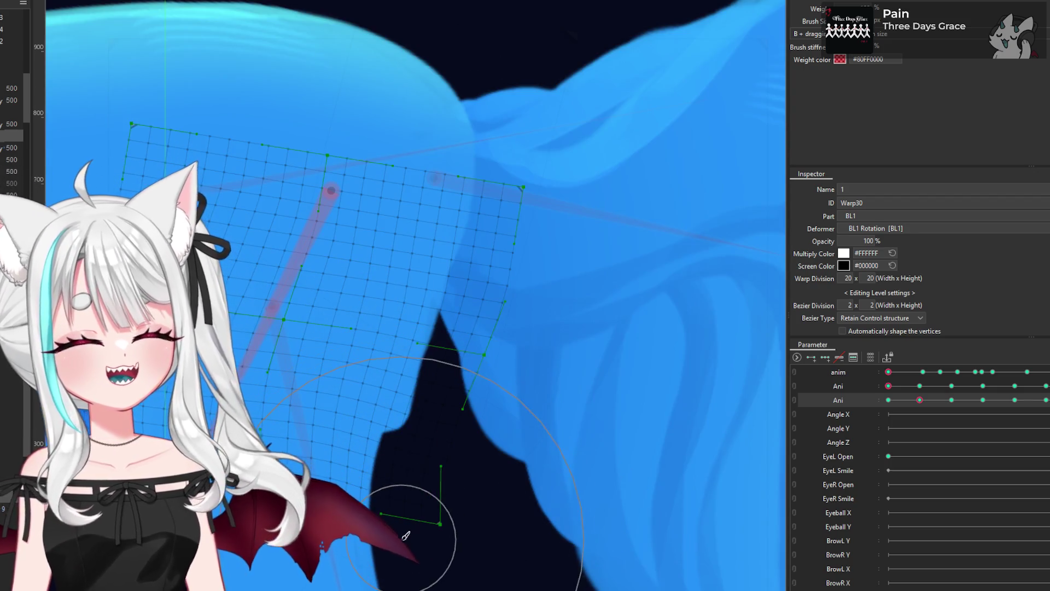
{"action": "scroll", "coordinate": [405, 535], "scroll_direction": "up", "scroll_amount": 2}
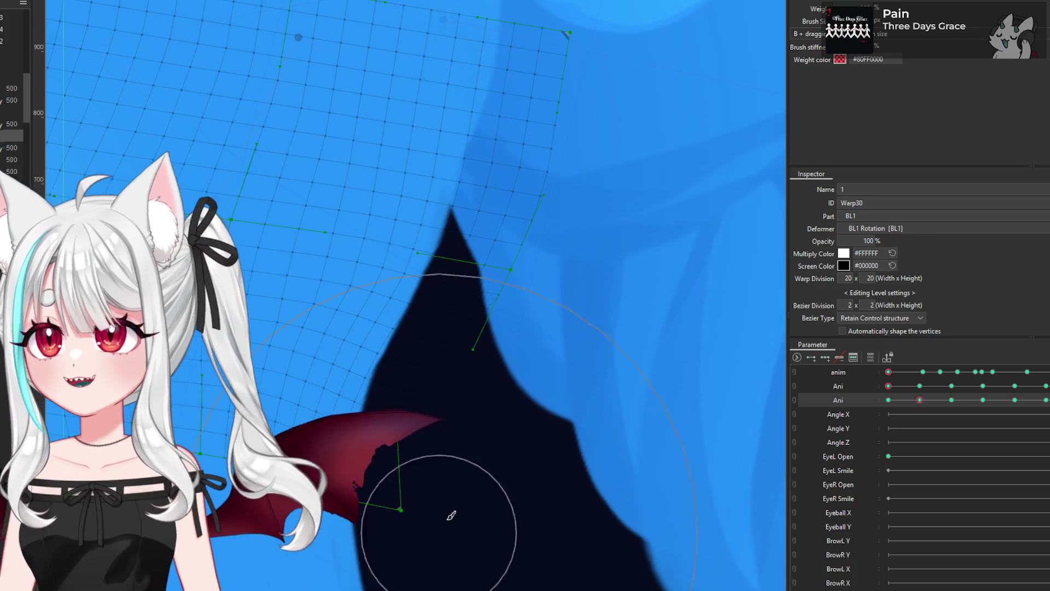
{"action": "scroll", "coordinate": [441, 429], "scroll_direction": "down", "scroll_amount": 5}
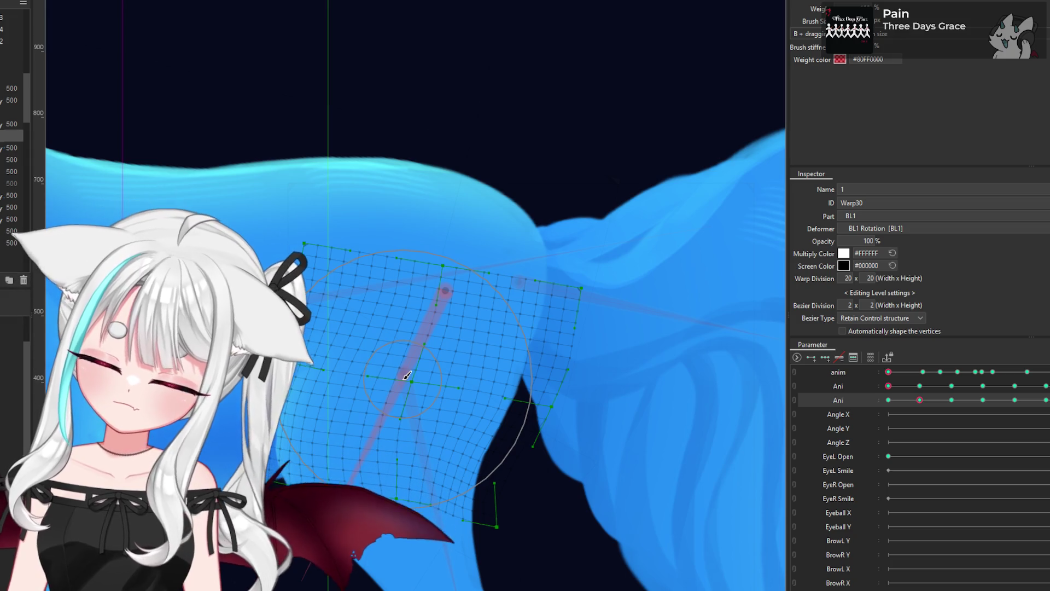
Step: Scrub the Ani slider to check the painted weights, return to the standing keyframe, and resume weight painting
{"action": "mouse_move", "coordinate": [906, 405]}
{"action": "left_mouse_down"}
{"action": "mouse_move", "coordinate": [950, 406]}
{"action": "mouse_move", "coordinate": [859, 425]}
{"action": "left_mouse_up"}
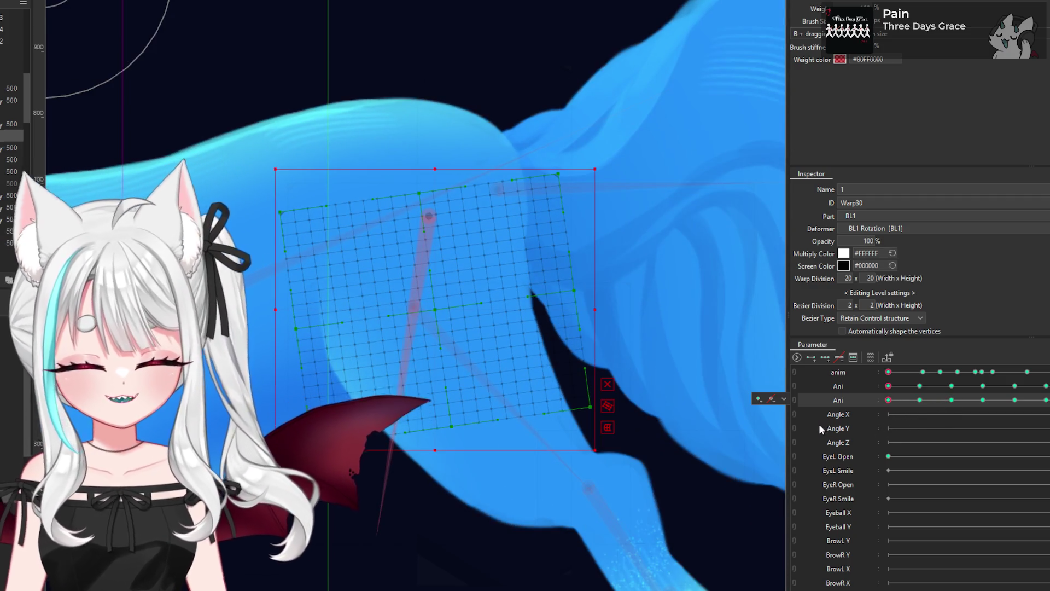
{"action": "left_click", "coordinate": [919, 400]}
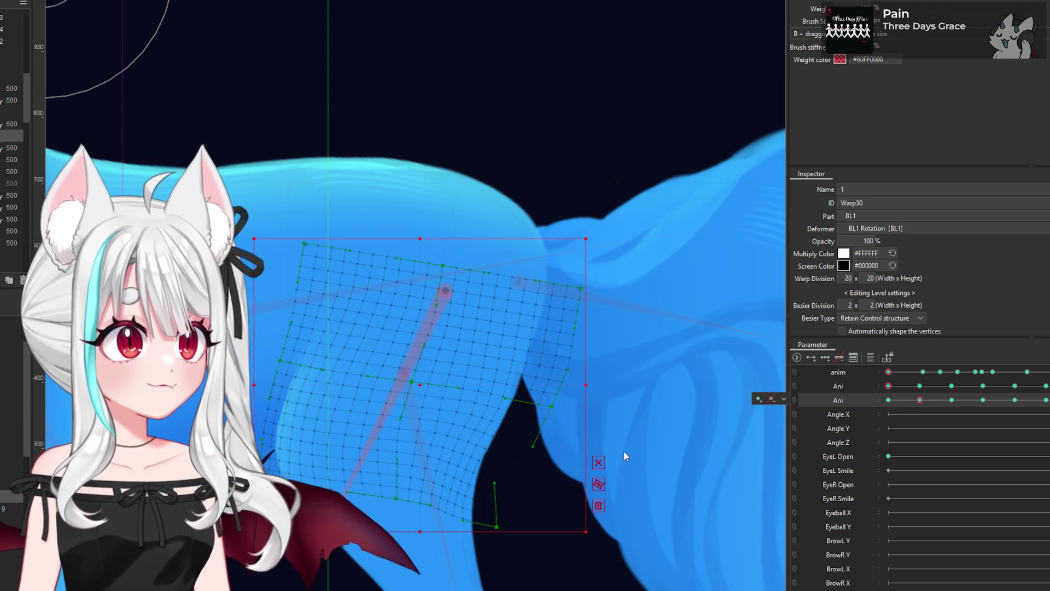
{"action": "key", "text": "b"}
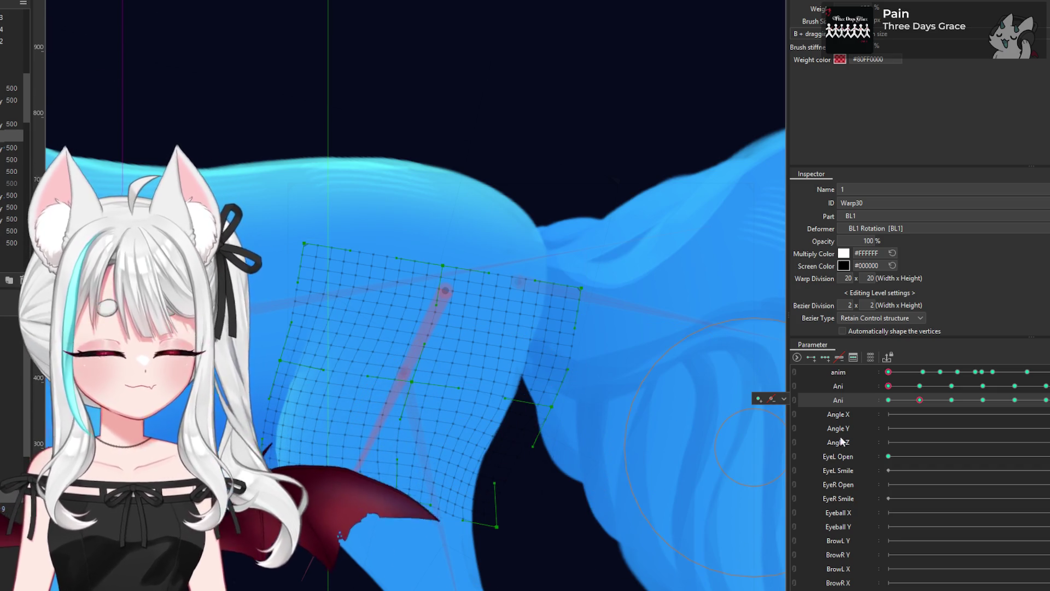
Step: Inspect Warp30's weighting up close and test it at the later walk-cycle keyframe
{"action": "left_click", "coordinate": [951, 400]}
{"action": "scroll", "coordinate": [407, 384], "scroll_direction": "down", "scroll_amount": 2}
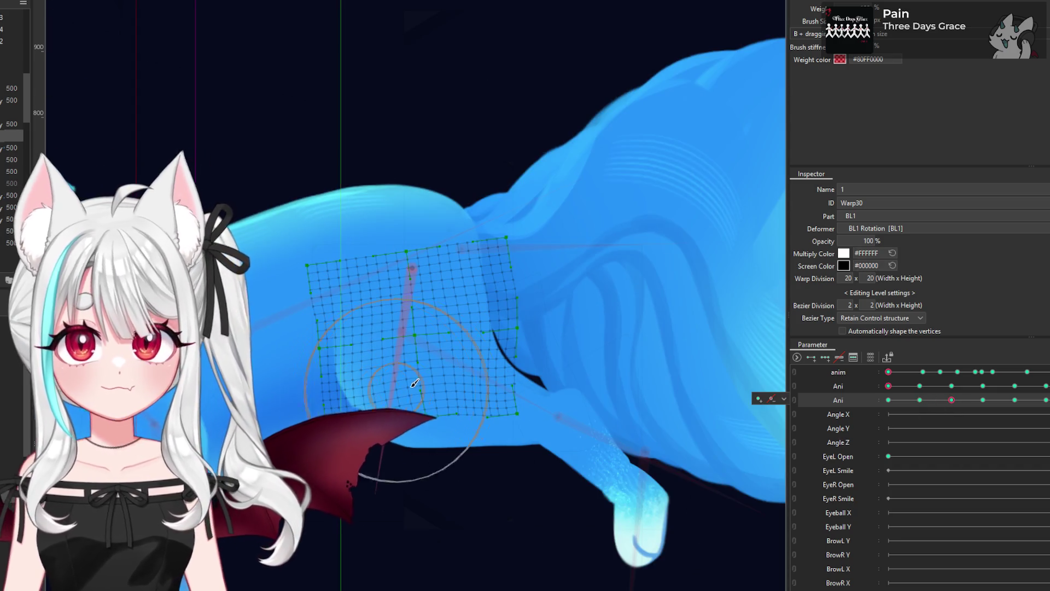
{"action": "scroll", "coordinate": [358, 312], "scroll_direction": "up", "scroll_amount": 2}
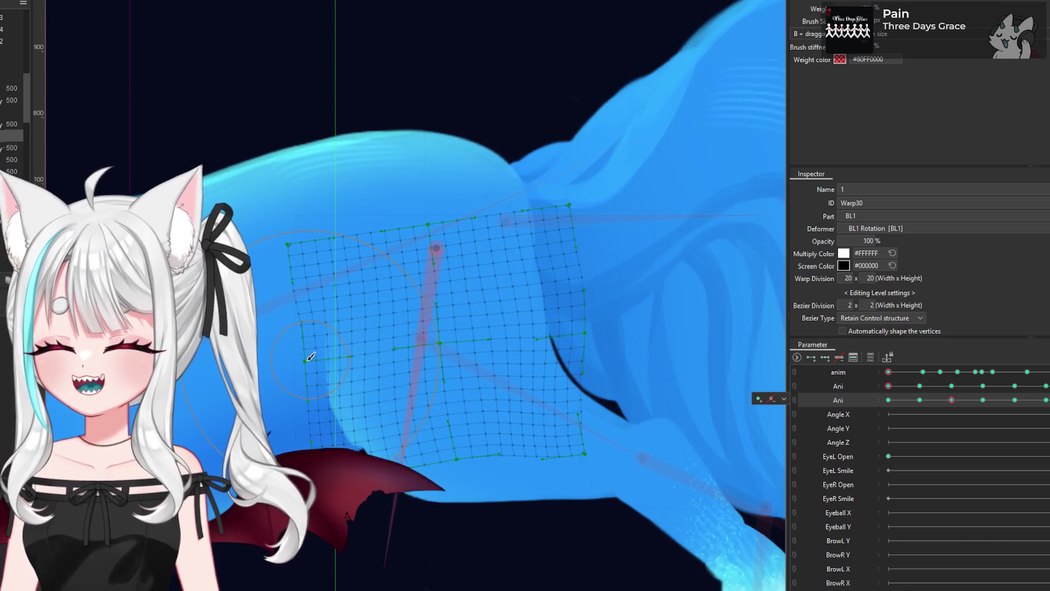
{"action": "scroll", "coordinate": [413, 371], "scroll_direction": "up", "scroll_amount": 2}
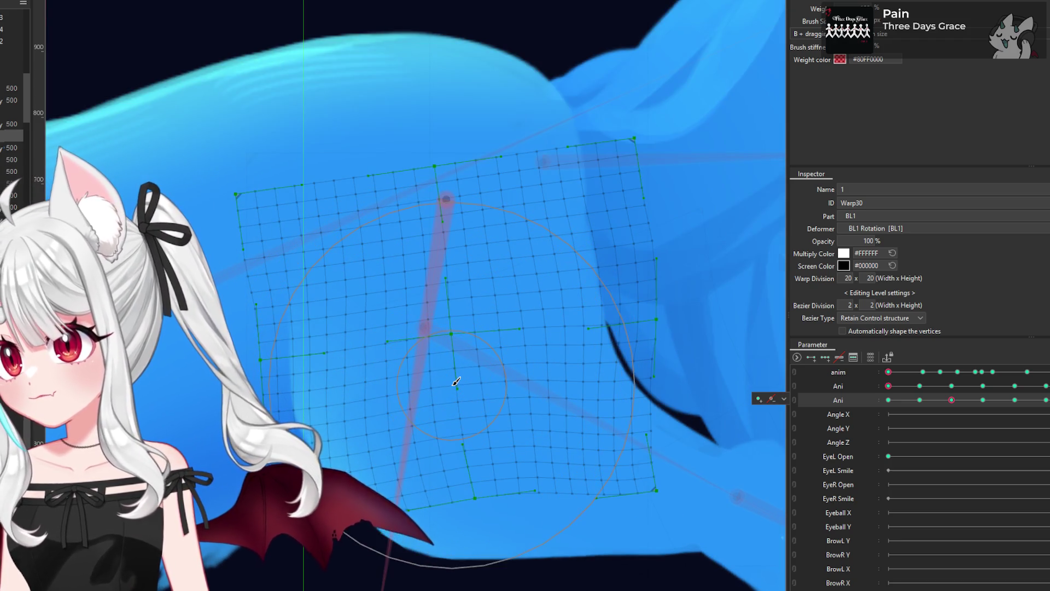
{"action": "scroll", "coordinate": [379, 362], "scroll_direction": "down", "scroll_amount": 2}
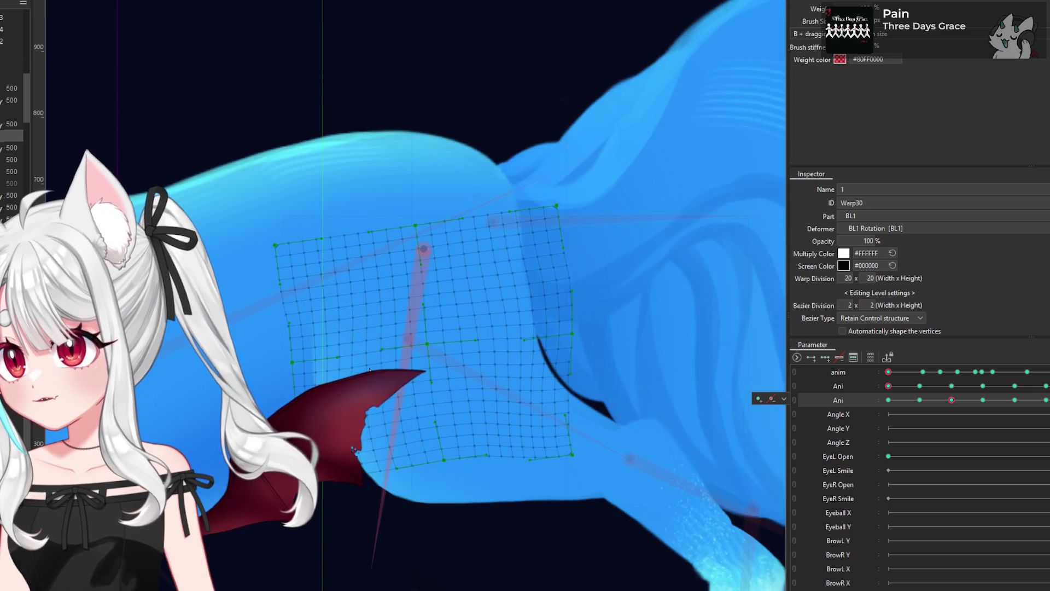
{"action": "scroll", "coordinate": [489, 363], "scroll_direction": "up", "scroll_amount": 2}
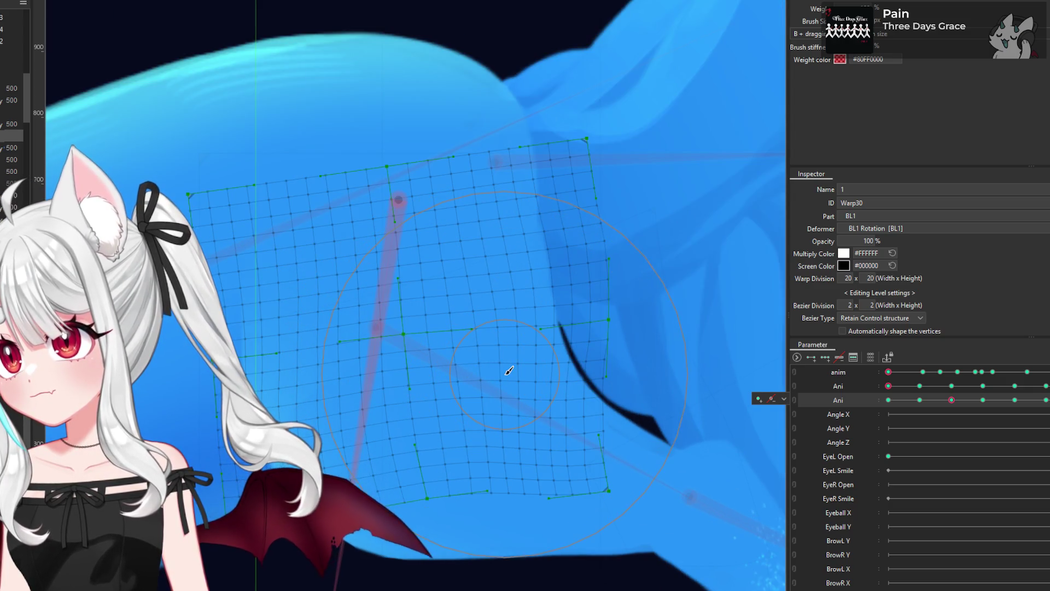
{"action": "scroll", "coordinate": [509, 371], "scroll_direction": "down", "scroll_amount": 2}
{"action": "scroll", "coordinate": [366, 395], "scroll_direction": "up", "scroll_amount": 2}
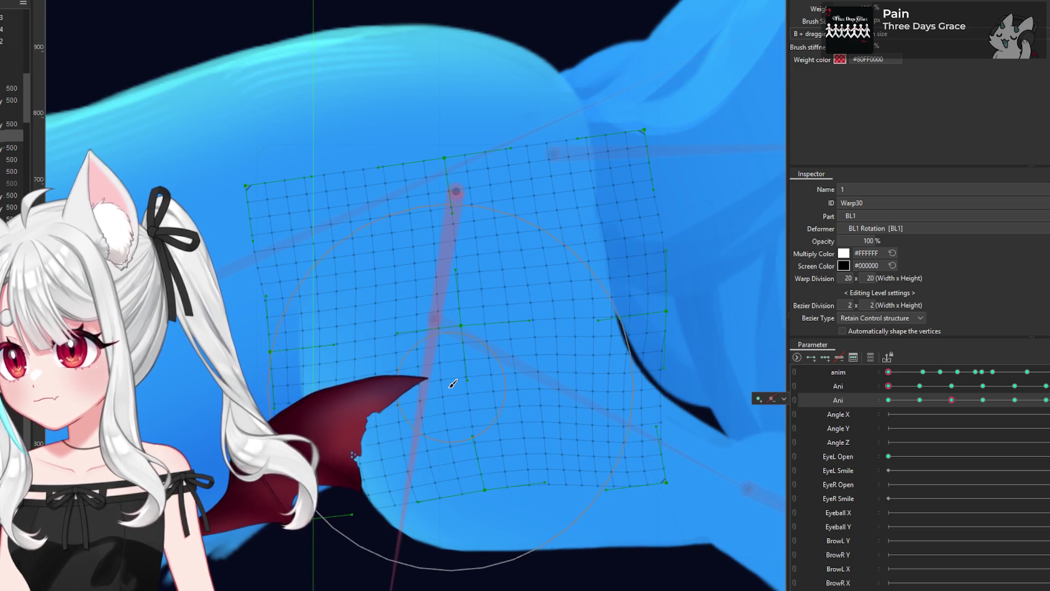
{"action": "scroll", "coordinate": [538, 363], "scroll_direction": "down", "scroll_amount": 2}
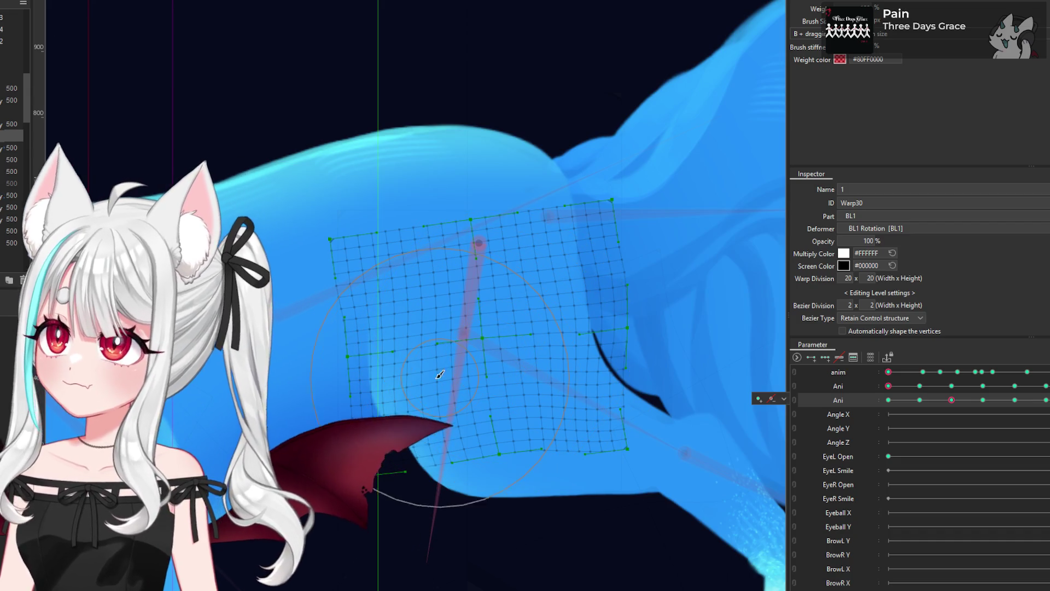
{"action": "scroll", "coordinate": [573, 366], "scroll_direction": "down", "scroll_amount": 3}
{"action": "left_click_drag", "start_coordinate": [952, 399], "coordinate": [950, 400]}
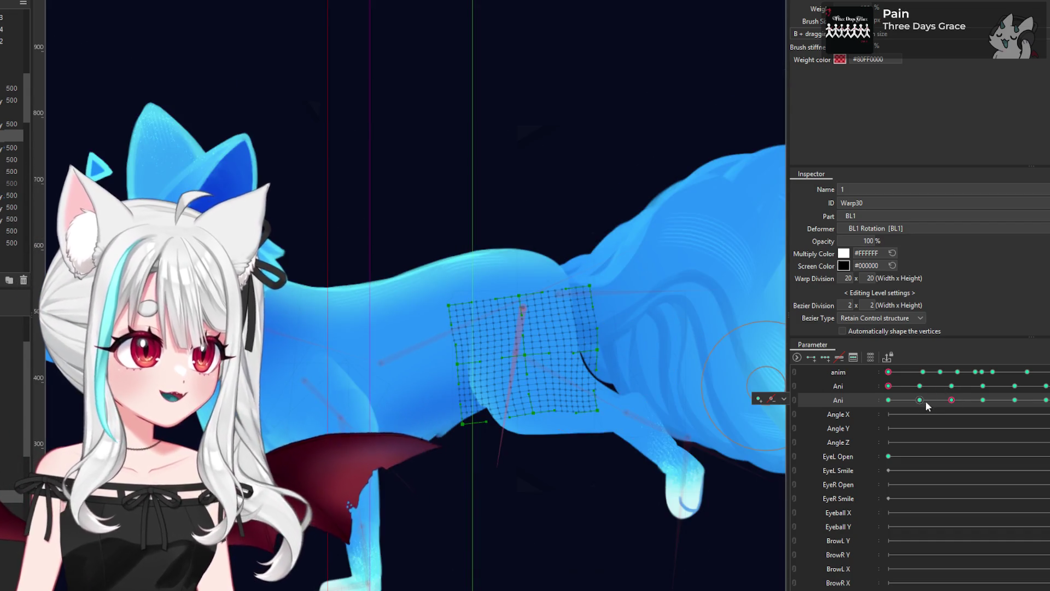
{"action": "scroll", "coordinate": [507, 306], "scroll_direction": "down", "scroll_amount": 3}
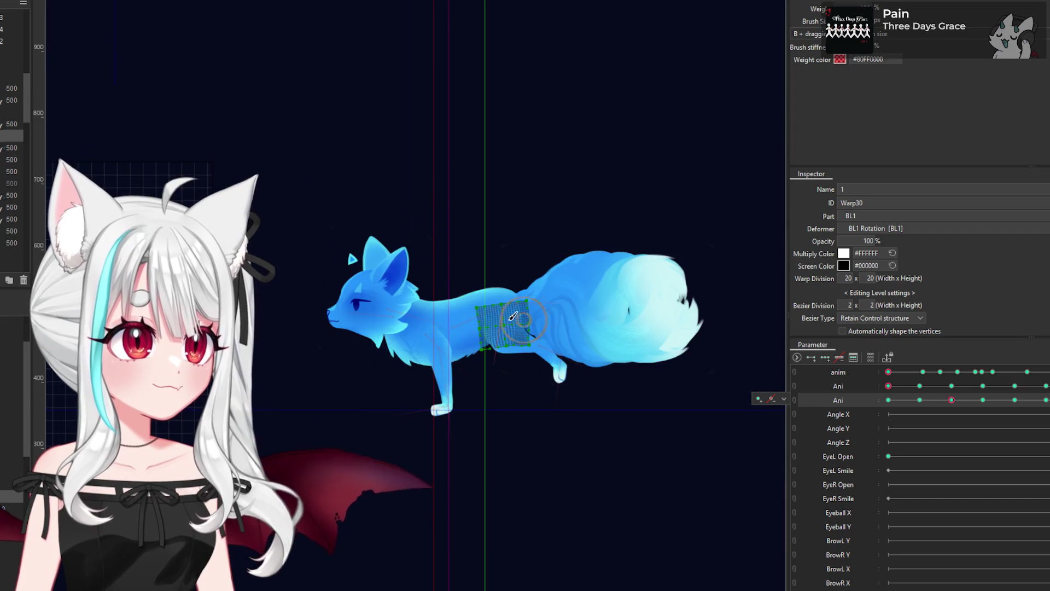
{"action": "scroll", "coordinate": [507, 306], "scroll_direction": "down", "scroll_amount": 2}
{"action": "scroll", "coordinate": [404, 337], "scroll_direction": "up", "scroll_amount": 3}
{"action": "scroll", "coordinate": [403, 337], "scroll_direction": "up", "scroll_amount": 2}
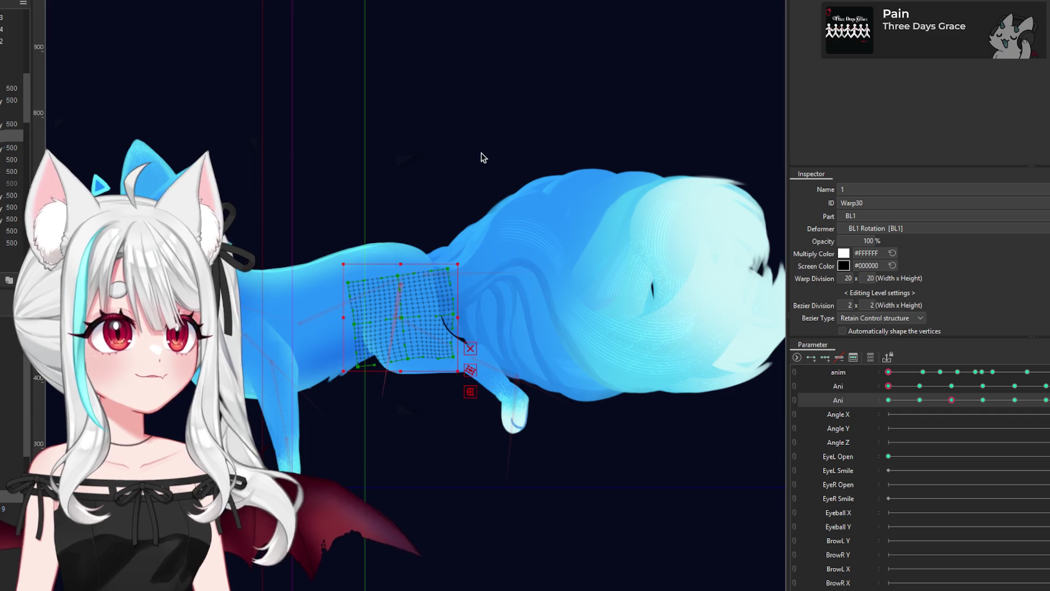
Step: Select the body Rotation2 deformer and move the Ani walk cycle to its leftmost key
{"action": "left_click", "coordinate": [350, 312]}
{"action": "scroll", "coordinate": [375, 306], "scroll_direction": "down", "scroll_amount": 2}
{"action": "scroll", "coordinate": [375, 306], "scroll_direction": "down", "scroll_amount": 2}
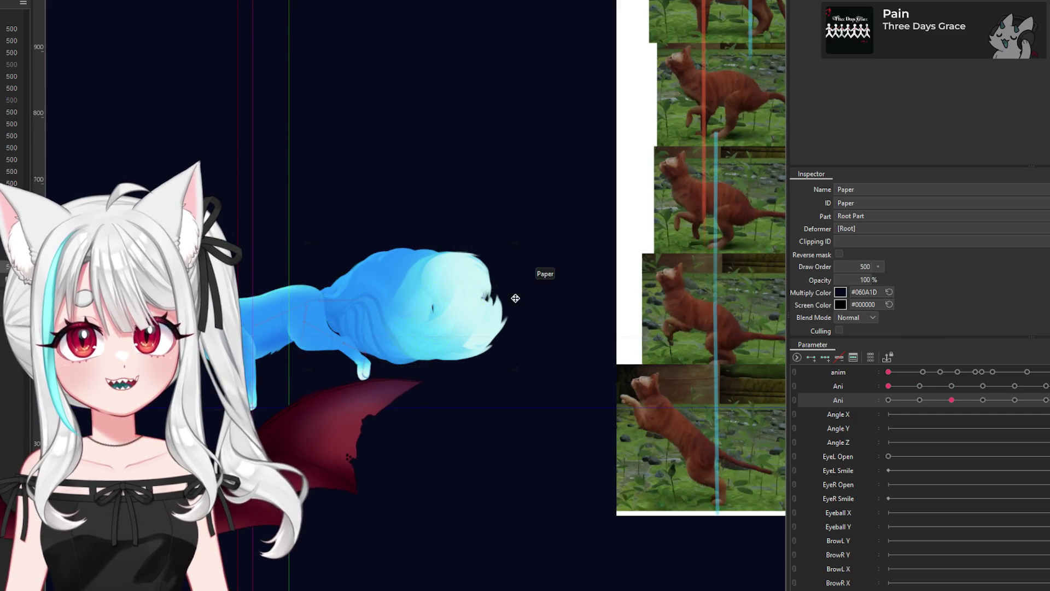
{"action": "scroll", "coordinate": [474, 307], "scroll_direction": "down", "scroll_amount": 1}
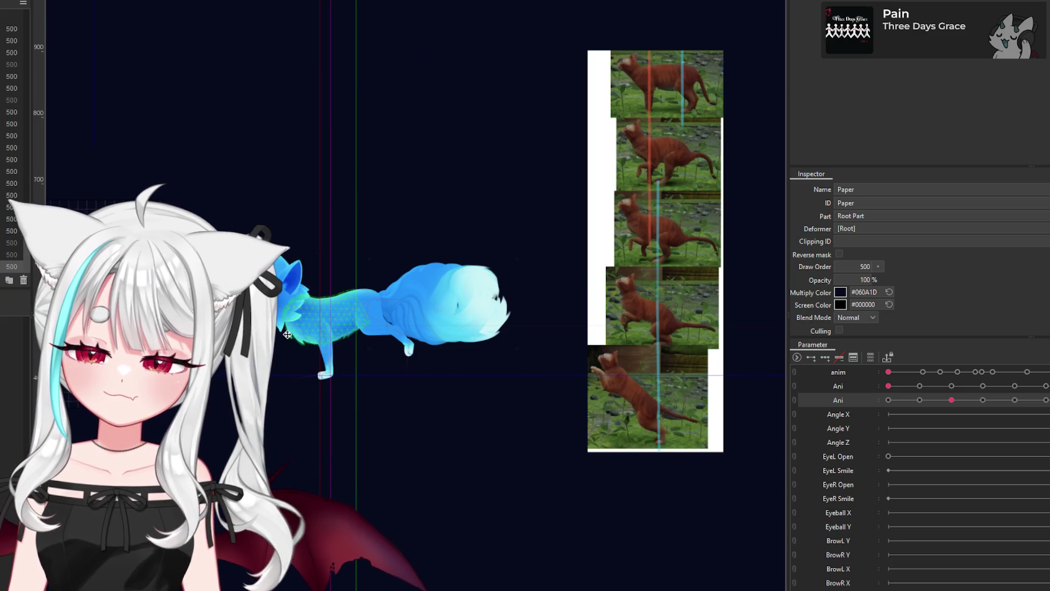
{"action": "scroll", "coordinate": [290, 339], "scroll_direction": "up", "scroll_amount": 5}
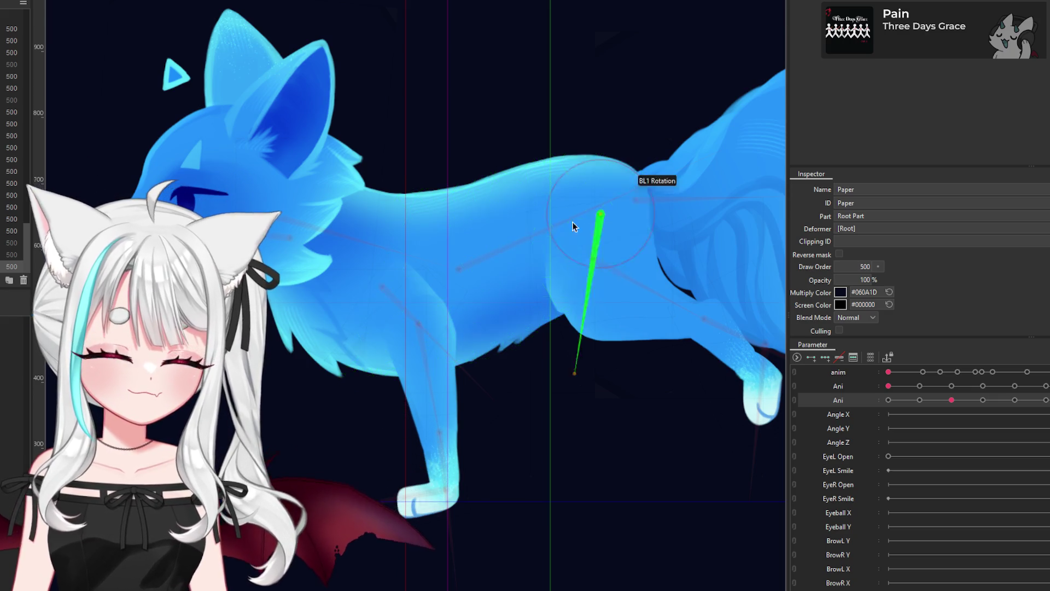
{"action": "left_click", "coordinate": [459, 271]}
{"action": "scroll", "coordinate": [475, 277], "scroll_direction": "down", "scroll_amount": 3}
{"action": "scroll", "coordinate": [475, 277], "scroll_direction": "down", "scroll_amount": 3}
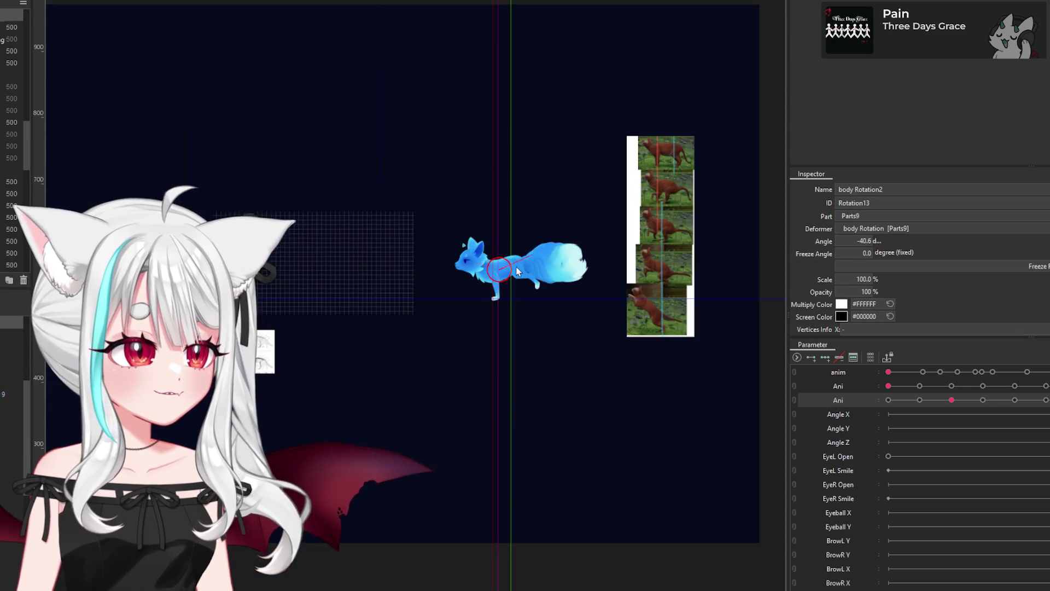
{"action": "scroll", "coordinate": [639, 199], "scroll_direction": "up", "scroll_amount": 2}
{"action": "scroll", "coordinate": [593, 216], "scroll_direction": "up", "scroll_amount": 2}
{"action": "scroll", "coordinate": [455, 354], "scroll_direction": "down", "scroll_amount": 1}
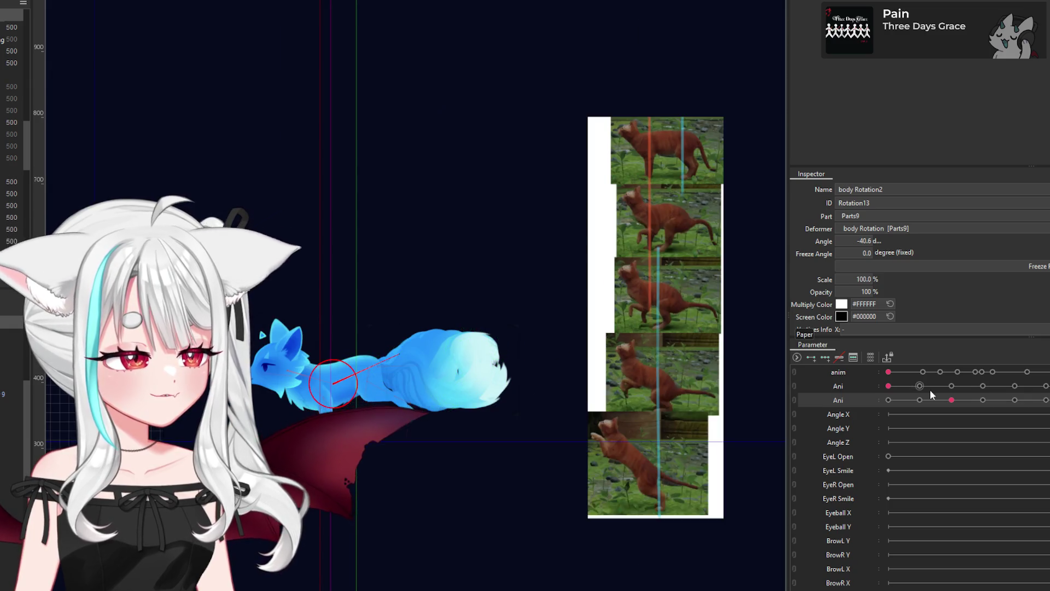
{"action": "left_click_drag", "start_coordinate": [926, 401], "coordinate": [861, 383]}
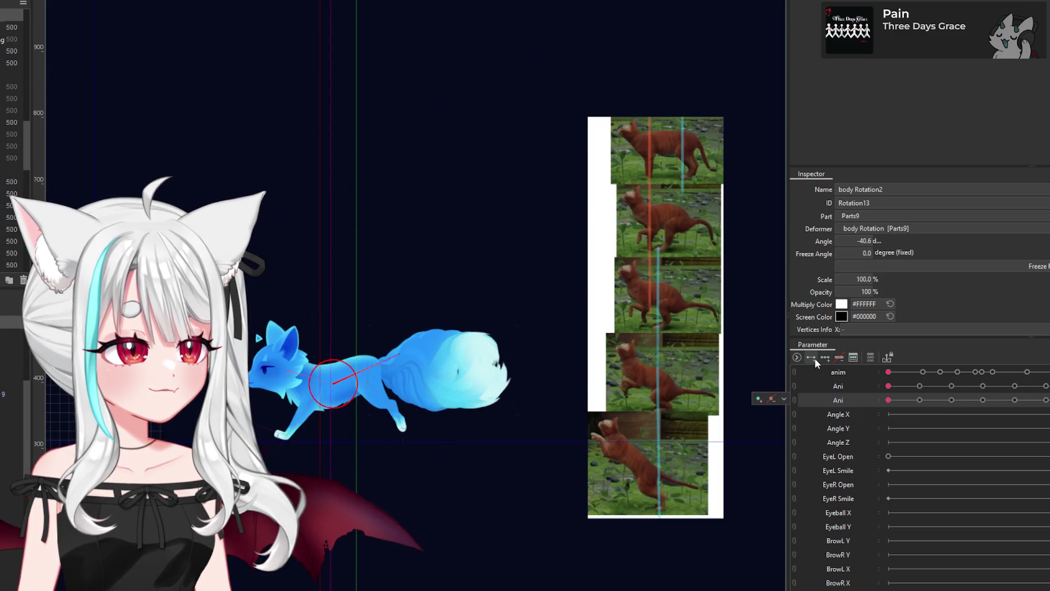
Step: In the Ani keyform editor, add keys at values 1, 2, 3 and 4
{"action": "left_click", "coordinate": [854, 357]}
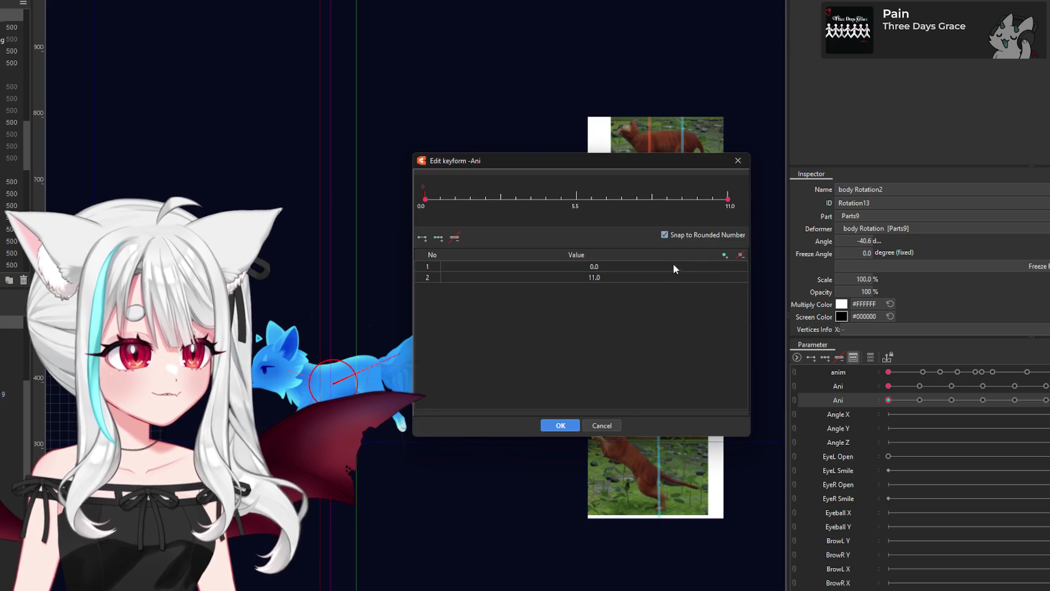
{"action": "left_click", "coordinate": [724, 255]}
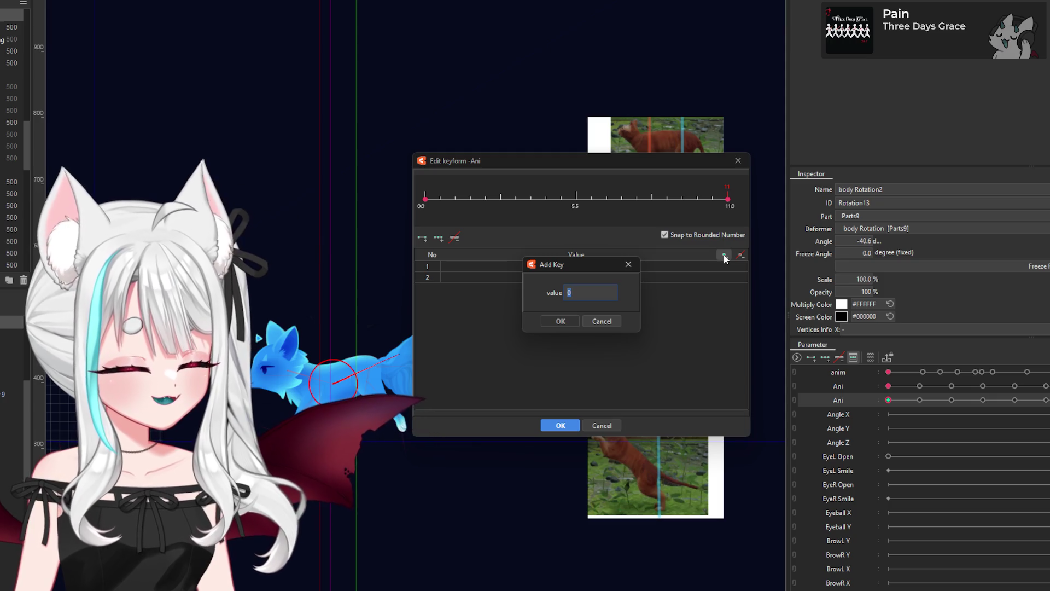
{"action": "left_click", "coordinate": [561, 322]}
{"action": "left_click", "coordinate": [724, 255]}
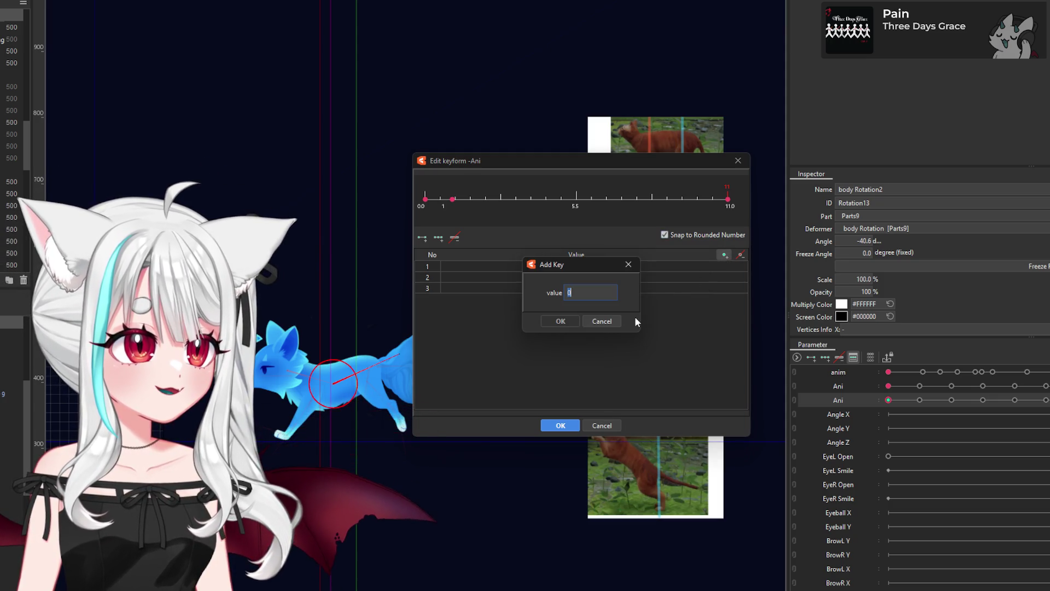
{"action": "type", "text": "22"}
{"action": "key", "text": "BackSpace"}
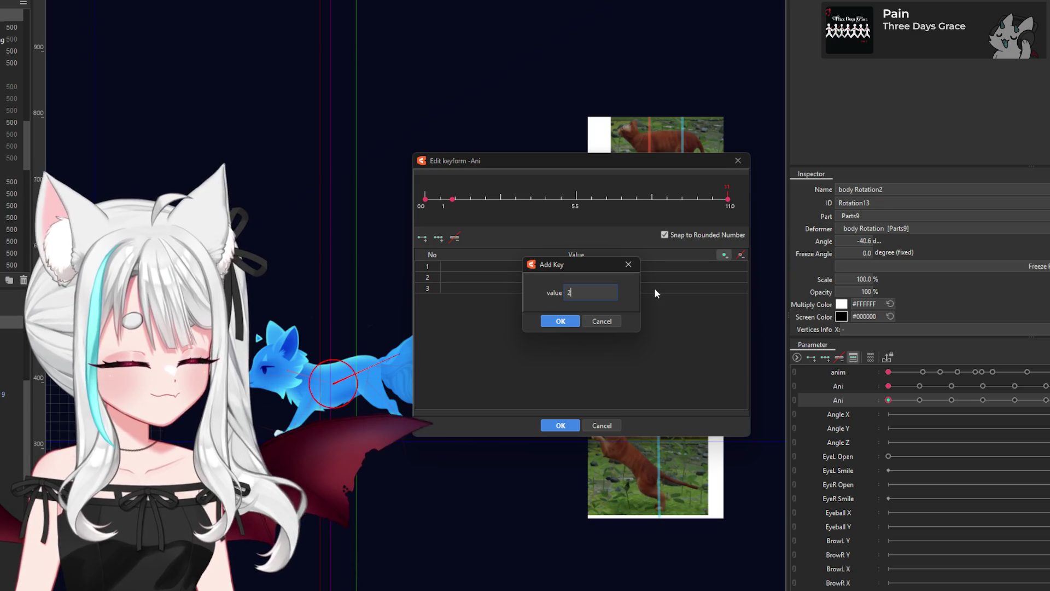
{"action": "left_click", "coordinate": [571, 321]}
{"action": "left_click", "coordinate": [725, 255]}
{"action": "type", "text": "3"}
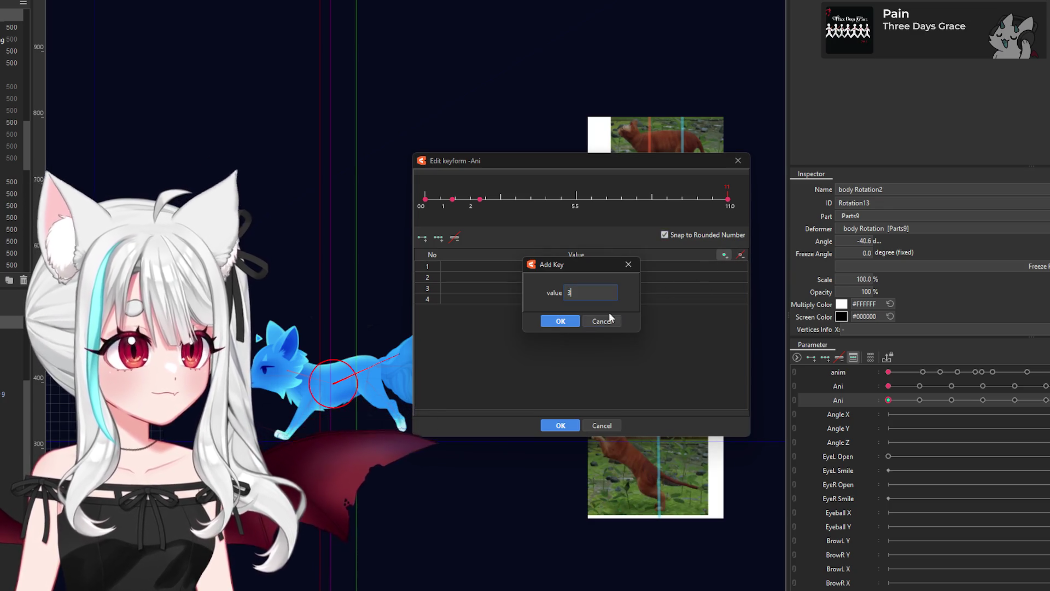
{"action": "key", "text": "Return"}
{"action": "left_click", "coordinate": [724, 255]}
{"action": "type", "text": "4"}
{"action": "key", "text": "Return"}
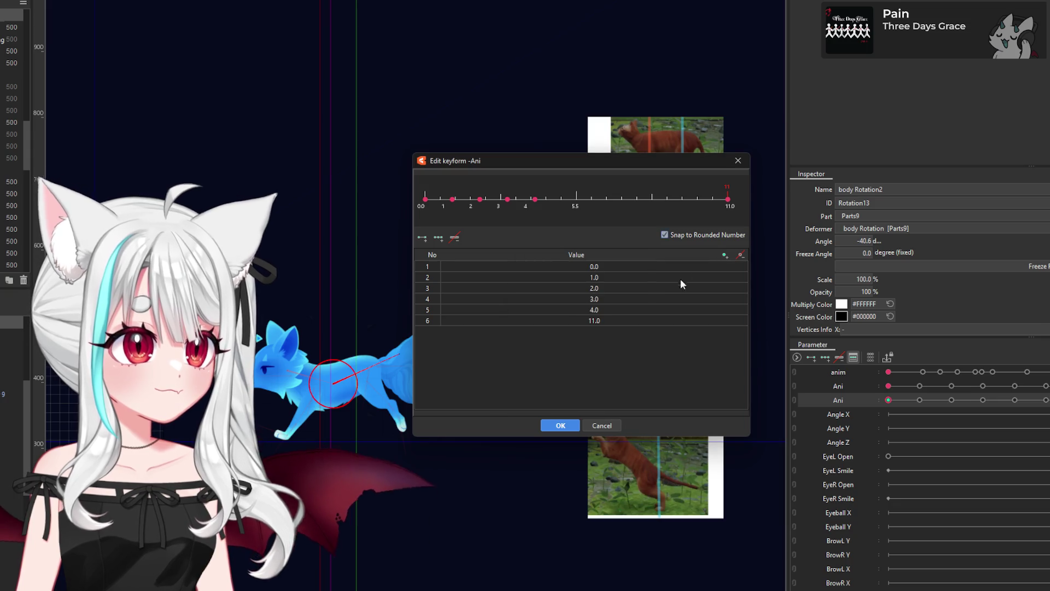
Step: Add Ani keys at values 5, 6 and 7
{"action": "left_click", "coordinate": [725, 256]}
{"action": "type", "text": "5"}
{"action": "key", "text": "Return"}
{"action": "left_click", "coordinate": [725, 256]}
{"action": "type", "text": "6"}
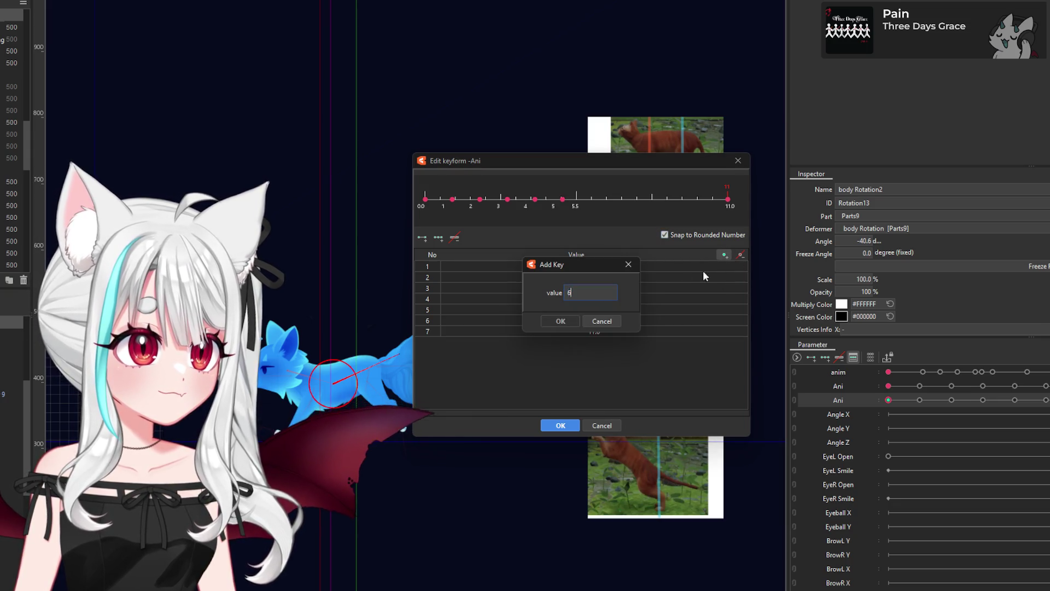
{"action": "left_click", "coordinate": [568, 321]}
{"action": "left_click", "coordinate": [727, 254]}
{"action": "type", "text": "7"}
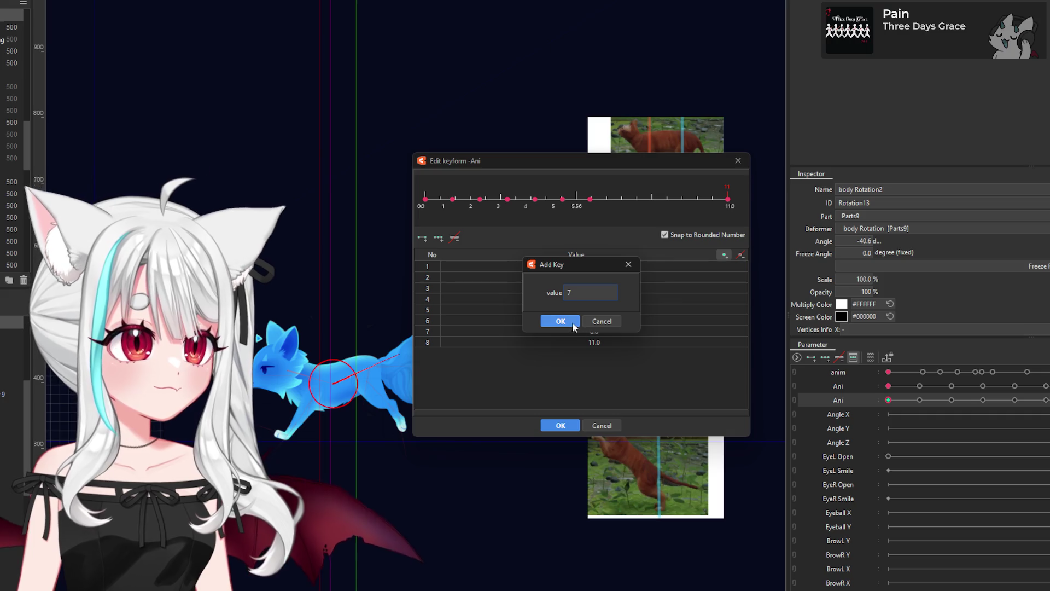
{"action": "left_click", "coordinate": [573, 322]}
Step: Add Ani keys at values 8, 9 and 10 and apply the new keyforms
{"action": "left_click", "coordinate": [724, 256]}
{"action": "type", "text": "8"}
{"action": "key", "text": "Return"}
{"action": "left_click", "coordinate": [725, 255]}
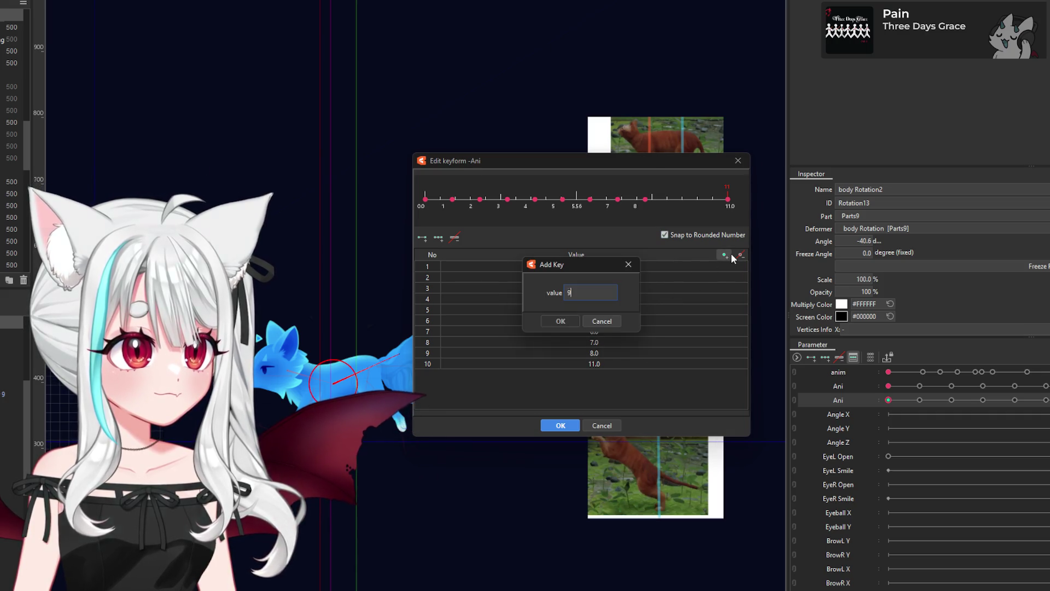
{"action": "type", "text": "9"}
{"action": "left_click", "coordinate": [570, 319]}
{"action": "left_click", "coordinate": [725, 254]}
{"action": "type", "text": "10"}
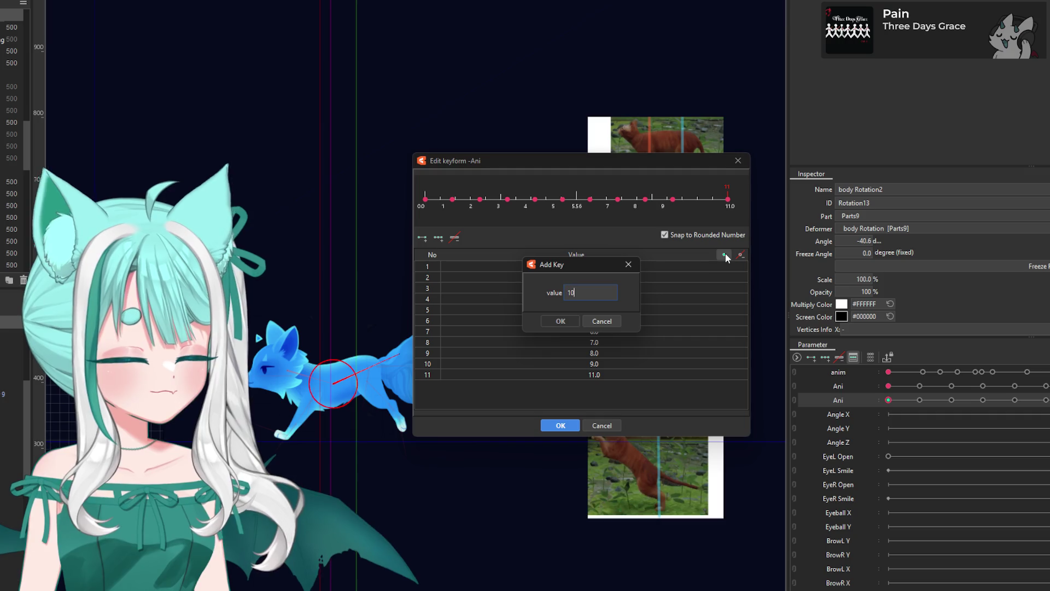
{"action": "left_click", "coordinate": [570, 319]}
{"action": "left_click", "coordinate": [560, 425]}
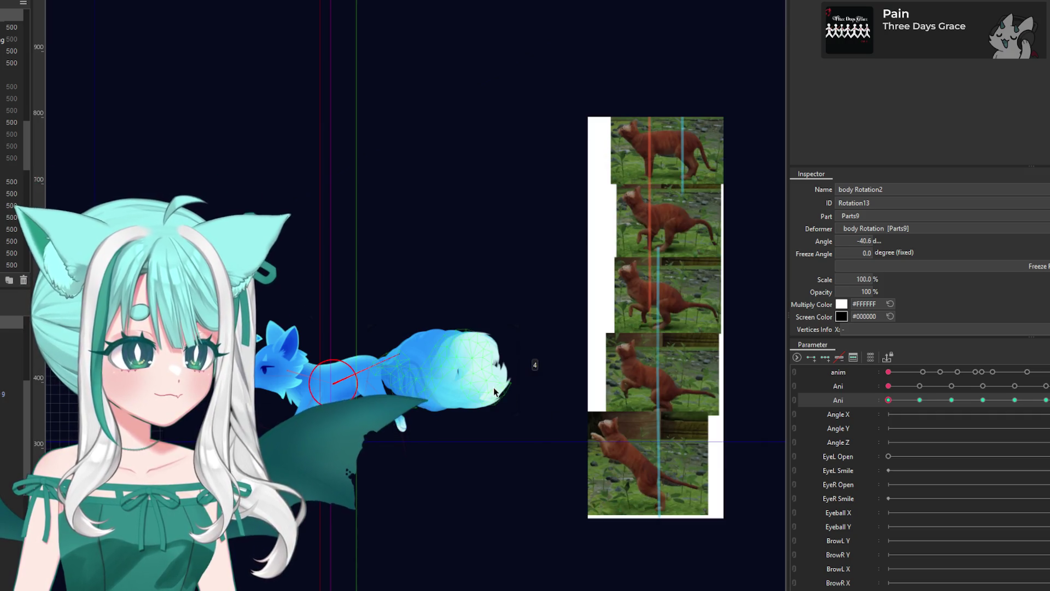
Step: At another Ani walk-cycle key, rotate body Rotation2 to -6.5 degrees to level the fox's back
{"action": "scroll", "coordinate": [461, 405], "scroll_direction": "down", "scroll_amount": 2}
{"action": "scroll", "coordinate": [383, 399], "scroll_direction": "up", "scroll_amount": 2}
{"action": "scroll", "coordinate": [374, 355], "scroll_direction": "up", "scroll_amount": 1}
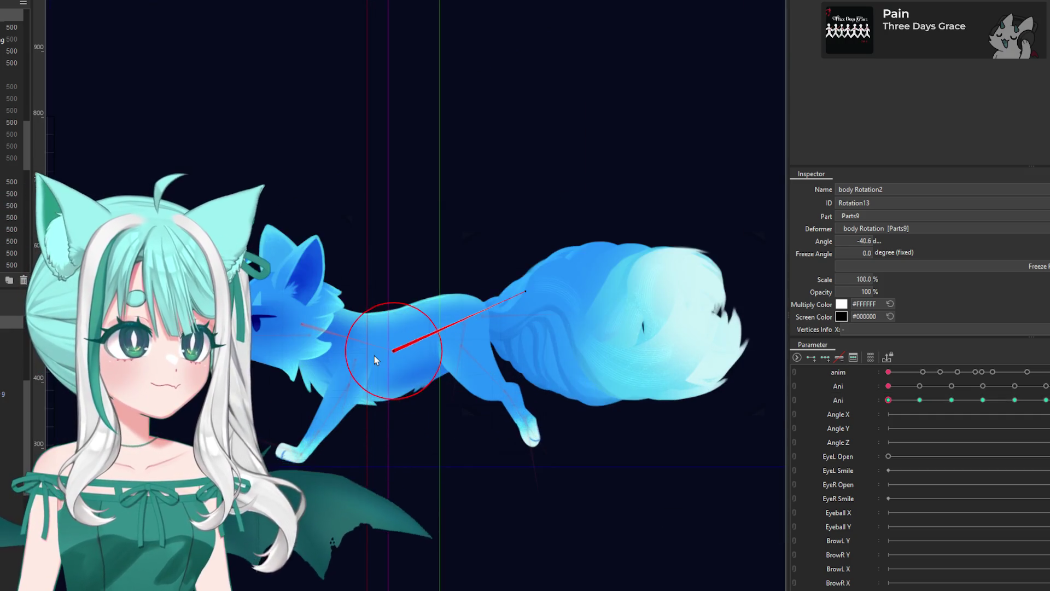
{"action": "scroll", "coordinate": [374, 356], "scroll_direction": "up", "scroll_amount": 1}
{"action": "left_click", "coordinate": [921, 400]}
{"action": "left_click_drag", "start_coordinate": [921, 399], "coordinate": [950, 409]}
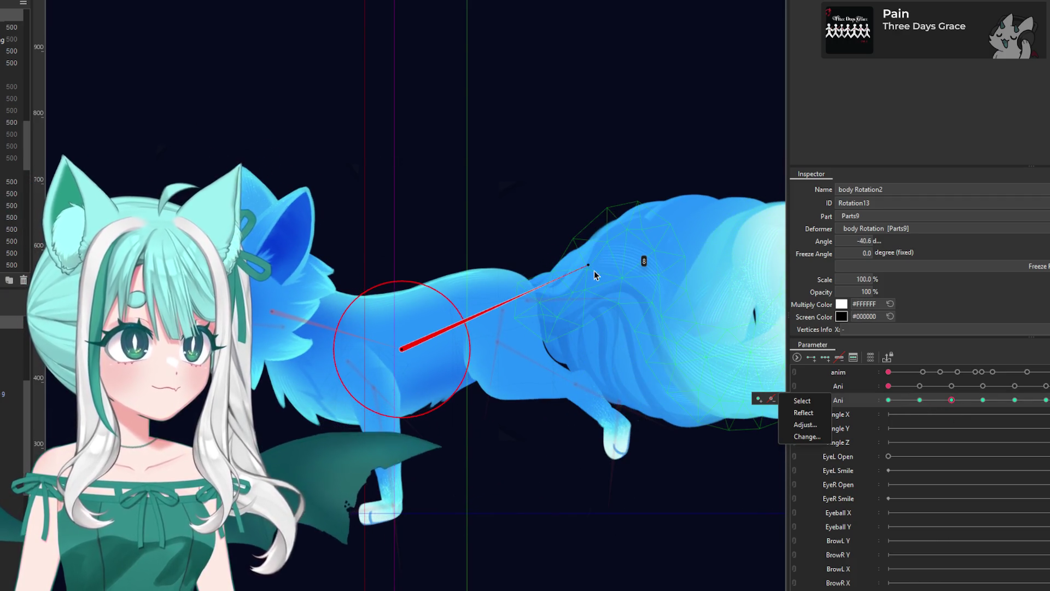
{"action": "left_click_drag", "start_coordinate": [591, 266], "coordinate": [591, 325]}
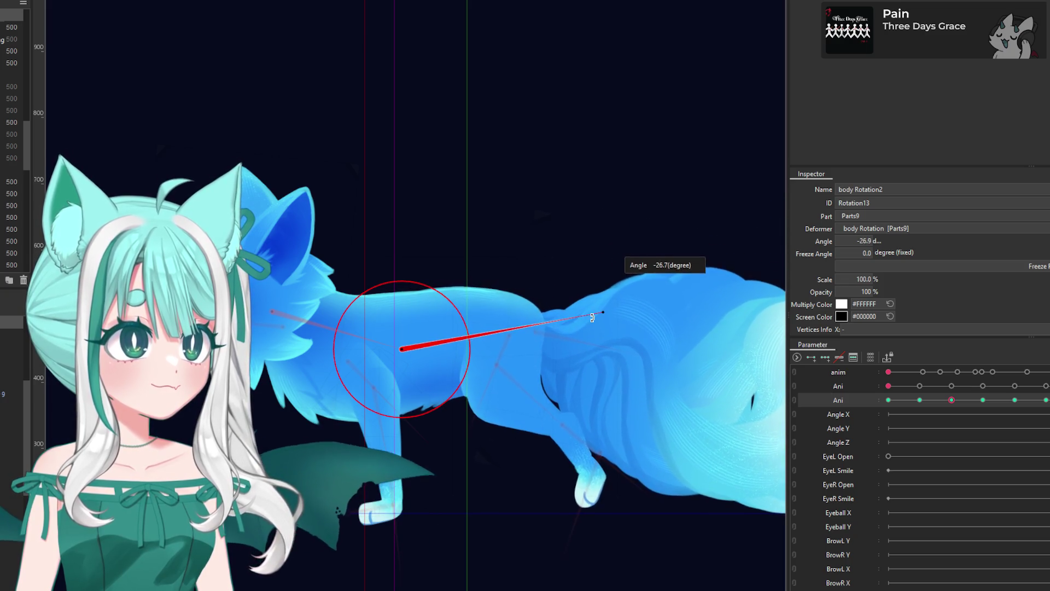
{"action": "left_click_drag", "start_coordinate": [591, 325], "coordinate": [568, 381]}
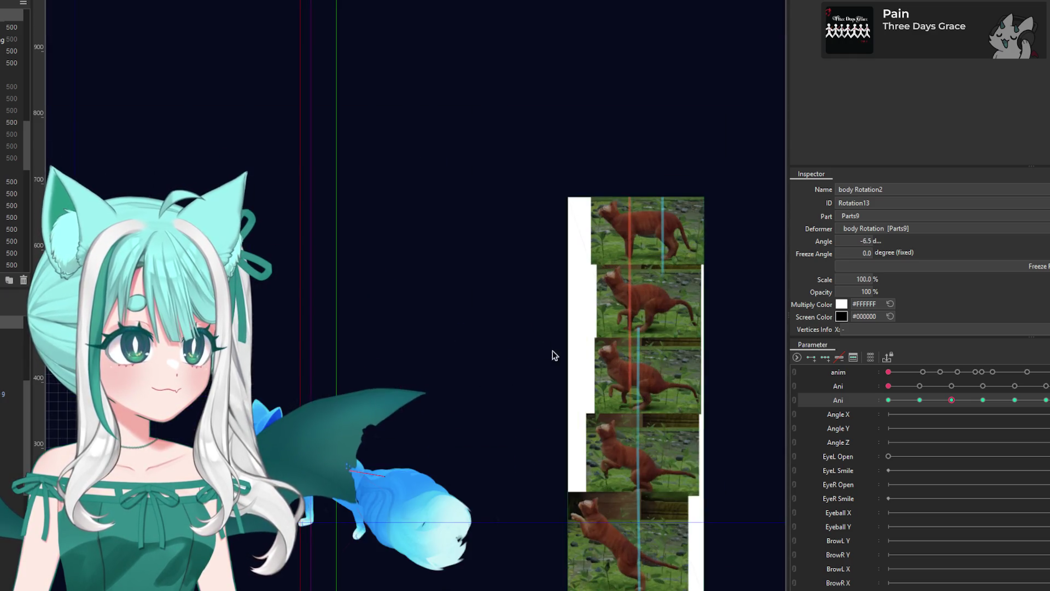
Step: Inspect the deformer over the fox and select the Photo 1[1] body mesh
{"action": "scroll", "coordinate": [315, 481], "scroll_direction": "up", "scroll_amount": 3}
{"action": "scroll", "coordinate": [307, 450], "scroll_direction": "up", "scroll_amount": 3}
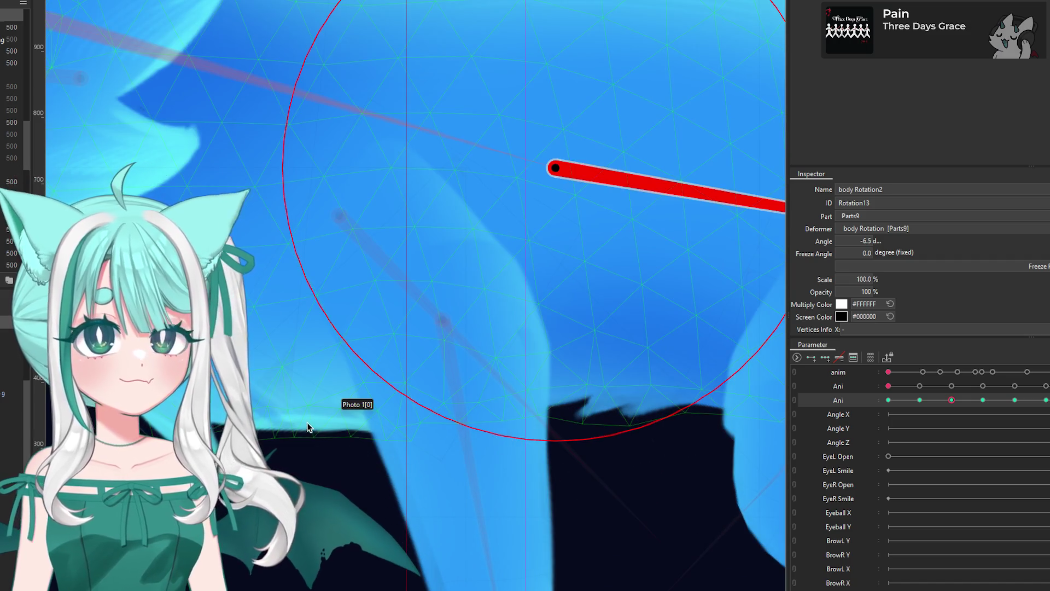
{"action": "scroll", "coordinate": [316, 416], "scroll_direction": "down", "scroll_amount": 2}
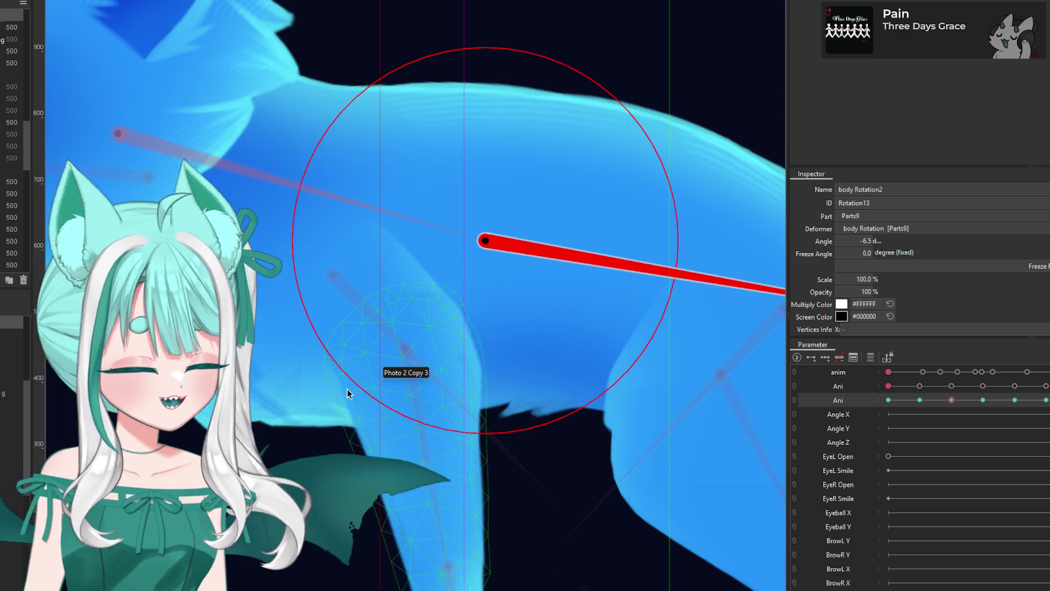
{"action": "scroll", "coordinate": [302, 306], "scroll_direction": "down", "scroll_amount": 3}
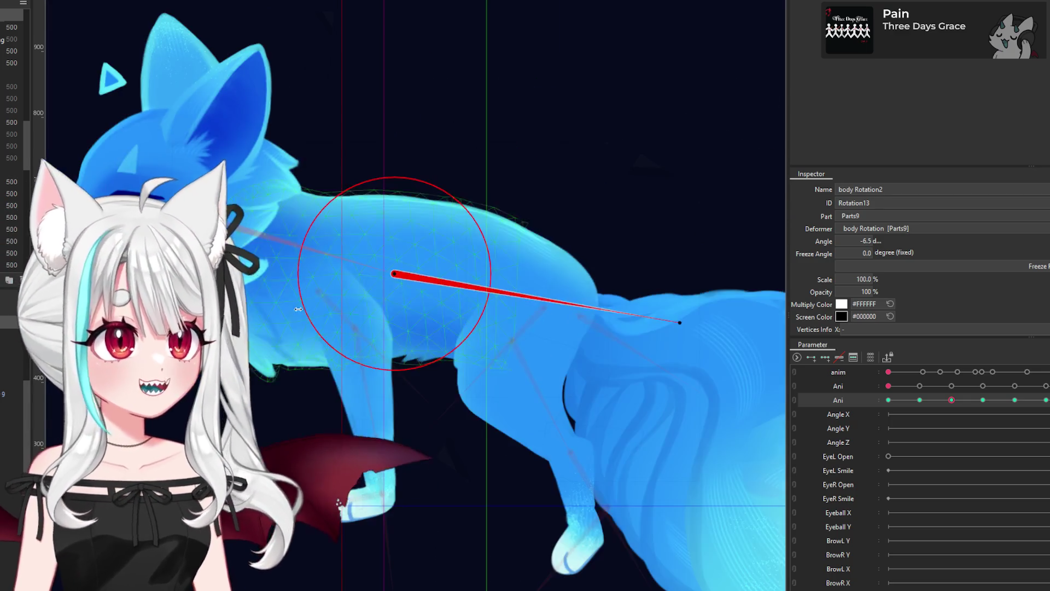
{"action": "scroll", "coordinate": [325, 383], "scroll_direction": "up", "scroll_amount": 2}
{"action": "scroll", "coordinate": [339, 328], "scroll_direction": "down", "scroll_amount": 3}
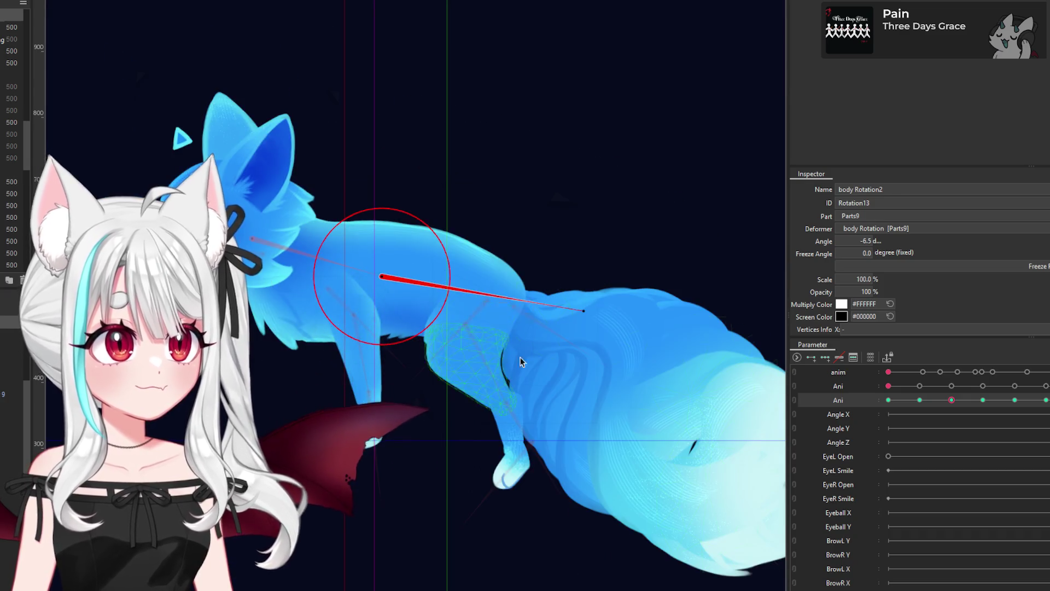
{"action": "scroll", "coordinate": [326, 351], "scroll_direction": "up", "scroll_amount": 4}
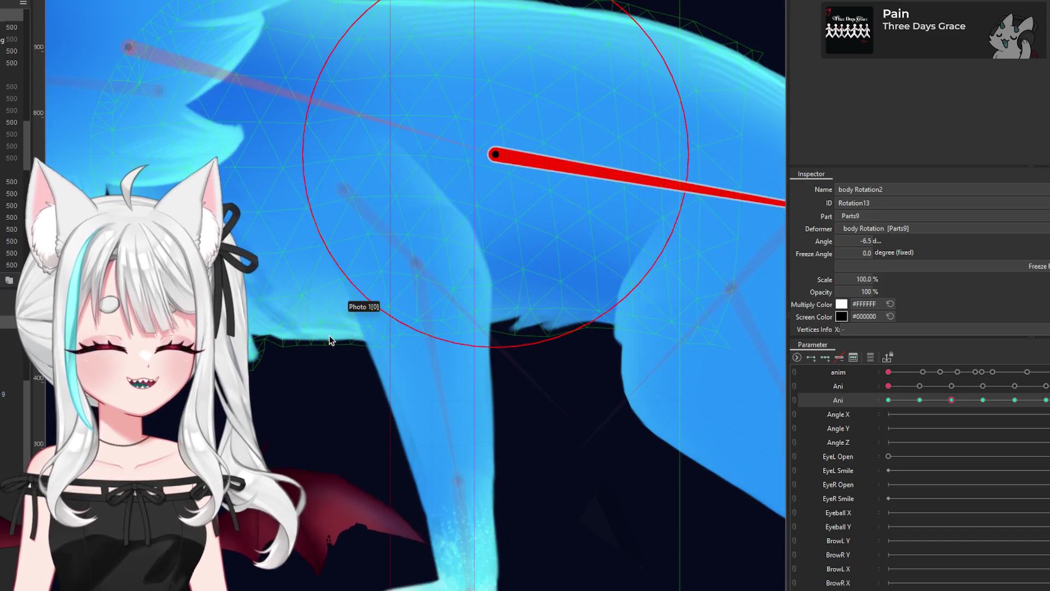
{"action": "scroll", "coordinate": [328, 331], "scroll_direction": "down", "scroll_amount": 3}
{"action": "scroll", "coordinate": [331, 325], "scroll_direction": "up", "scroll_amount": 1}
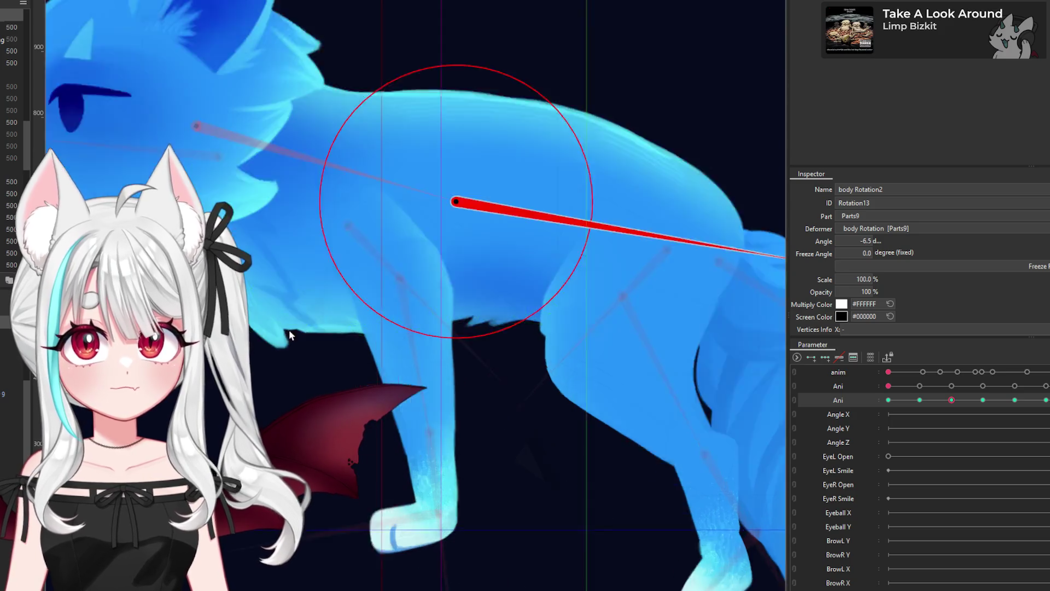
{"action": "scroll", "coordinate": [332, 318], "scroll_direction": "up", "scroll_amount": 2}
{"action": "scroll", "coordinate": [362, 318], "scroll_direction": "down", "scroll_amount": 4}
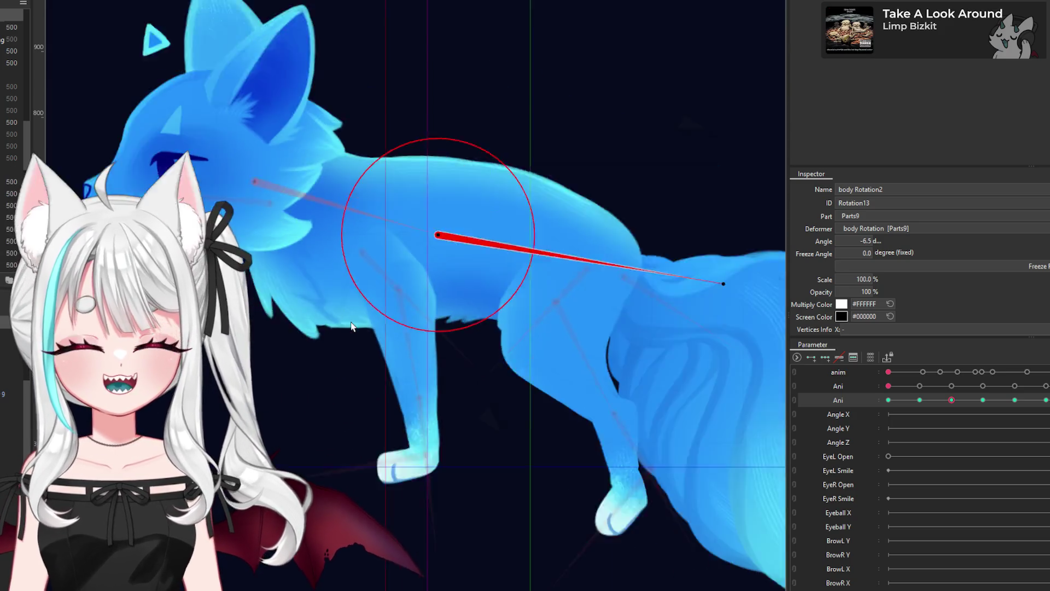
{"action": "left_click", "coordinate": [428, 304]}
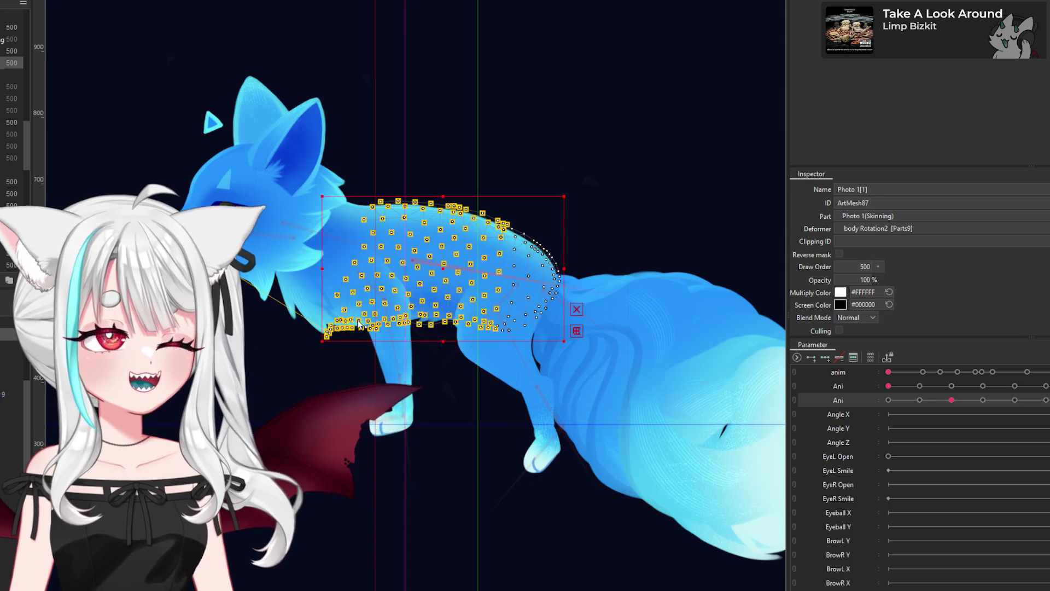
Step: Add the Photo 1[0] mesh to the selection alongside Photo 1[1]
{"action": "scroll", "coordinate": [338, 331], "scroll_direction": "up", "scroll_amount": 4}
{"action": "scroll", "coordinate": [341, 327], "scroll_direction": "down", "scroll_amount": 1}
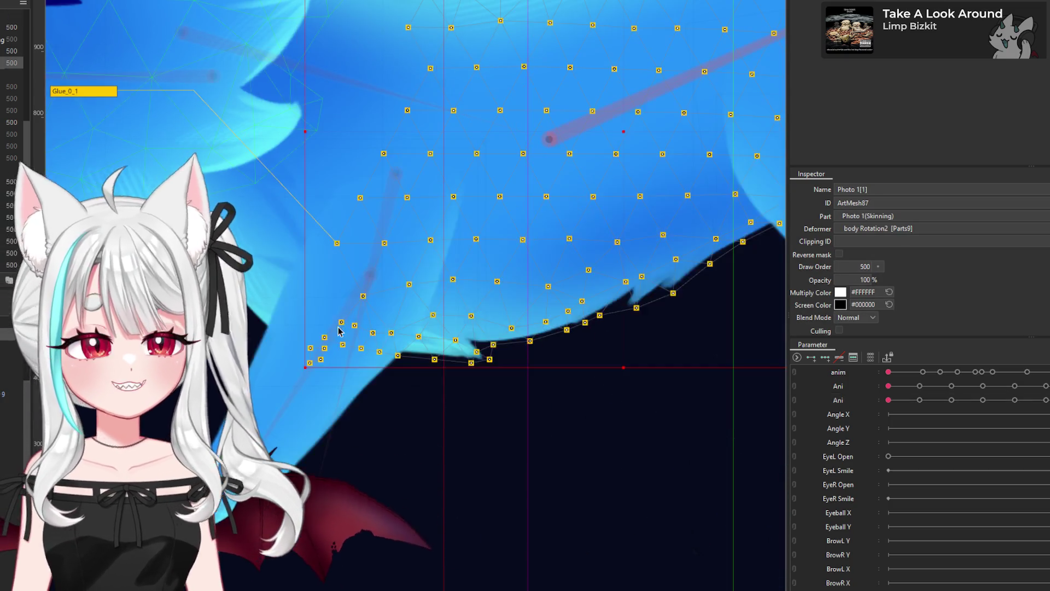
{"action": "scroll", "coordinate": [350, 315], "scroll_direction": "down", "scroll_amount": 2}
{"action": "scroll", "coordinate": [360, 297], "scroll_direction": "up", "scroll_amount": 1}
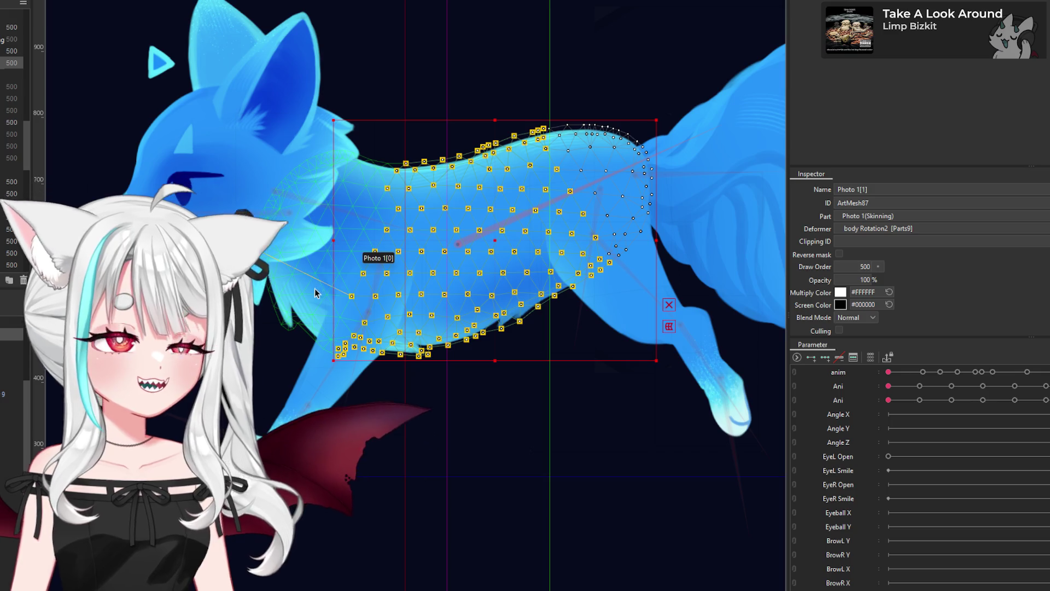
{"action": "left_click", "coordinate": [313, 290], "text": "shift"}
{"action": "scroll", "coordinate": [361, 313], "scroll_direction": "up", "scroll_amount": 2}
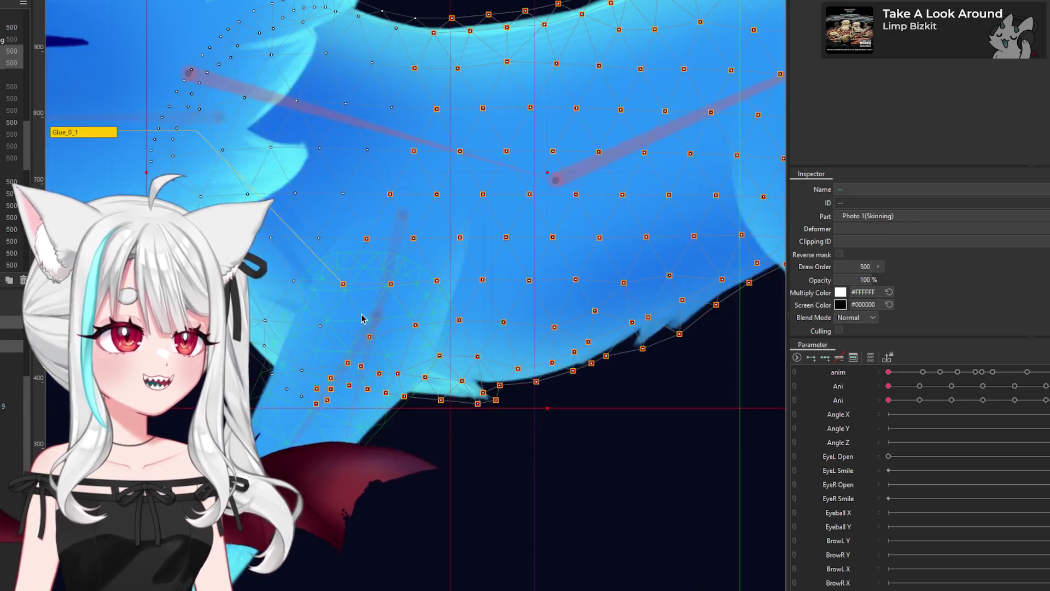
{"action": "scroll", "coordinate": [334, 355], "scroll_direction": "down", "scroll_amount": 2}
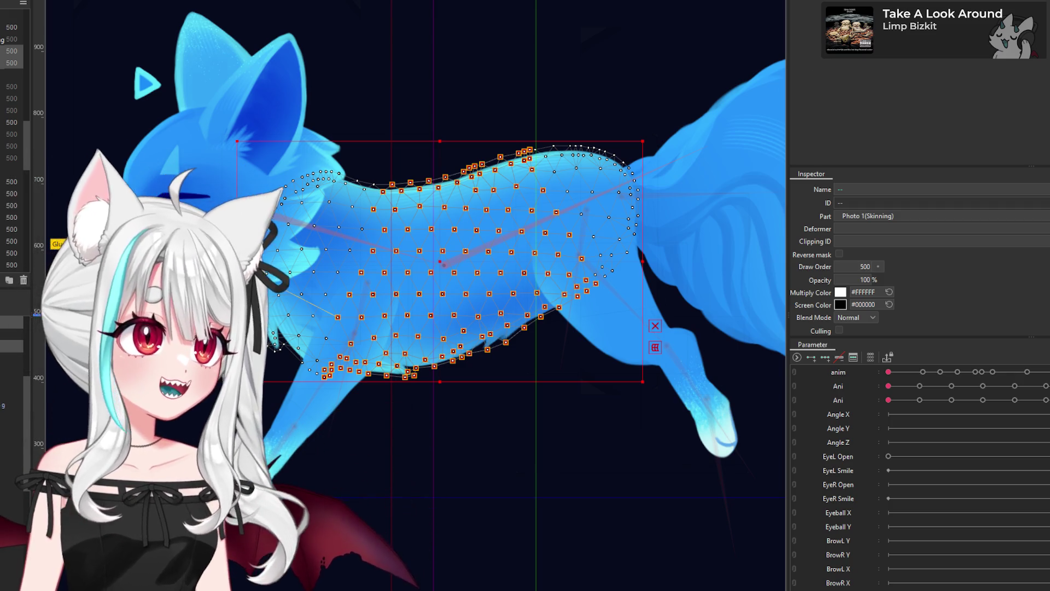
{"action": "scroll", "coordinate": [711, 5], "scroll_direction": "down", "scroll_amount": 5}
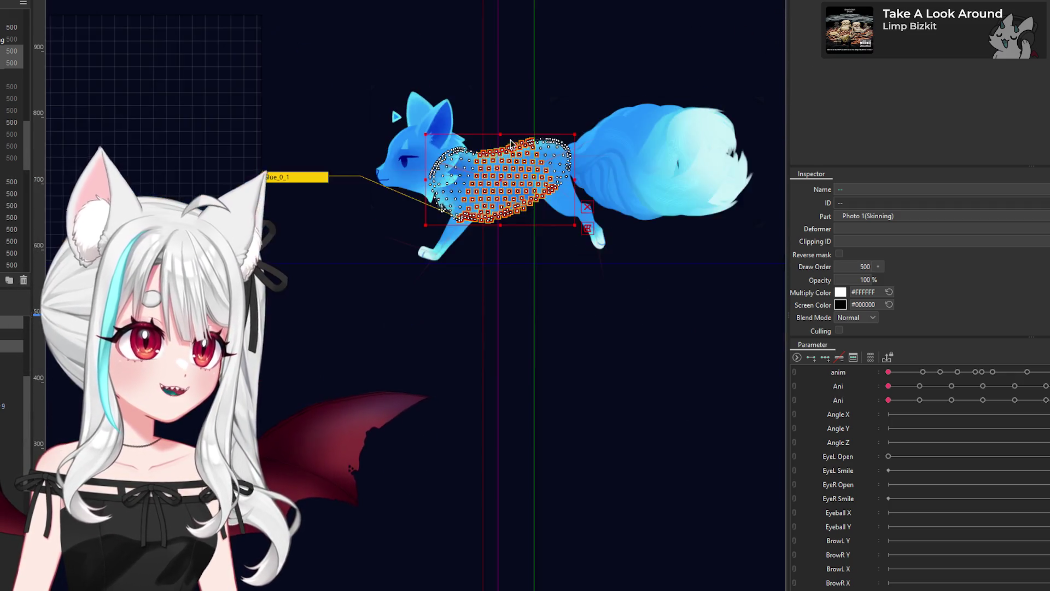
{"action": "scroll", "coordinate": [612, 5], "scroll_direction": "up", "scroll_amount": 3}
Step: Glue the two selected body meshes into Glue_0_1 and accept the Edit Glue notice
{"action": "key", "text": "ctrl+shift+a"}
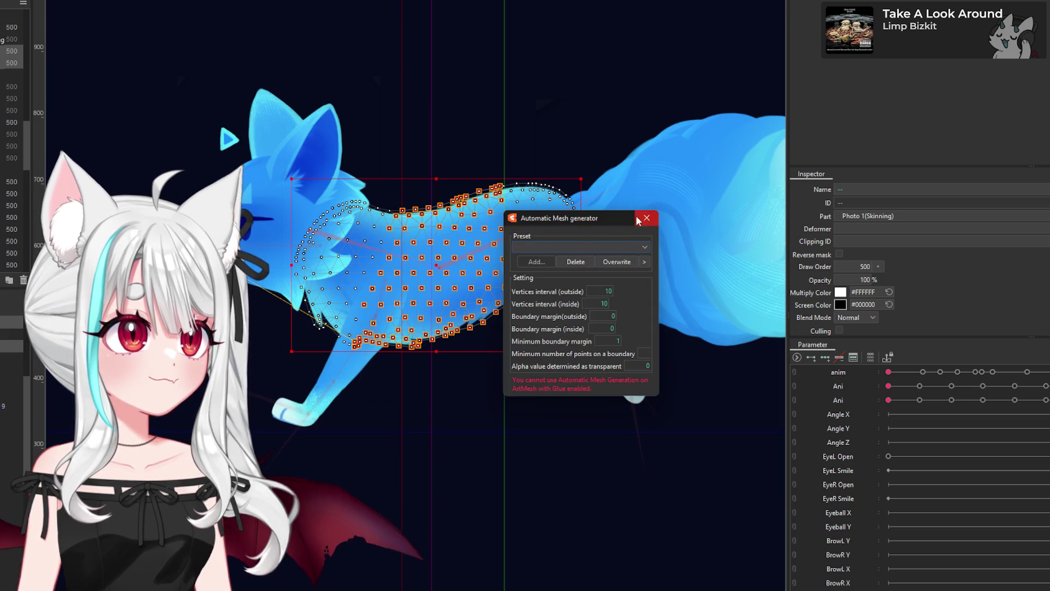
{"action": "key", "text": "Escape"}
{"action": "key", "text": "ctrl+shift+t"}
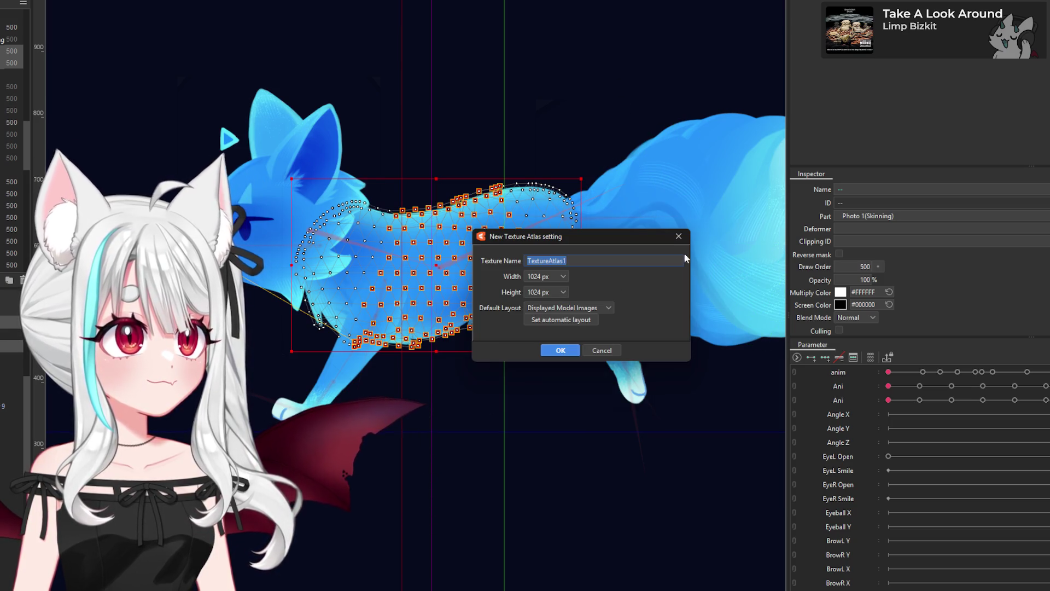
{"action": "key", "text": "Escape"}
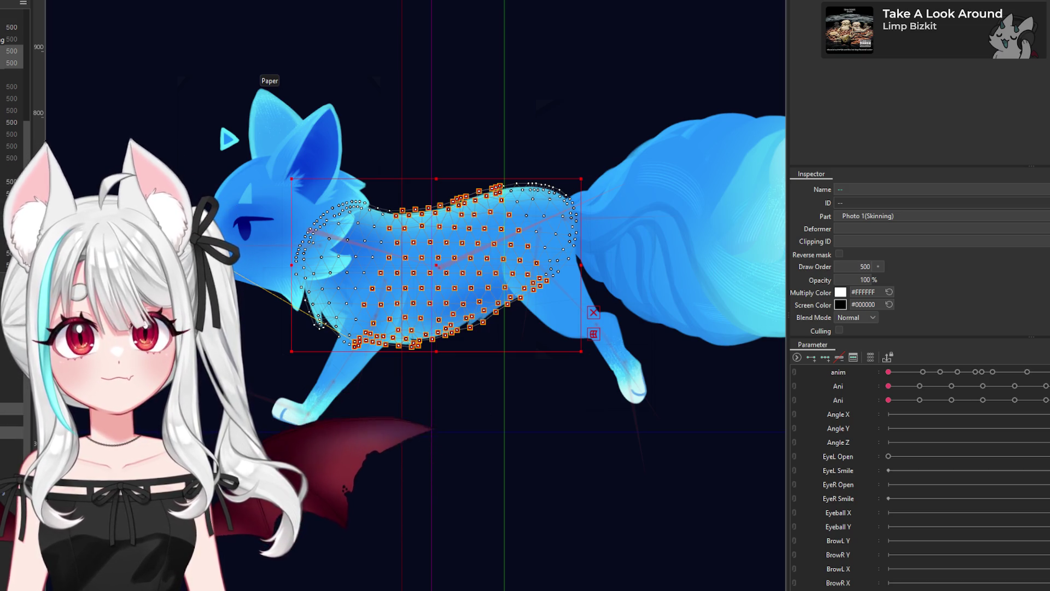
{"action": "key", "text": "ctrl+shift+g"}
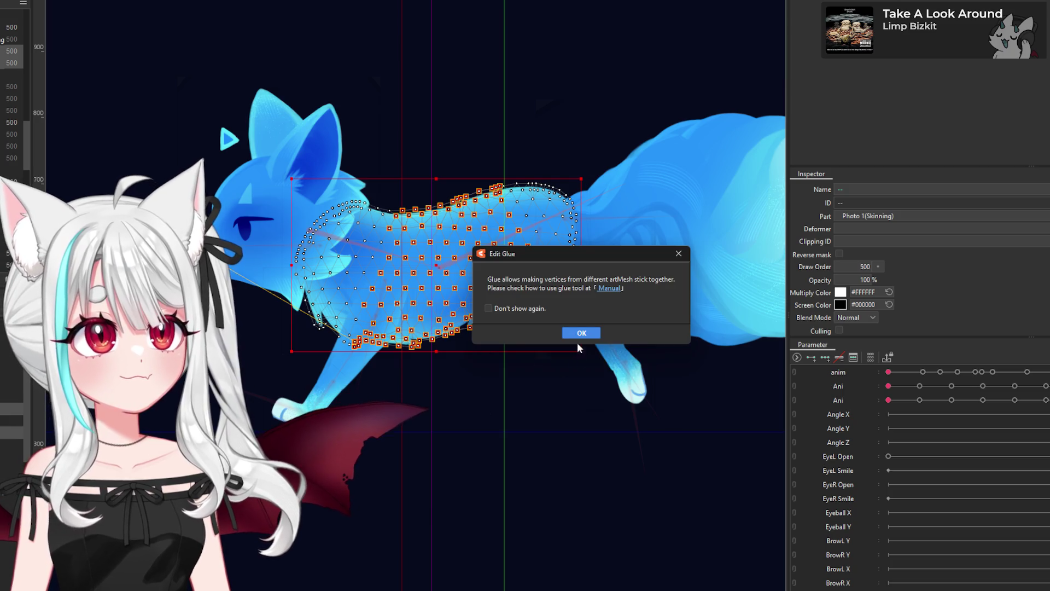
{"action": "left_click", "coordinate": [581, 332]}
Step: Open the official Live2D Glue manual page from the 'live2d glue' search results
{"action": "scroll", "coordinate": [393, 277], "scroll_direction": "up", "scroll_amount": 3}
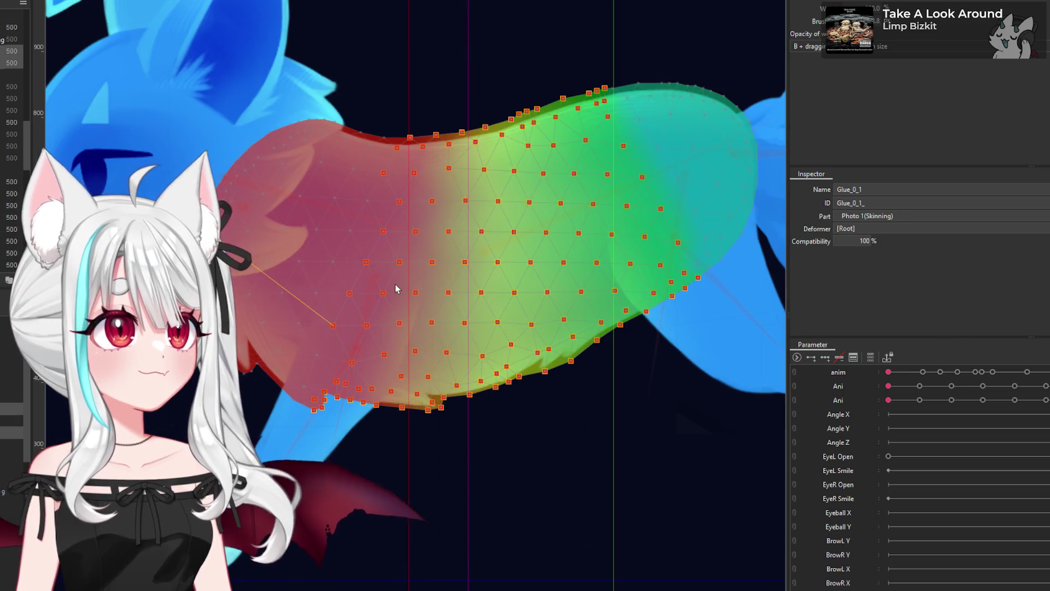
{"action": "scroll", "coordinate": [354, 290], "scroll_direction": "down", "scroll_amount": 2}
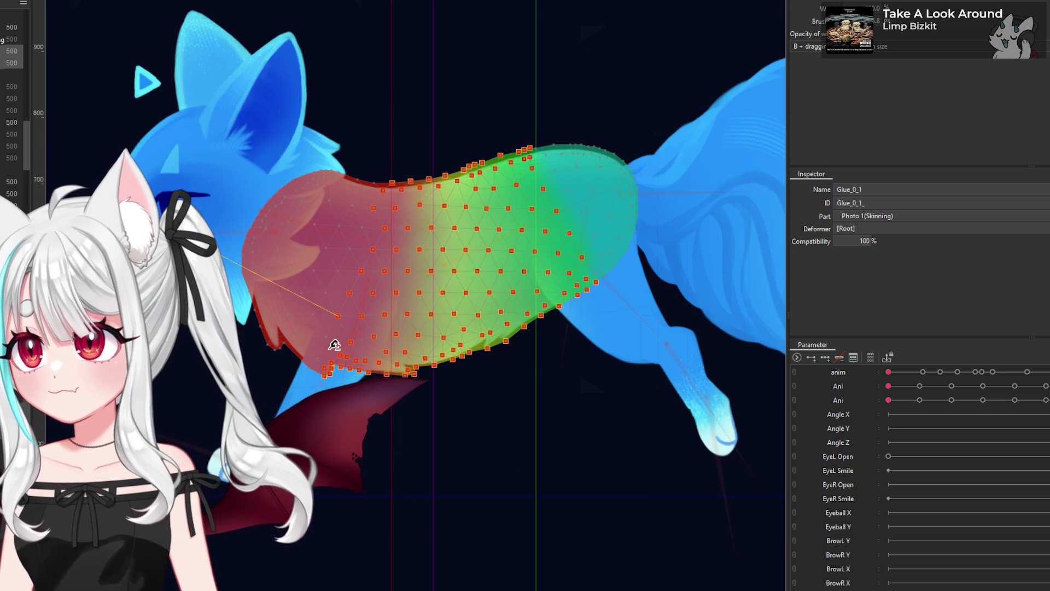
{"action": "scroll", "coordinate": [302, 321], "scroll_direction": "up", "scroll_amount": 2}
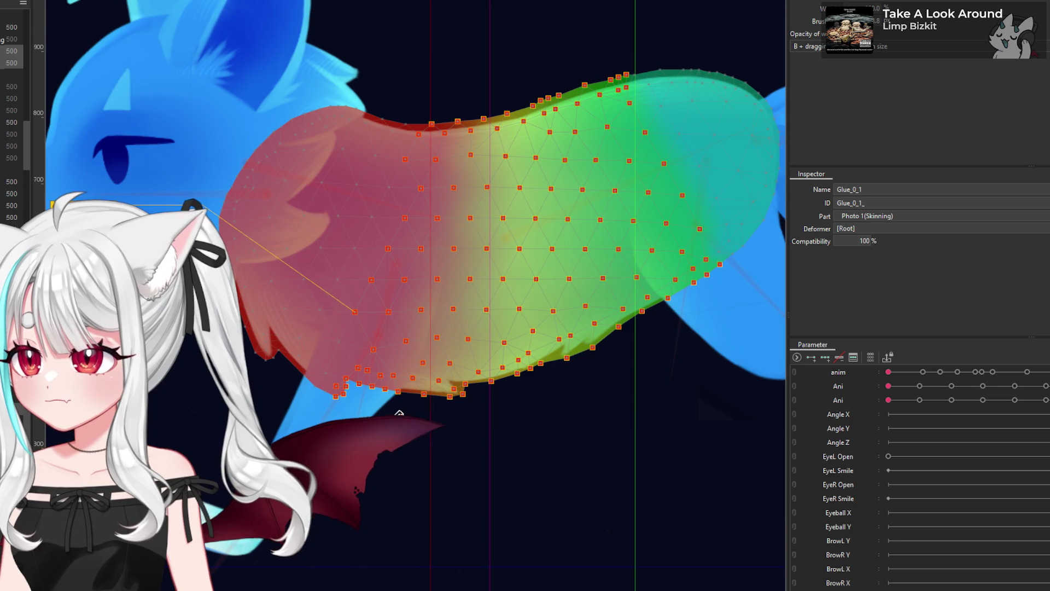
{"action": "scroll", "coordinate": [302, 396], "scroll_direction": "down", "scroll_amount": 2}
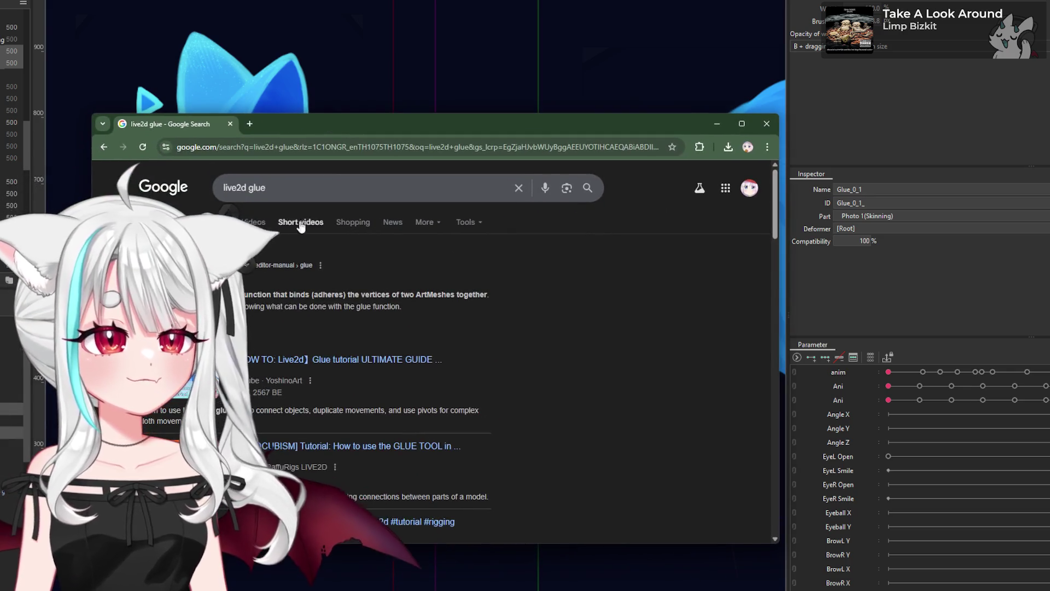
{"action": "left_click", "coordinate": [287, 312]}
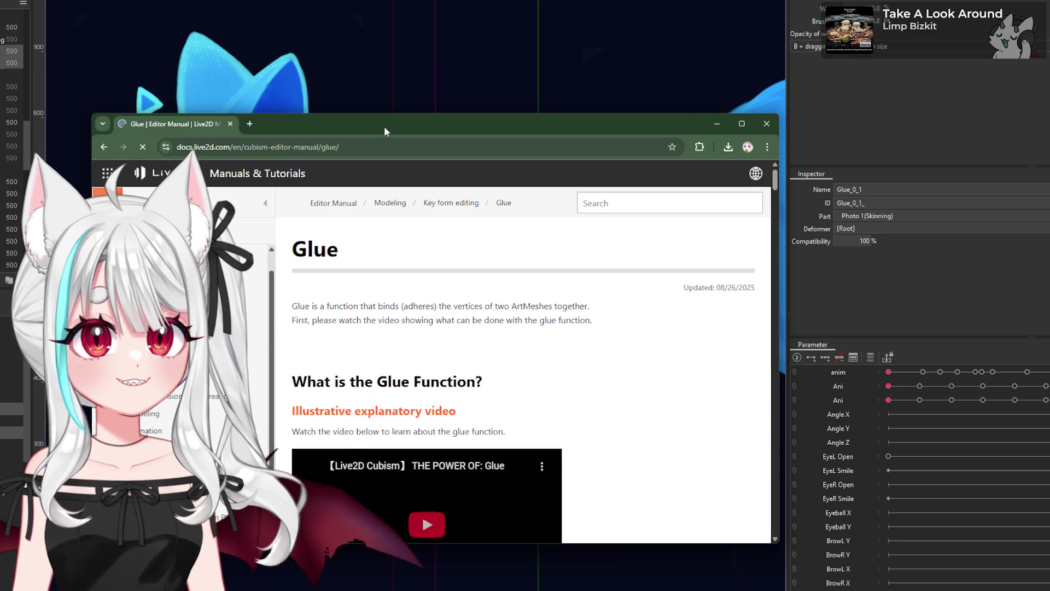
Step: Reposition the browser and play the Glue manual's 'THE POWER OF: Glue' video full screen
{"action": "left_click_drag", "start_coordinate": [384, 136], "coordinate": [447, 89]}
{"action": "scroll", "coordinate": [526, 283], "scroll_direction": "down", "scroll_amount": 1}
{"action": "left_click", "coordinate": [535, 335]}
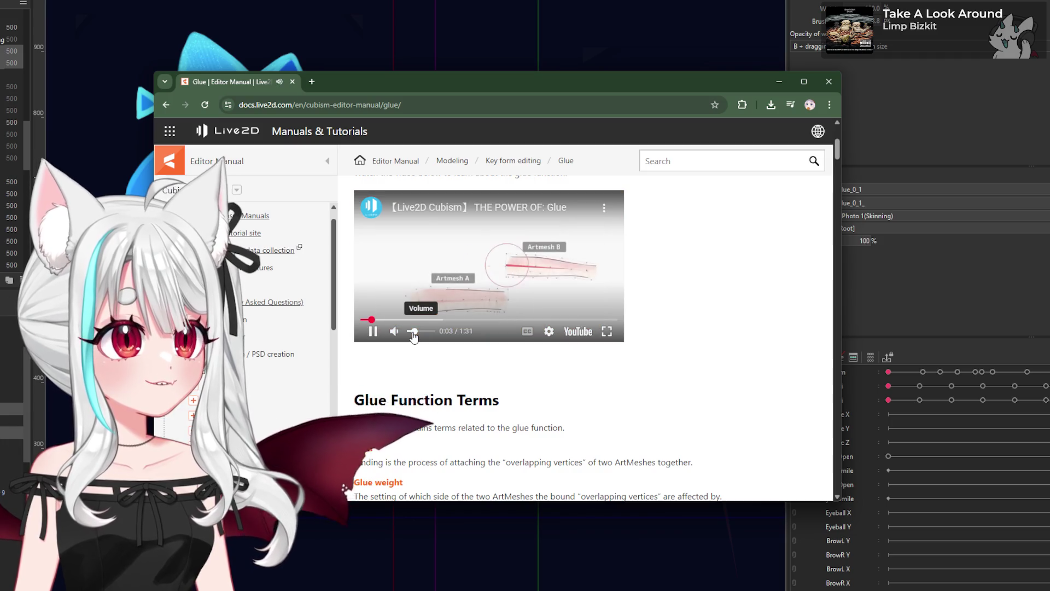
{"action": "left_click", "coordinate": [606, 331]}
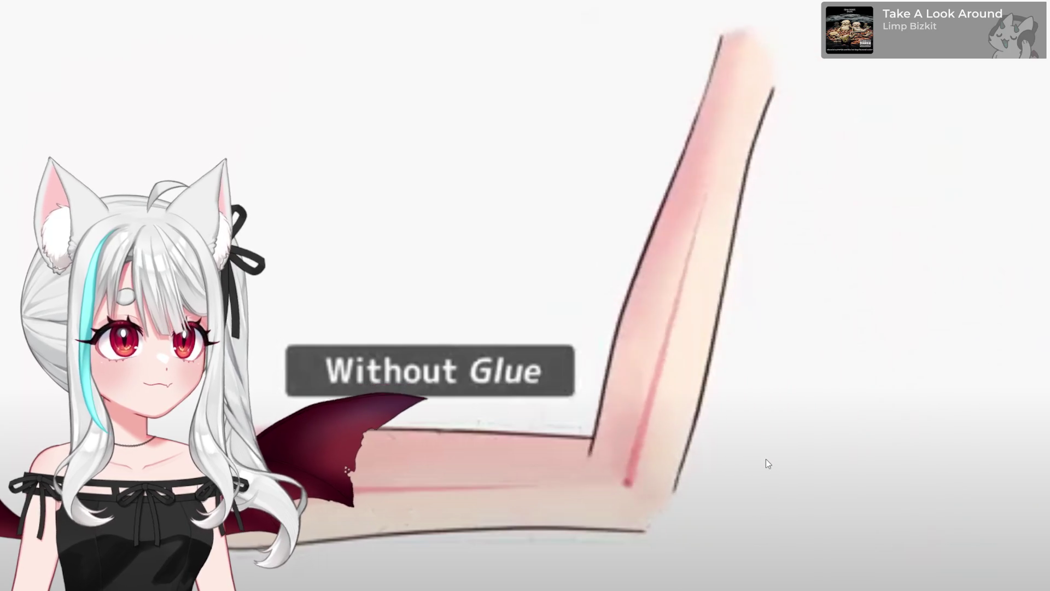
Step: Watch the 'THE POWER OF: Glue' video to the end, pausing once, then exit full screen
{"action": "left_click", "coordinate": [906, 531]}
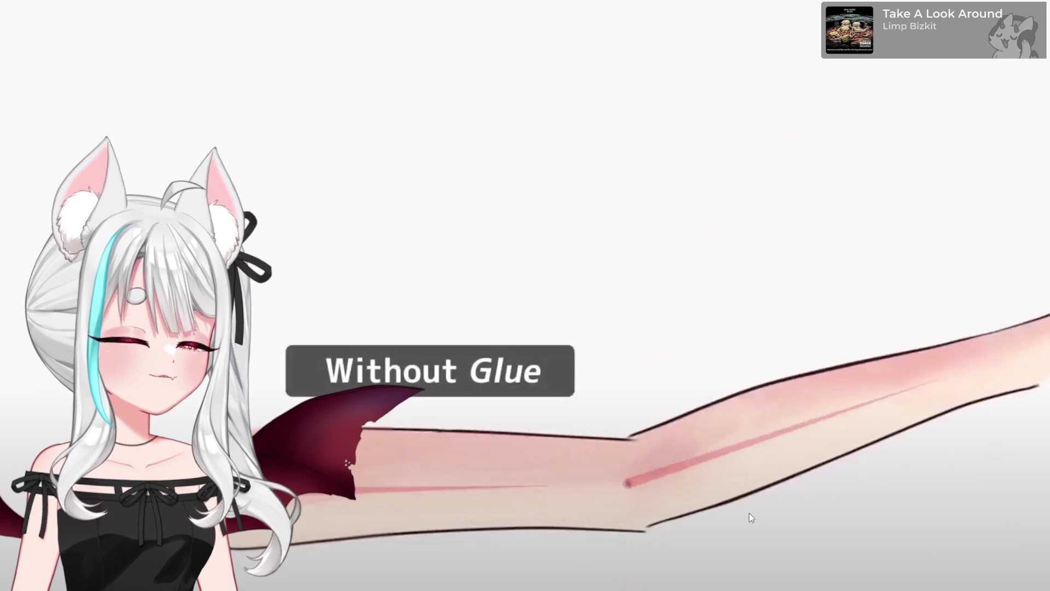
{"action": "left_click", "coordinate": [751, 518]}
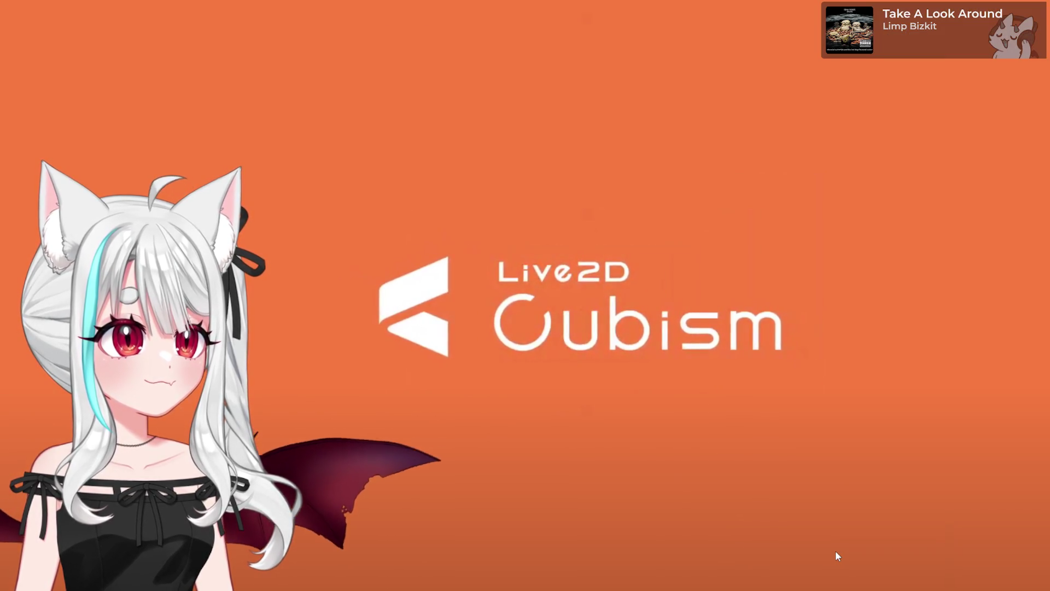
{"action": "key", "text": "Escape"}
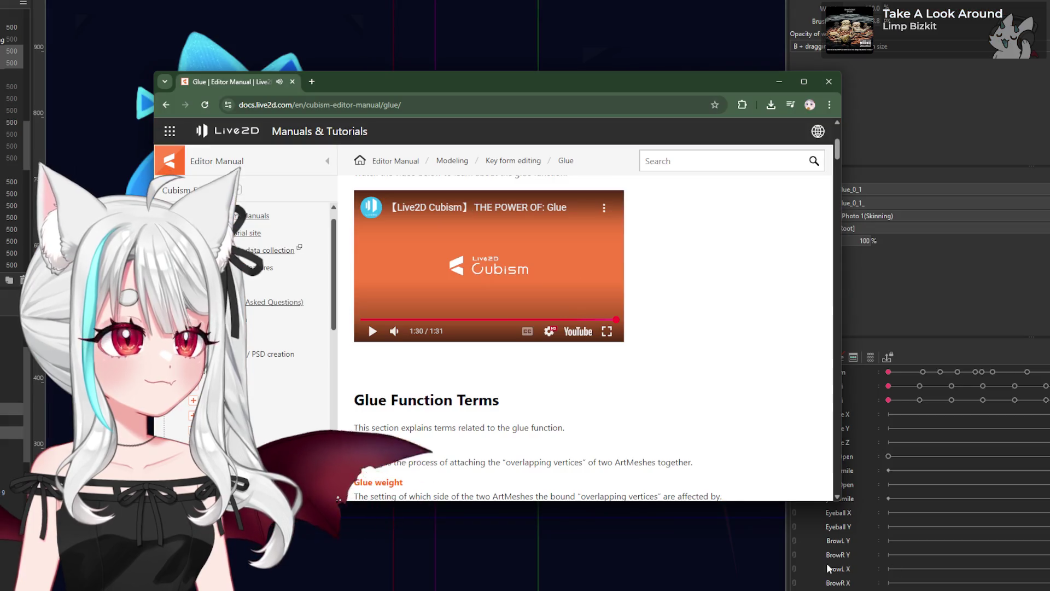
Step: Enlarge and widen the browser window and scroll the Glue page to its setup procedure
{"action": "scroll", "coordinate": [667, 461], "scroll_direction": "down", "scroll_amount": 2}
{"action": "scroll", "coordinate": [645, 406], "scroll_direction": "down", "scroll_amount": 2}
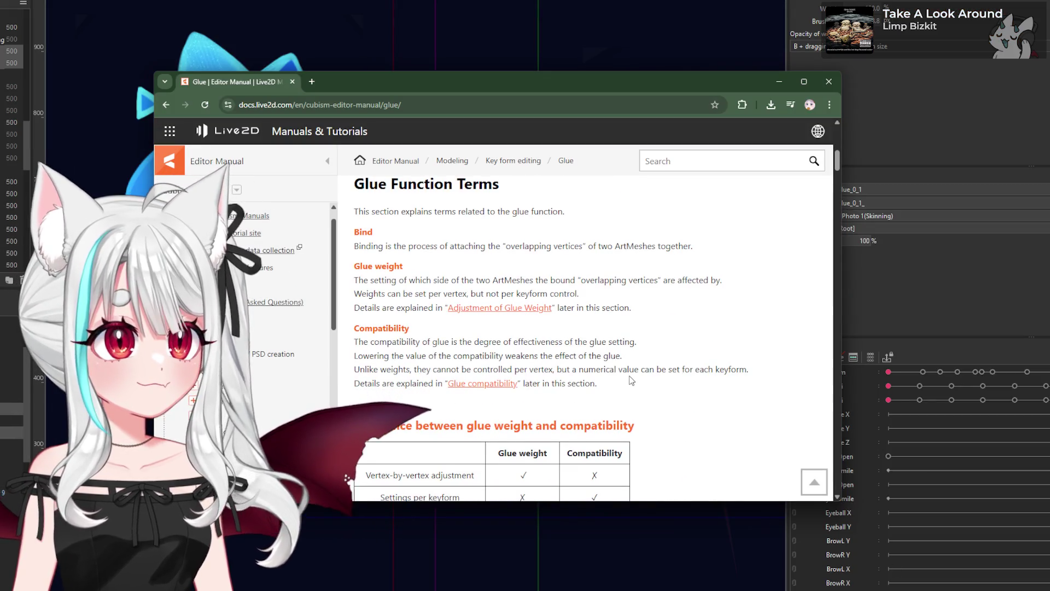
{"action": "scroll", "coordinate": [632, 380], "scroll_direction": "down", "scroll_amount": 3}
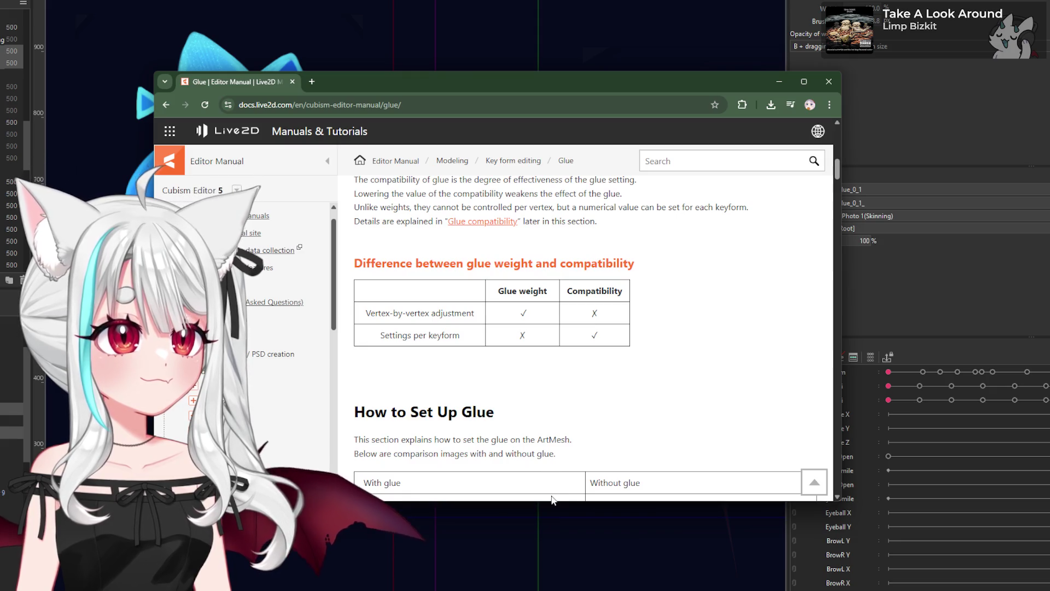
{"action": "left_click_drag", "start_coordinate": [551, 506], "coordinate": [553, 590]}
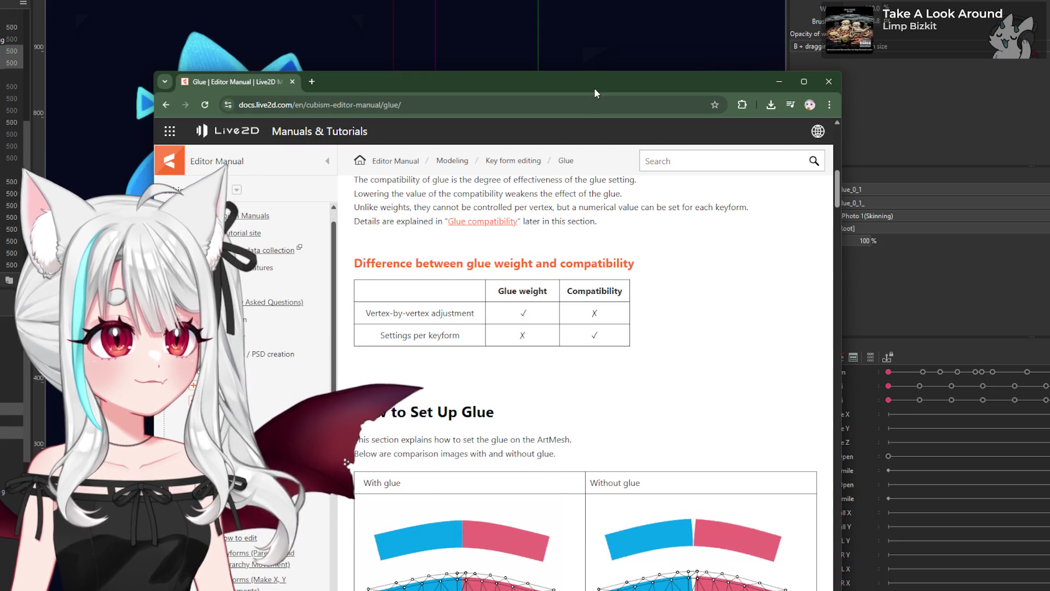
{"action": "left_click_drag", "start_coordinate": [599, 74], "coordinate": [770, 328]}
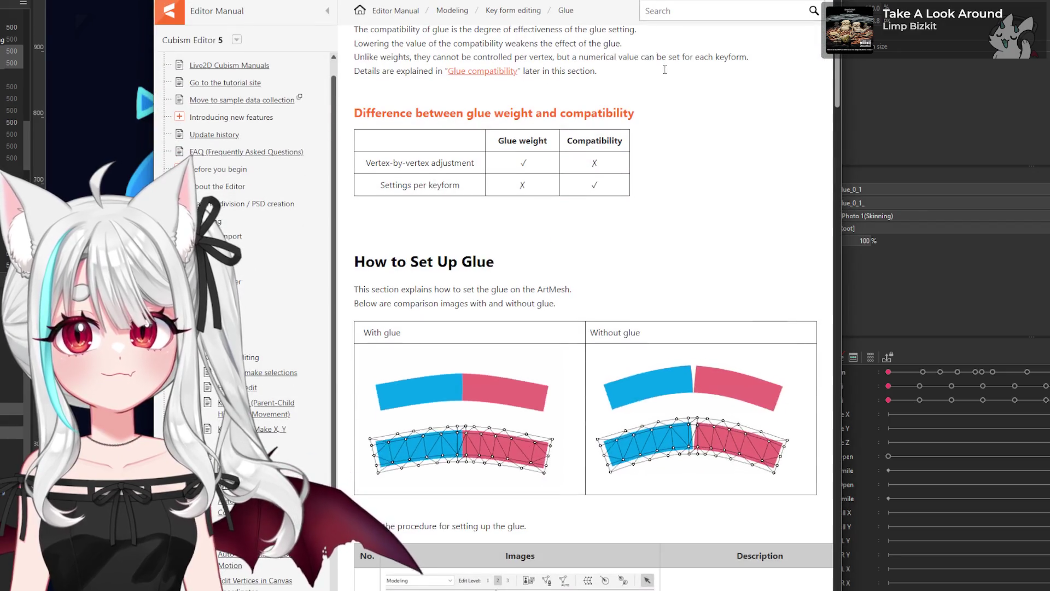
{"action": "scroll", "coordinate": [589, 290], "scroll_direction": "down", "scroll_amount": 2}
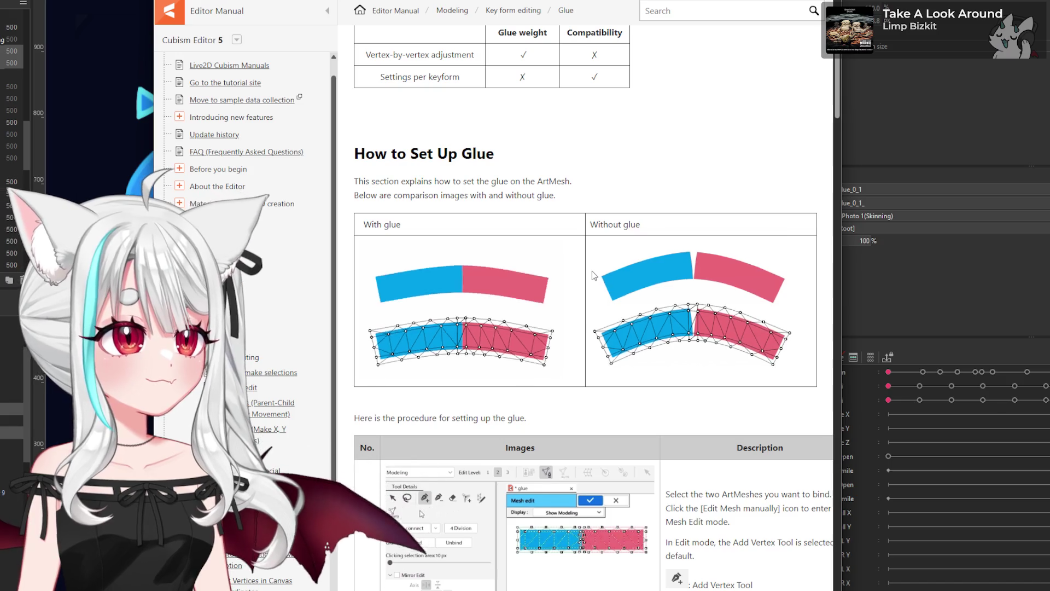
{"action": "scroll", "coordinate": [592, 270], "scroll_direction": "down", "scroll_amount": 3}
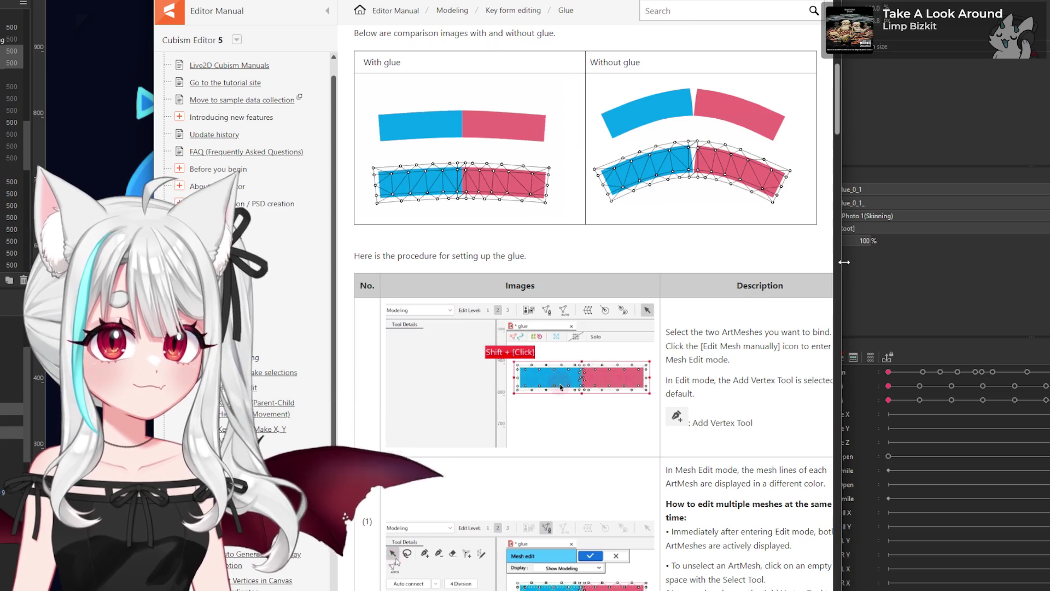
{"action": "left_click_drag", "start_coordinate": [842, 262], "coordinate": [1047, 260]}
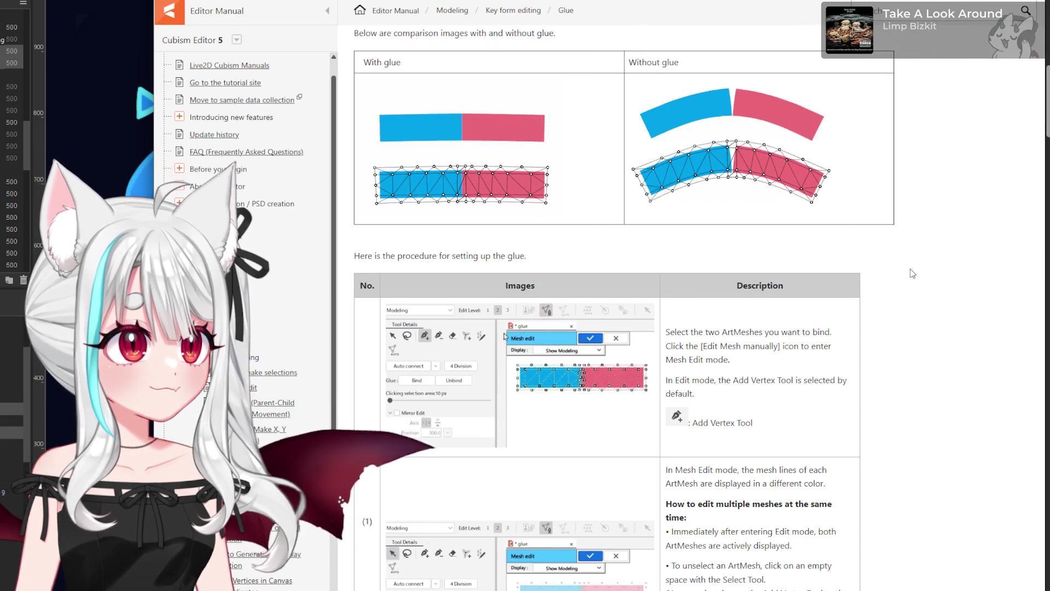
{"action": "scroll", "coordinate": [911, 268], "scroll_direction": "down", "scroll_amount": 2}
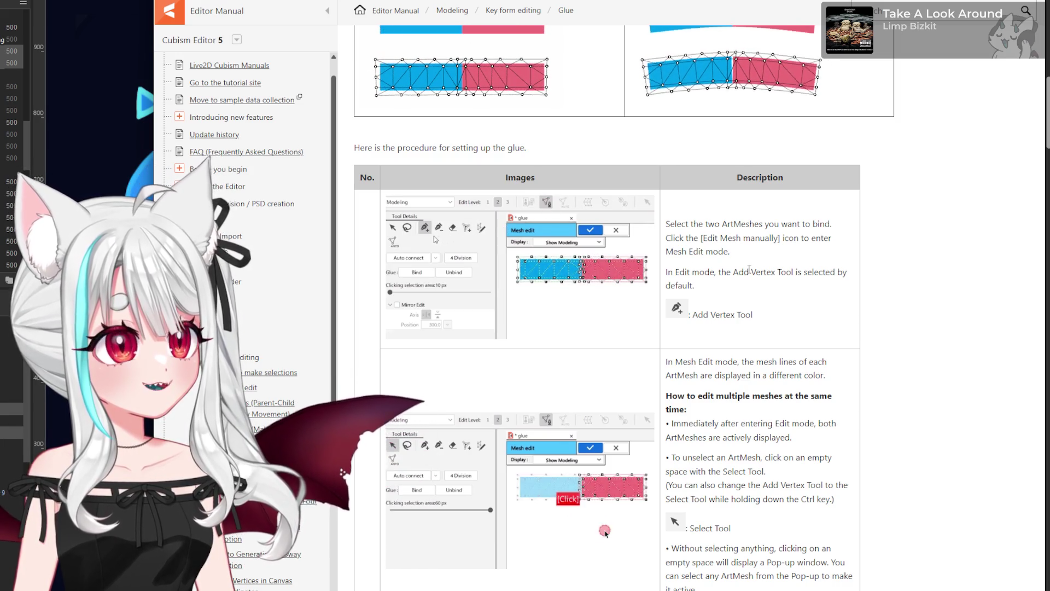
{"action": "scroll", "coordinate": [751, 273], "scroll_direction": "down", "scroll_amount": 3}
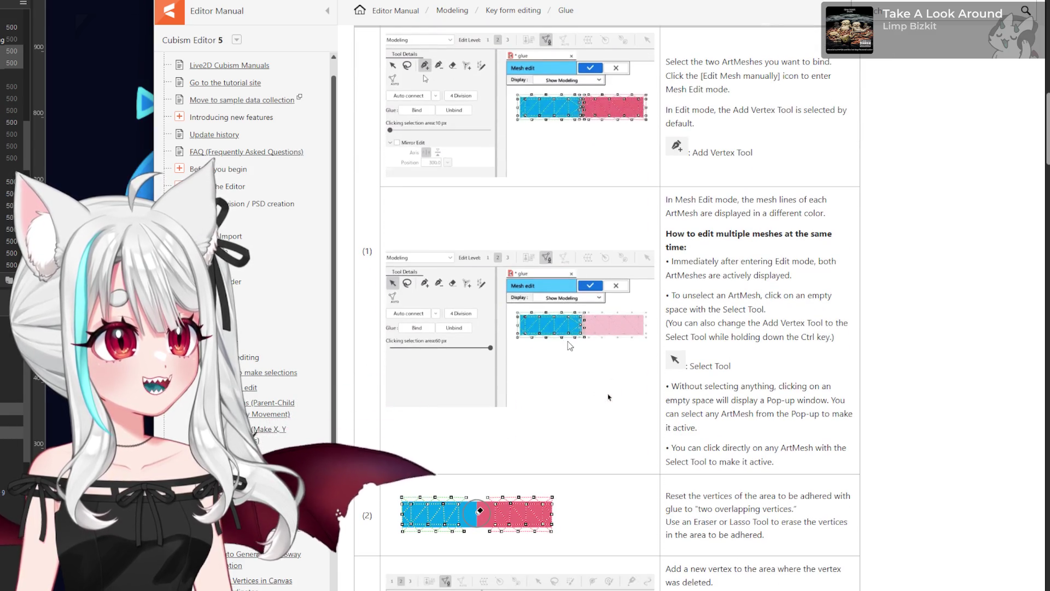
Step: Scroll to the Adjustment of Glue Weight section and its 0–100% glue weight table
{"action": "scroll", "coordinate": [569, 344], "scroll_direction": "down", "scroll_amount": 4}
{"action": "scroll", "coordinate": [483, 328], "scroll_direction": "down", "scroll_amount": 2}
{"action": "scroll", "coordinate": [482, 329], "scroll_direction": "down", "scroll_amount": 2}
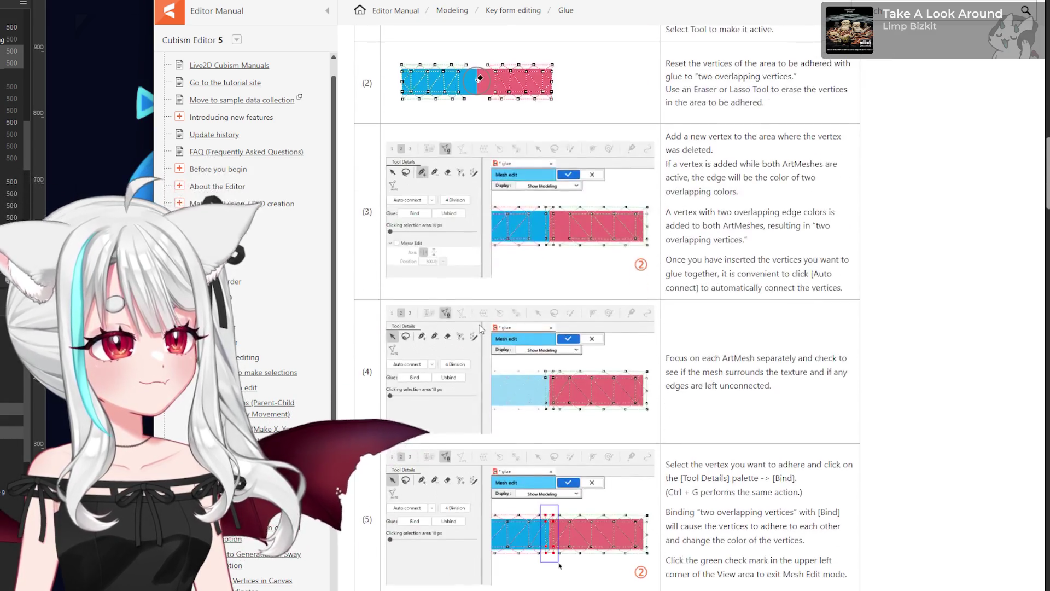
{"action": "scroll", "coordinate": [482, 329], "scroll_direction": "down", "scroll_amount": 5}
{"action": "scroll", "coordinate": [481, 328], "scroll_direction": "down", "scroll_amount": 1}
{"action": "scroll", "coordinate": [481, 328], "scroll_direction": "down", "scroll_amount": 1}
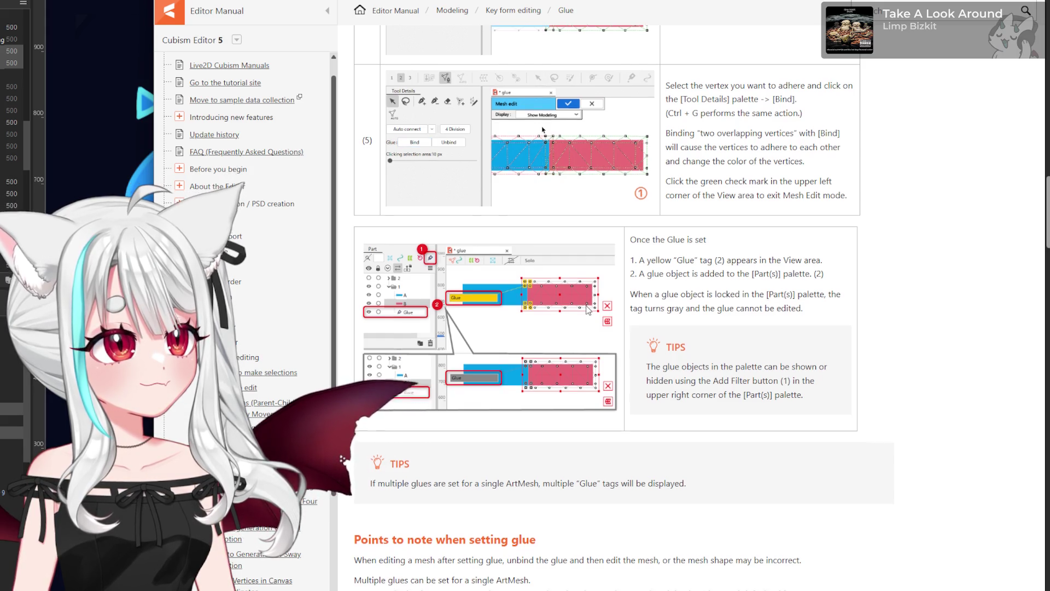
{"action": "scroll", "coordinate": [588, 310], "scroll_direction": "down", "scroll_amount": 7}
{"action": "scroll", "coordinate": [587, 310], "scroll_direction": "down", "scroll_amount": 2}
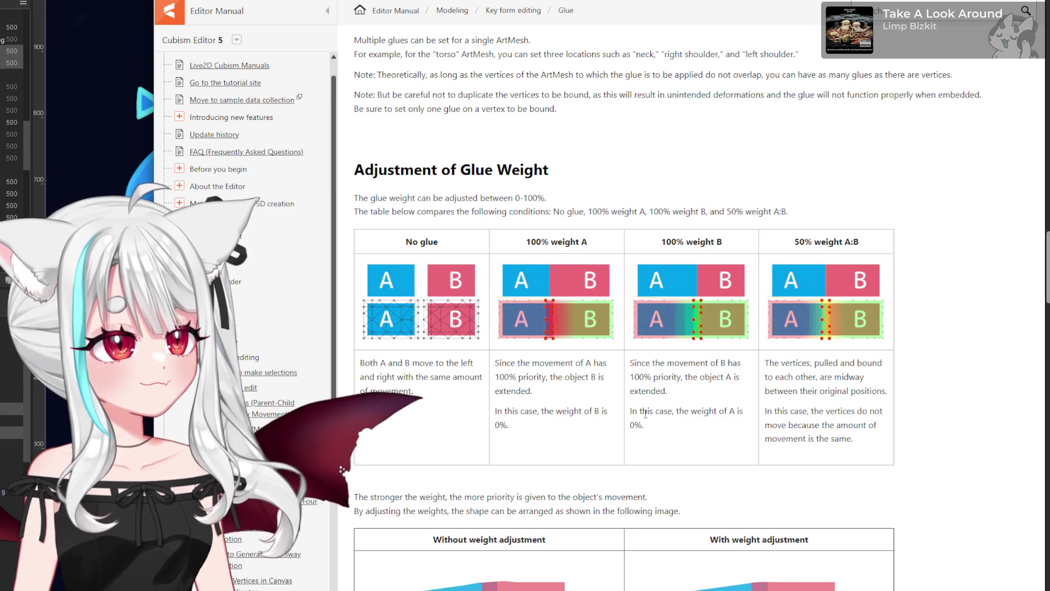
{"action": "scroll", "coordinate": [646, 414], "scroll_direction": "down", "scroll_amount": 3}
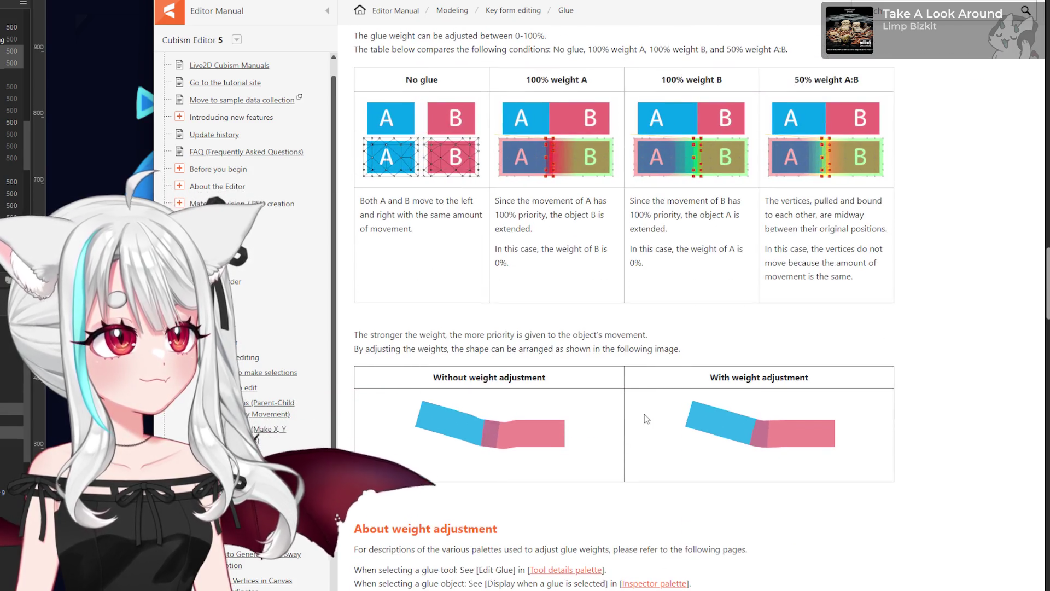
{"action": "scroll", "coordinate": [647, 418], "scroll_direction": "up", "scroll_amount": 1}
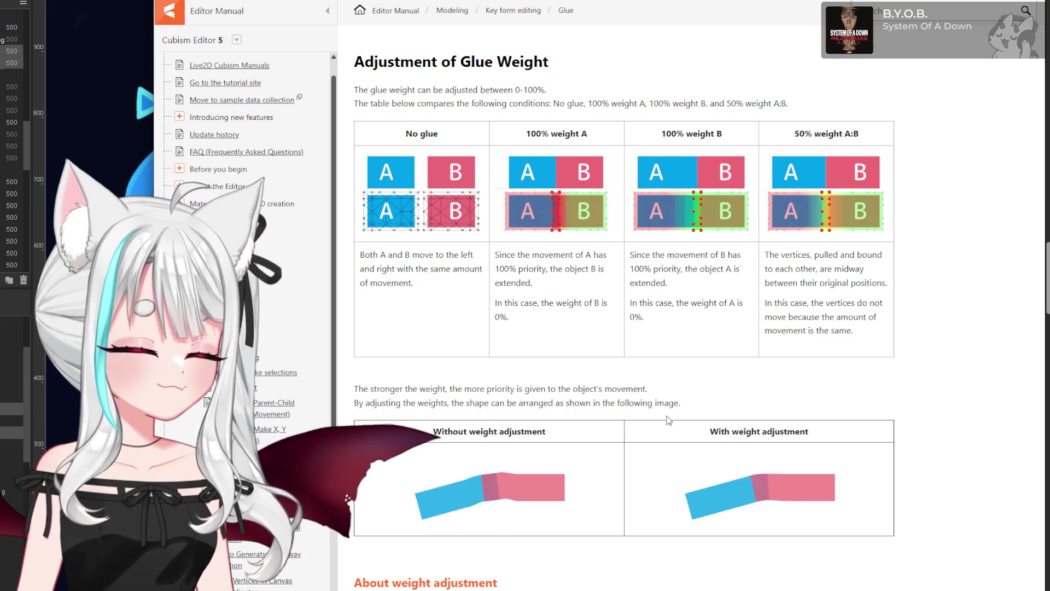
{"action": "key", "text": "alt+Tab"}
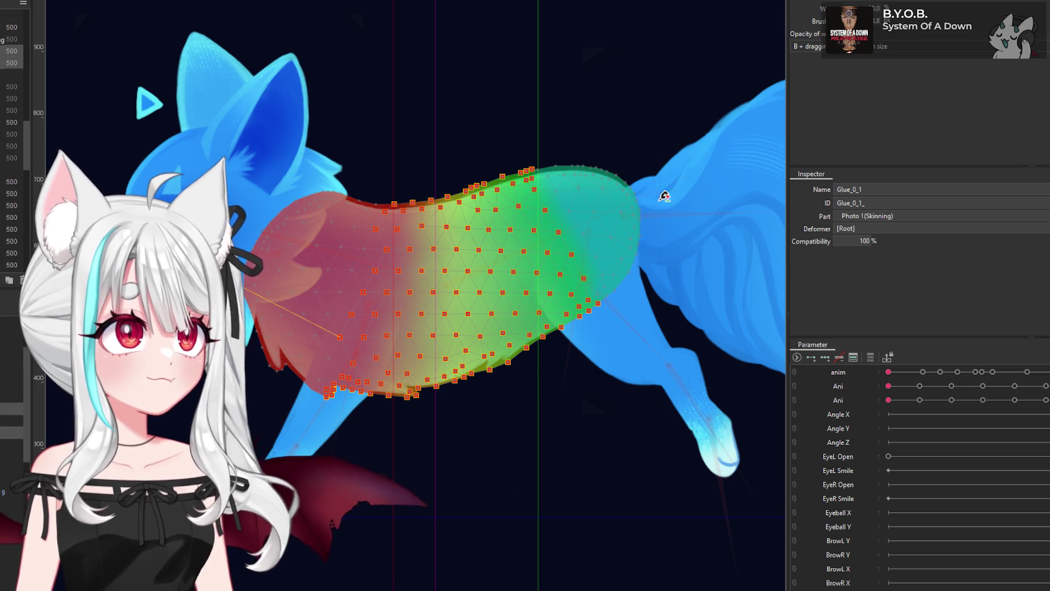
Step: Zoom to the Glue_0_1 mesh, try a red weight stroke at its centre, and undo it
{"action": "scroll", "coordinate": [393, 377], "scroll_direction": "down", "scroll_amount": 3}
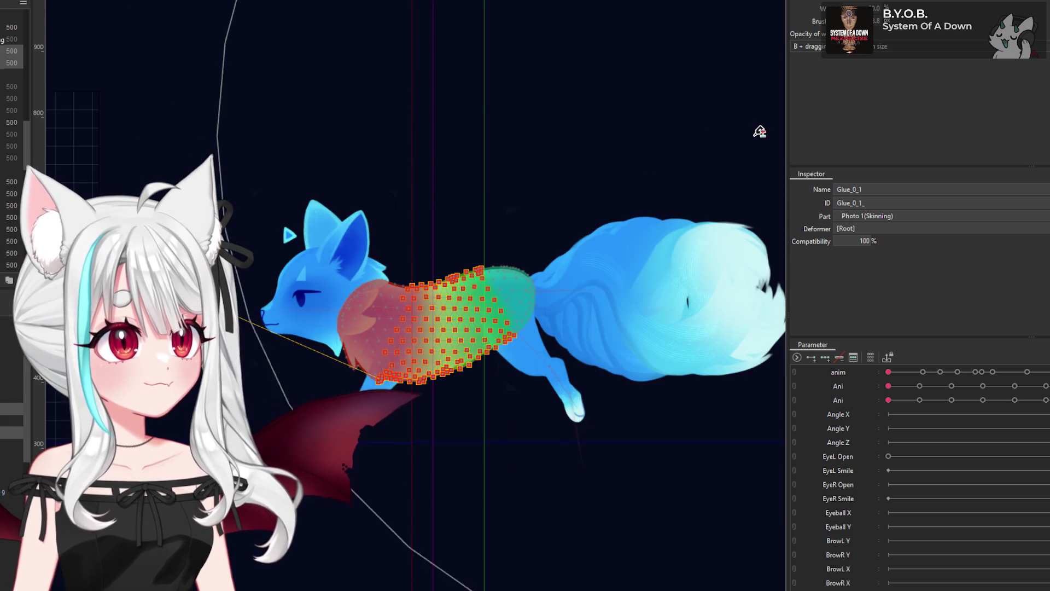
{"action": "scroll", "coordinate": [401, 356], "scroll_direction": "down", "scroll_amount": 3}
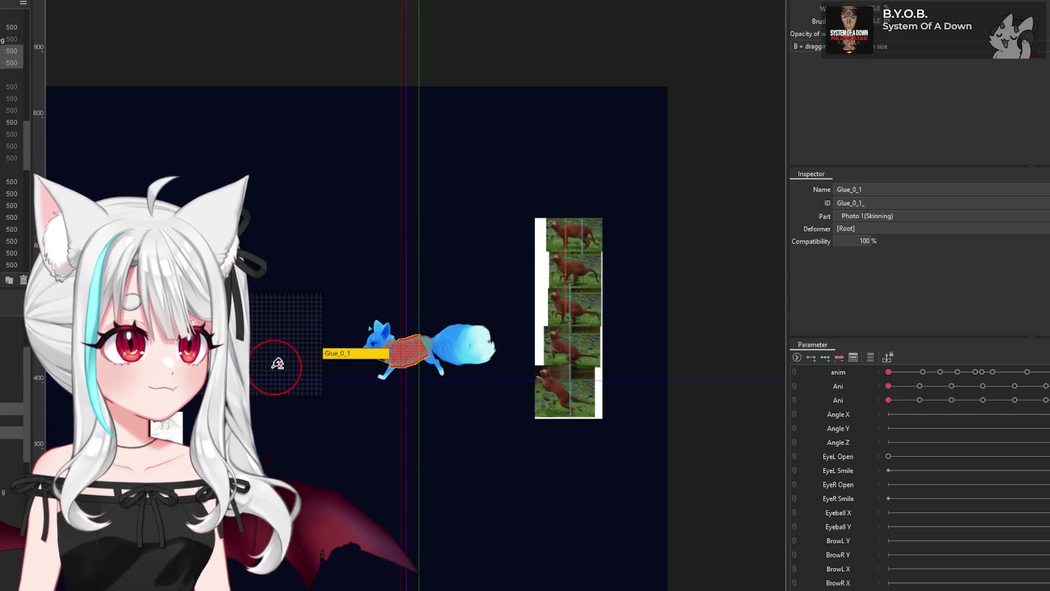
{"action": "scroll", "coordinate": [458, 347], "scroll_direction": "up", "scroll_amount": 5}
{"action": "scroll", "coordinate": [458, 347], "scroll_direction": "up", "scroll_amount": 3}
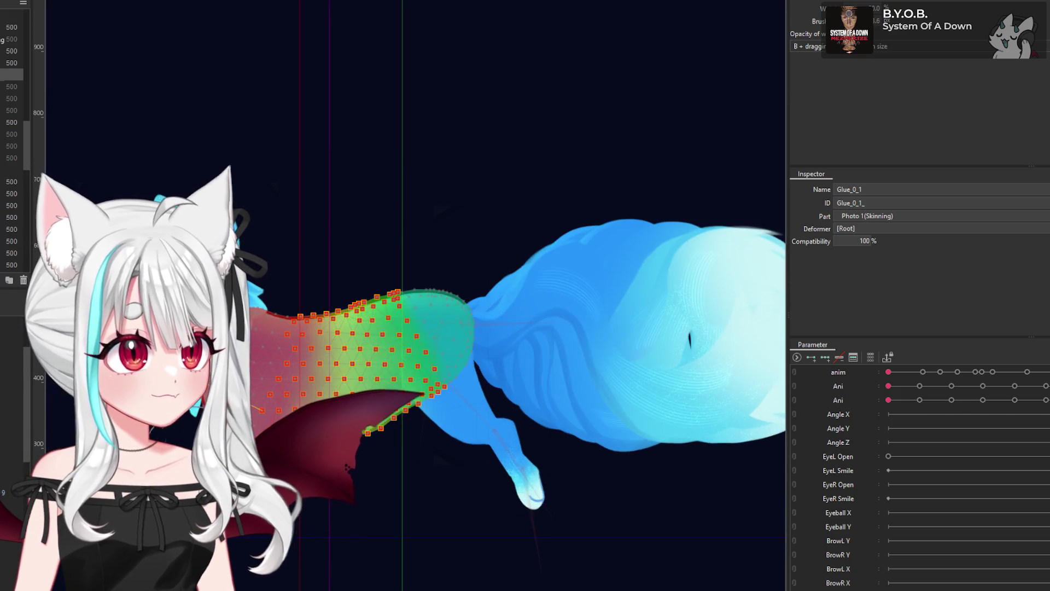
{"action": "scroll", "coordinate": [458, 347], "scroll_direction": "up", "scroll_amount": 3}
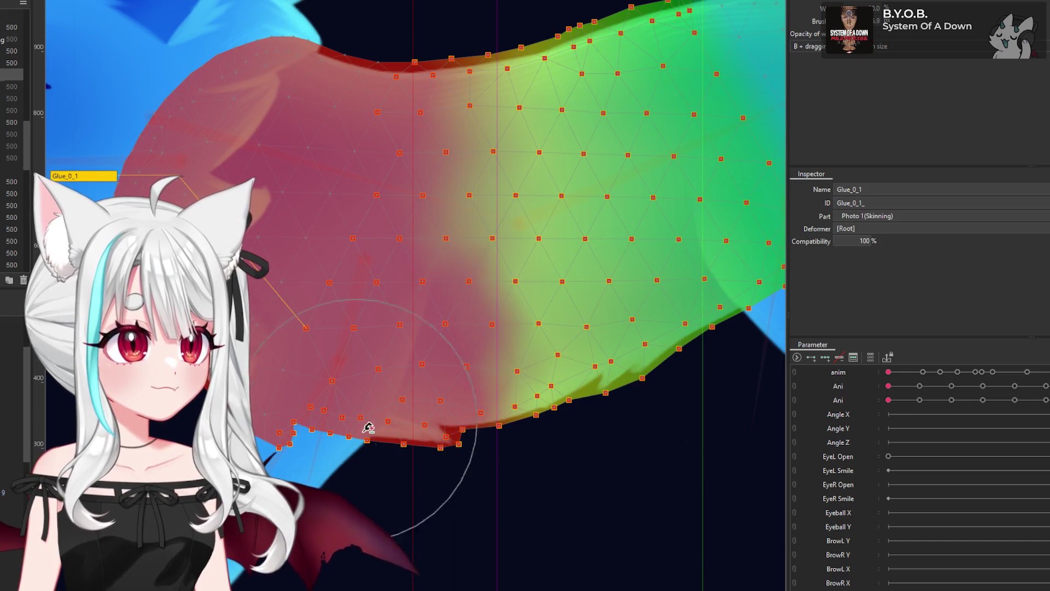
{"action": "scroll", "coordinate": [386, 350], "scroll_direction": "down", "scroll_amount": 3}
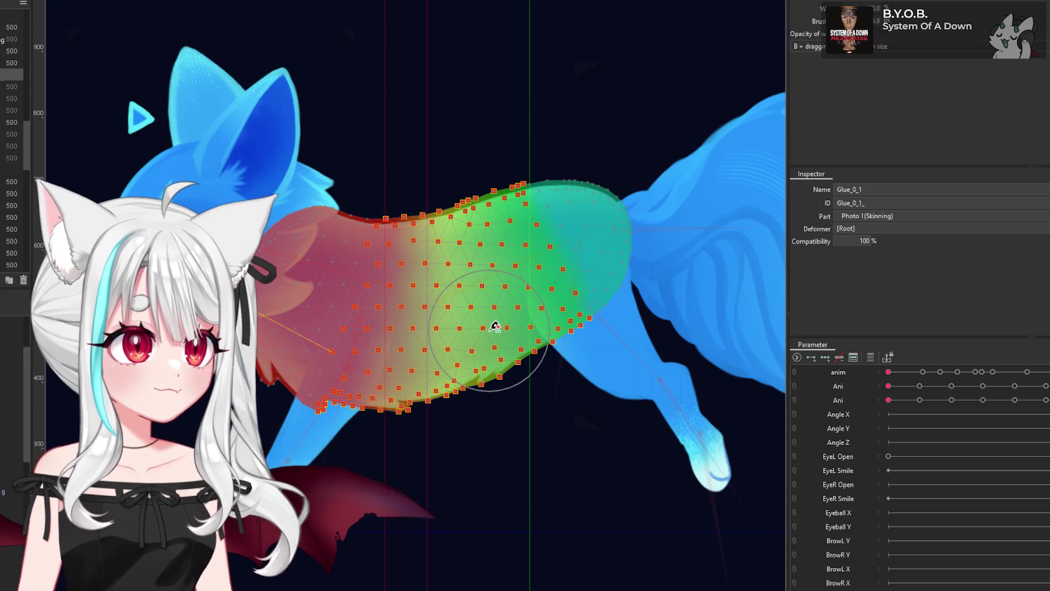
{"action": "scroll", "coordinate": [381, 339], "scroll_direction": "up", "scroll_amount": 2}
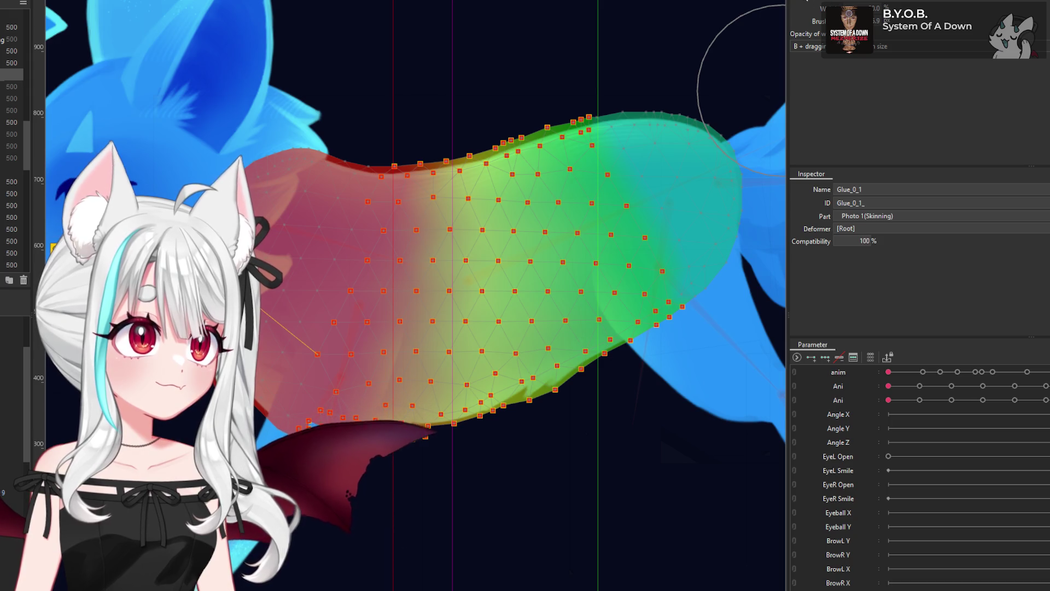
{"action": "left_click", "coordinate": [375, 316]}
{"action": "left_click_drag", "start_coordinate": [375, 352], "coordinate": [509, 310]}
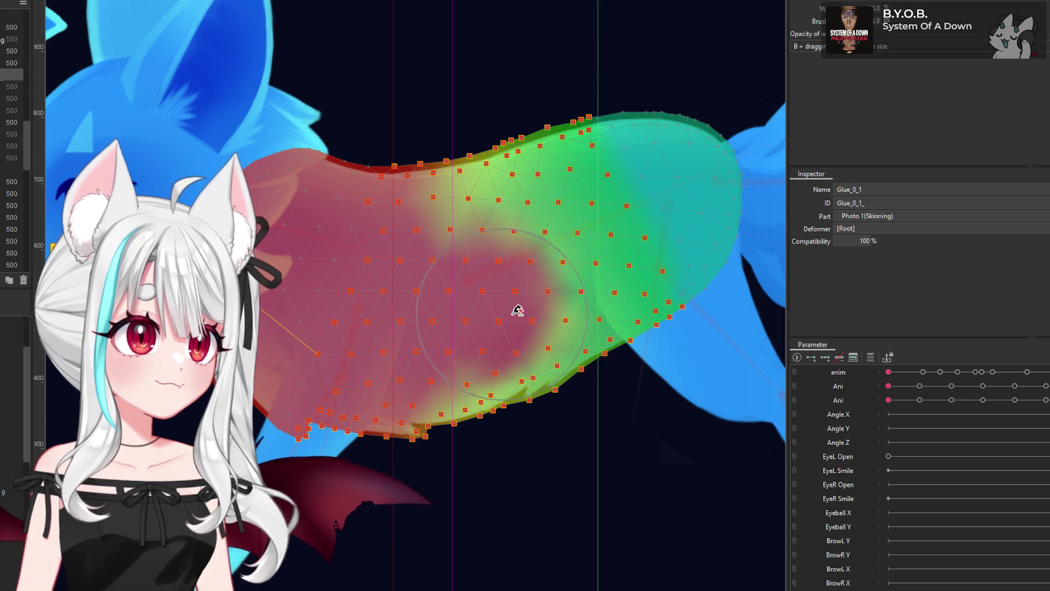
{"action": "key", "text": "ctrl+z"}
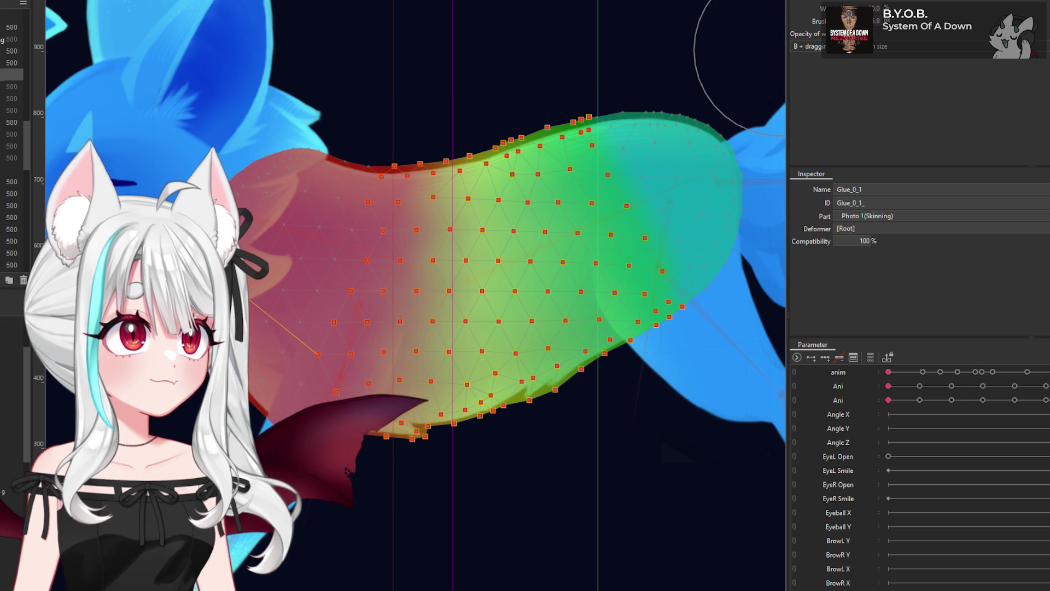
{"action": "key", "text": "ctrl+z"}
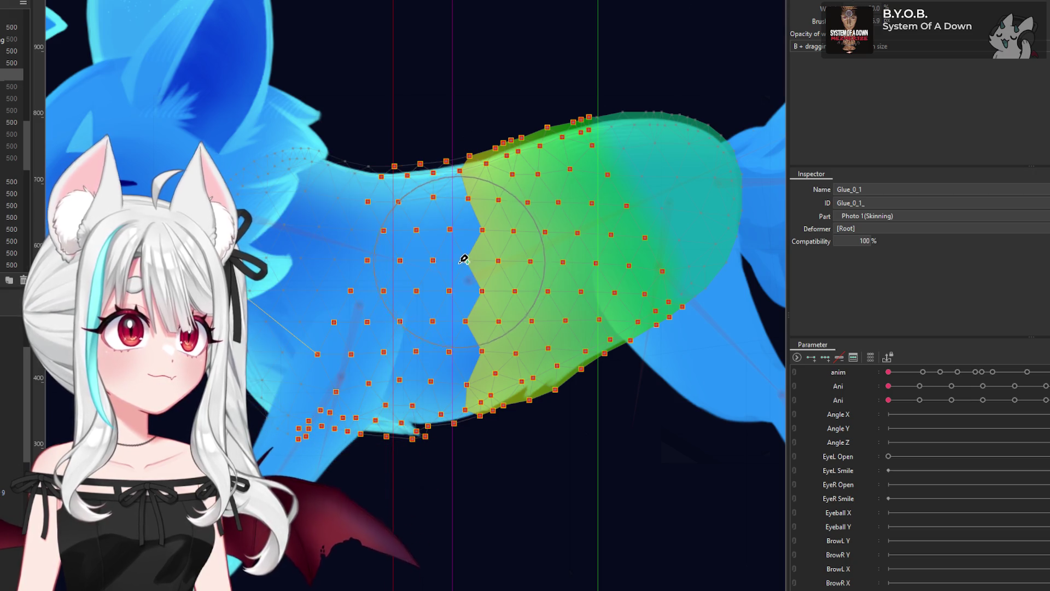
{"action": "key", "text": "ctrl+y"}
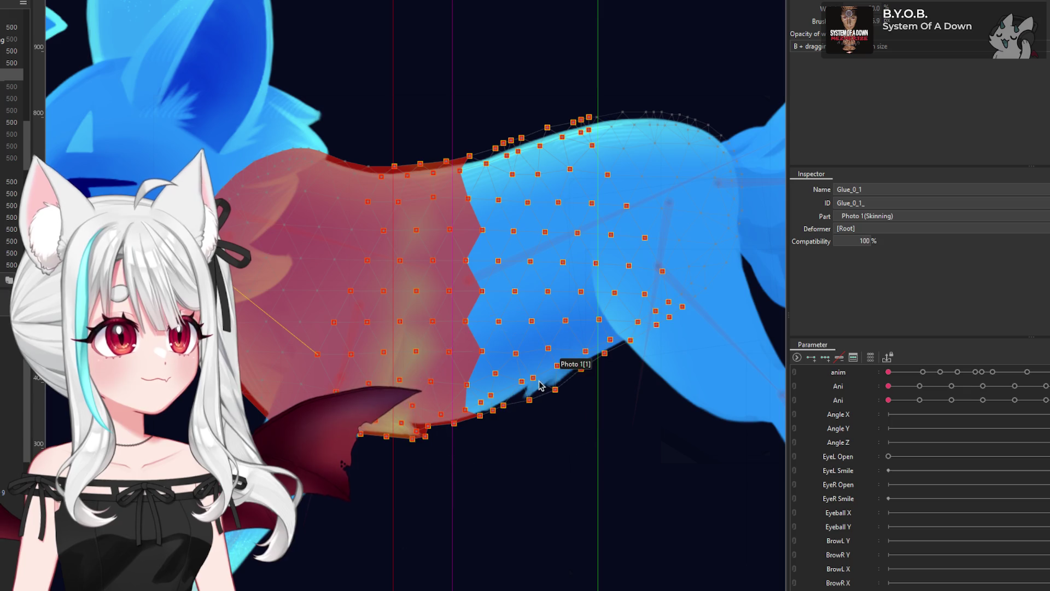
{"action": "left_click", "coordinate": [495, 321]}
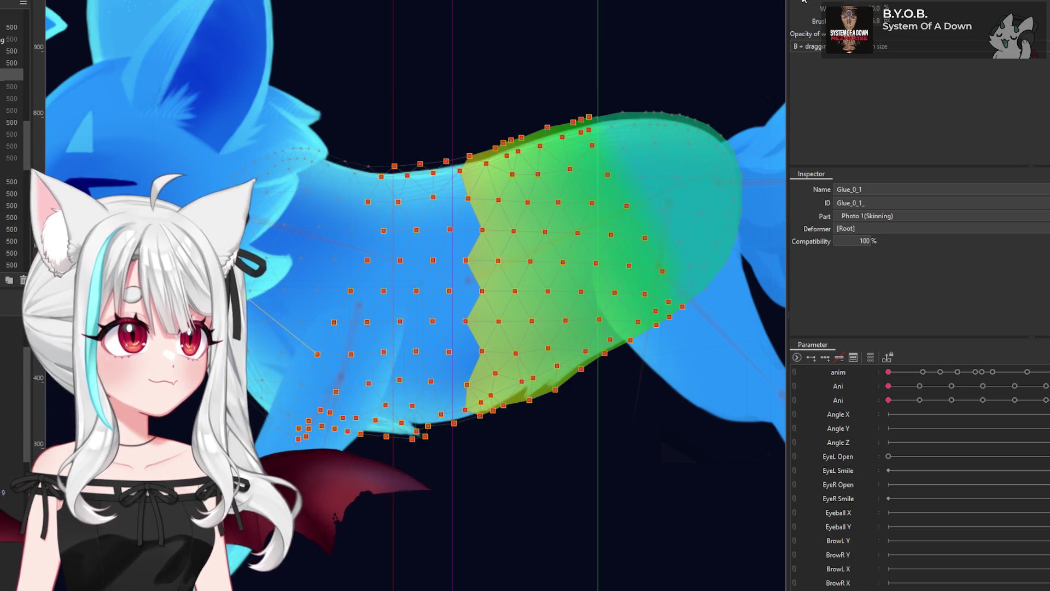
Step: Paint red weight down the mesh's middle and left-middle, undoing harsh strokes
{"action": "left_click_drag", "start_coordinate": [507, 211], "coordinate": [489, 330]}
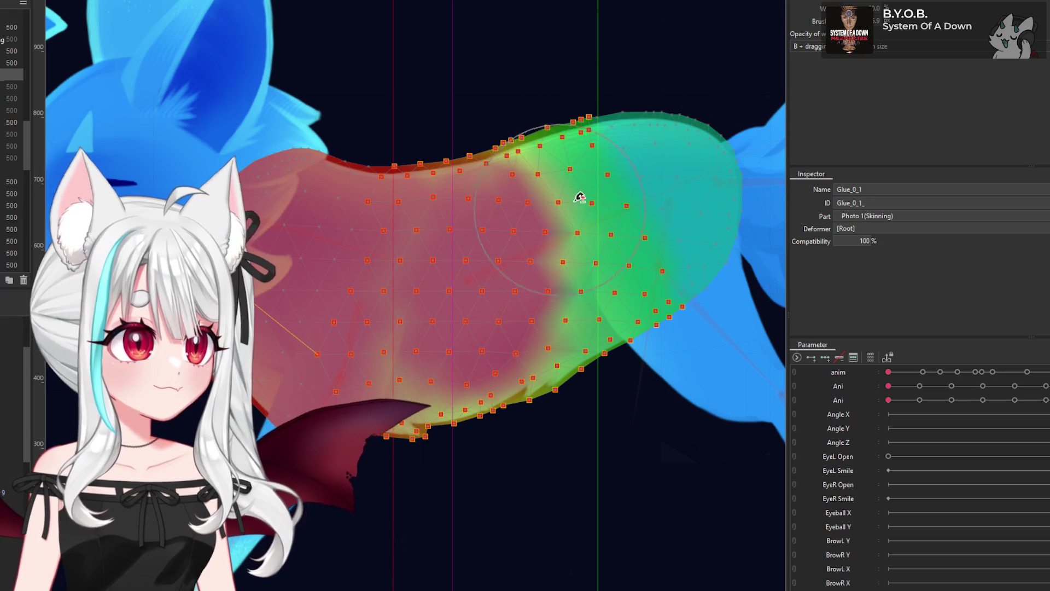
{"action": "key", "text": "ctrl+z"}
{"action": "key", "text": "ctrl+z"}
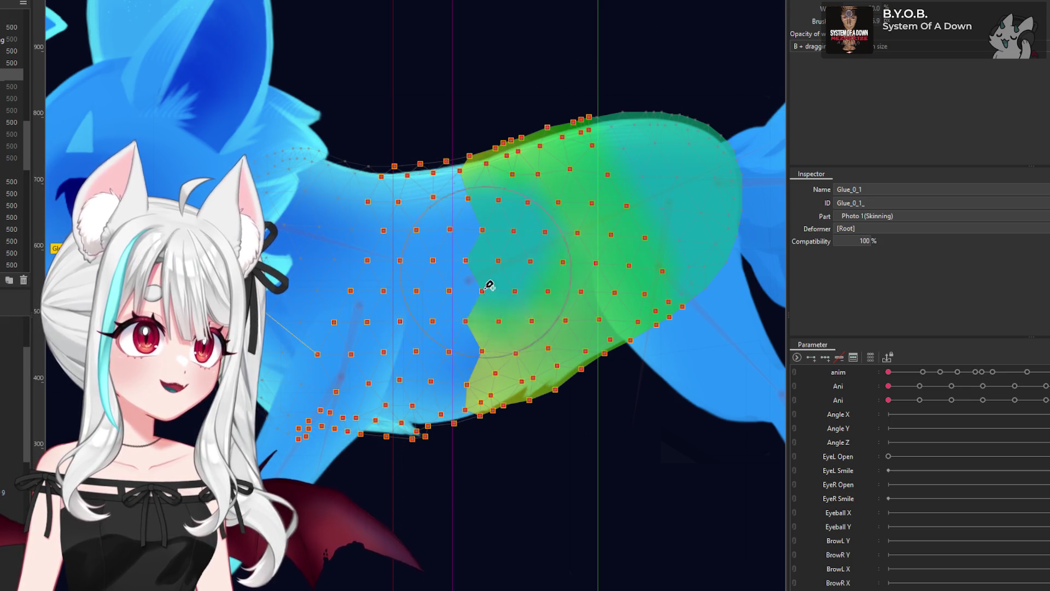
{"action": "left_click_drag", "start_coordinate": [492, 270], "coordinate": [498, 274]}
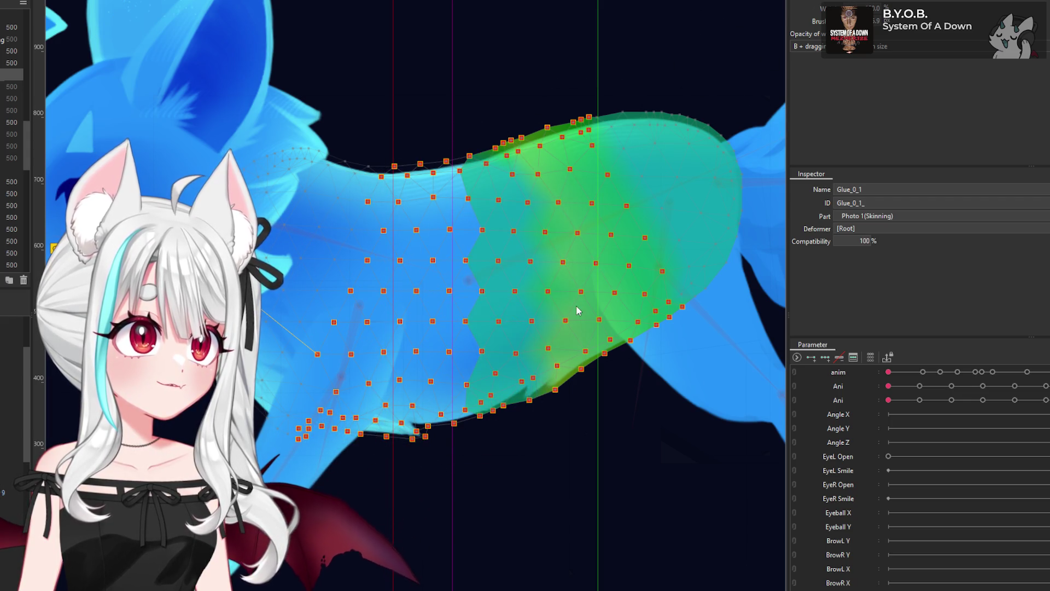
{"action": "key", "text": "ctrl+y"}
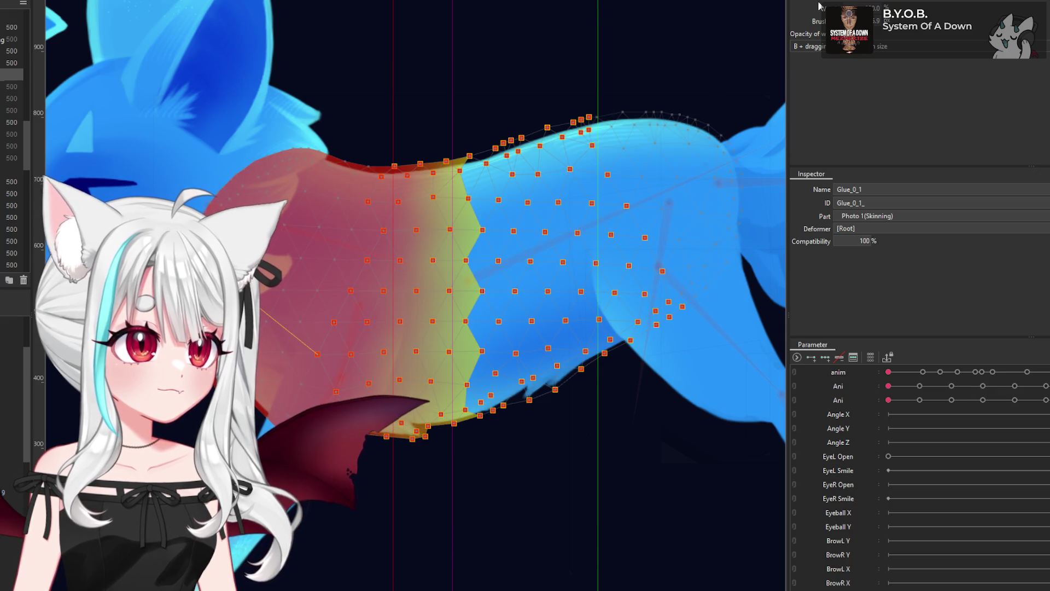
{"action": "key", "text": "ctrl+z"}
{"action": "key", "text": "ctrl+y"}
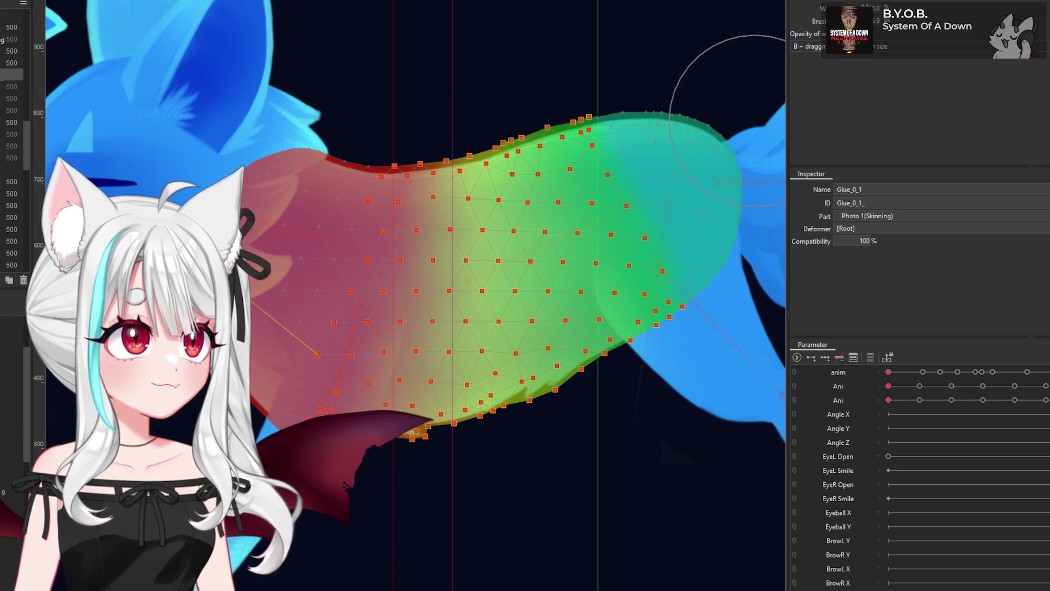
{"action": "left_click_drag", "start_coordinate": [470, 164], "coordinate": [391, 339]}
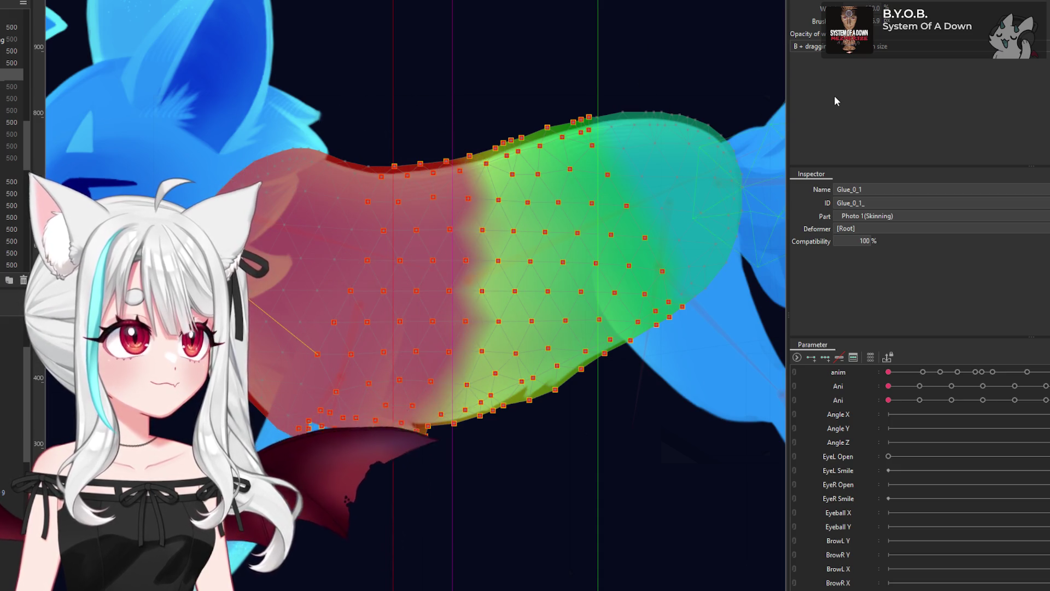
{"action": "key", "text": "ctrl+z"}
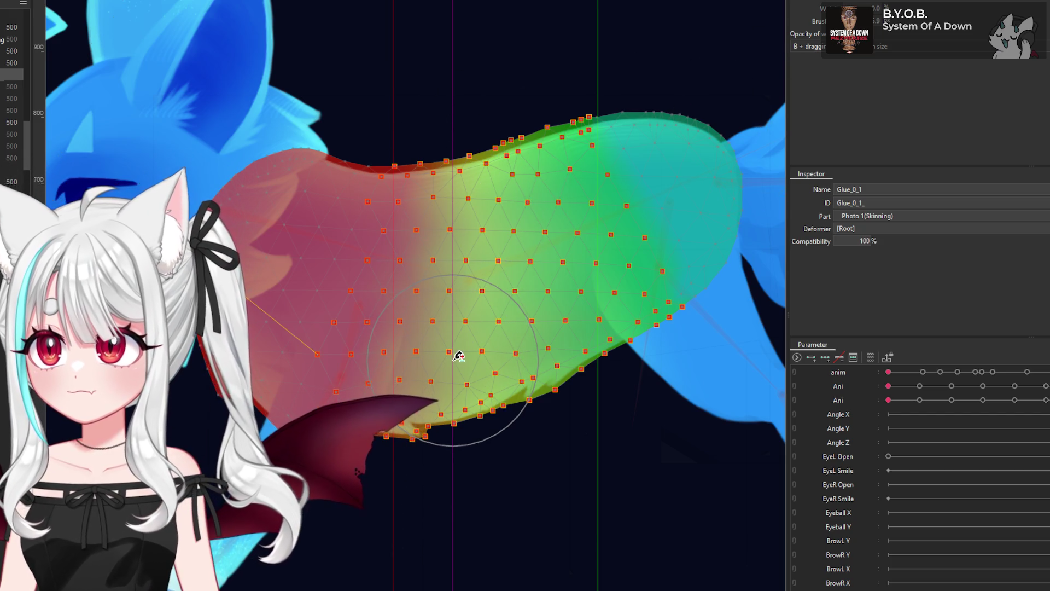
{"action": "left_click_drag", "start_coordinate": [458, 356], "coordinate": [423, 272]}
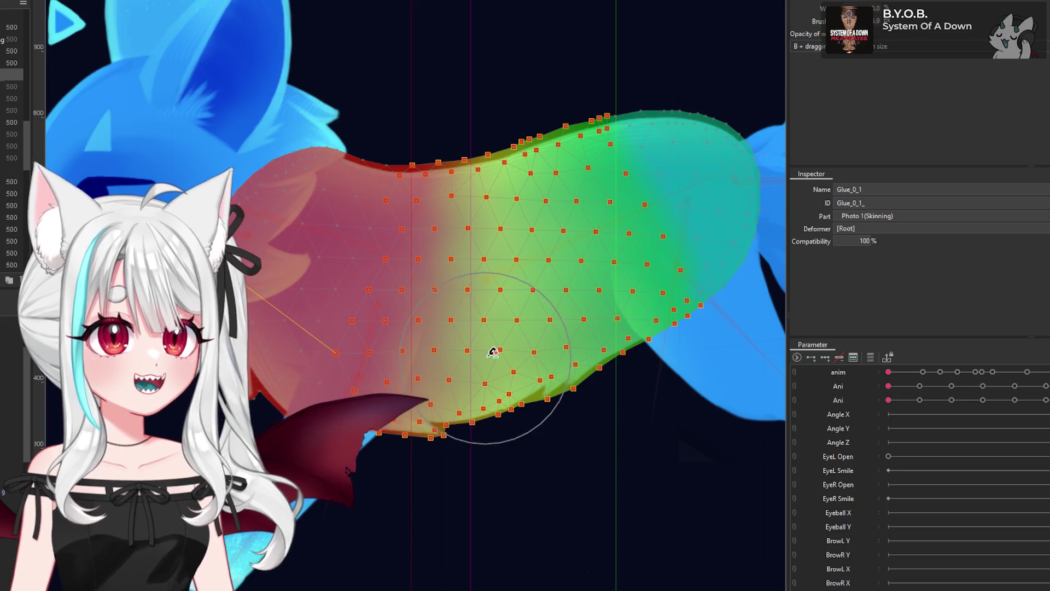
Step: Select every vertex of body mesh Photo 1[0] and display Glue_0_1's weight gradient
{"action": "left_click", "coordinate": [2, 51]}
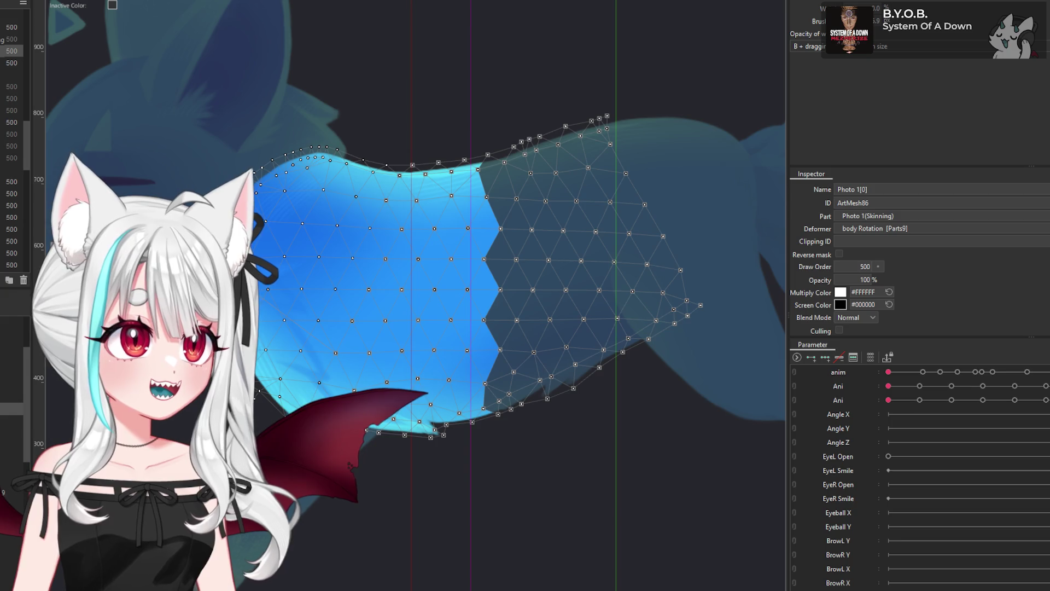
{"action": "left_click", "coordinate": [8, 65]}
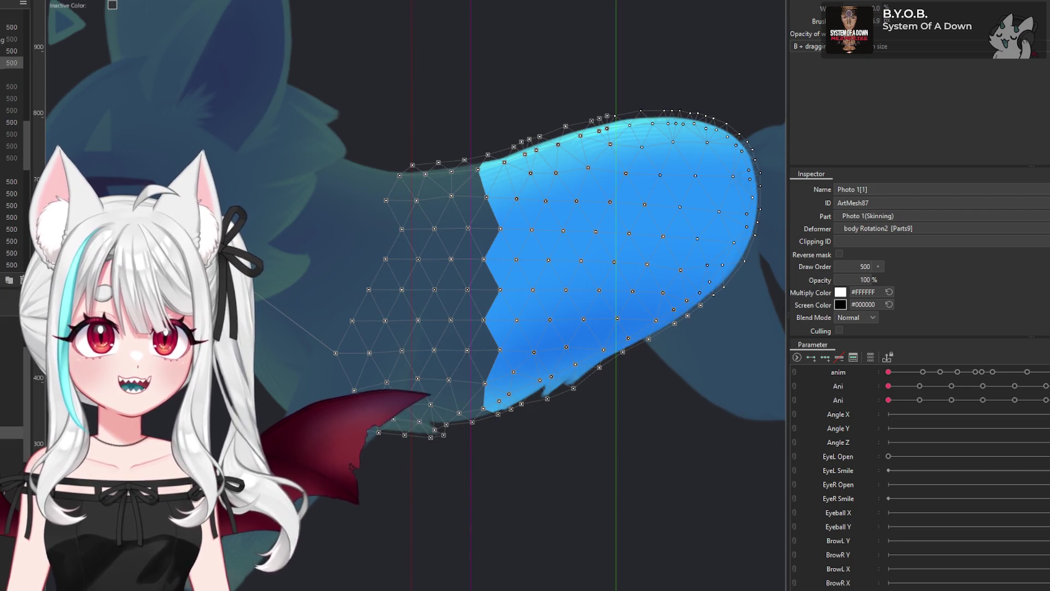
{"action": "left_click", "coordinate": [6, 51]}
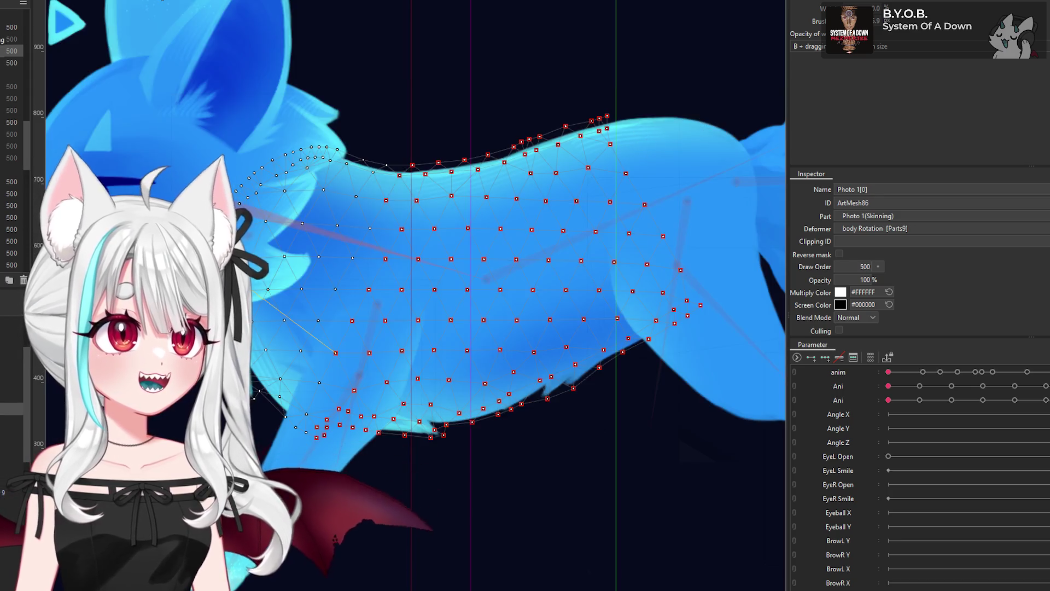
{"action": "key", "text": "ctrl+a"}
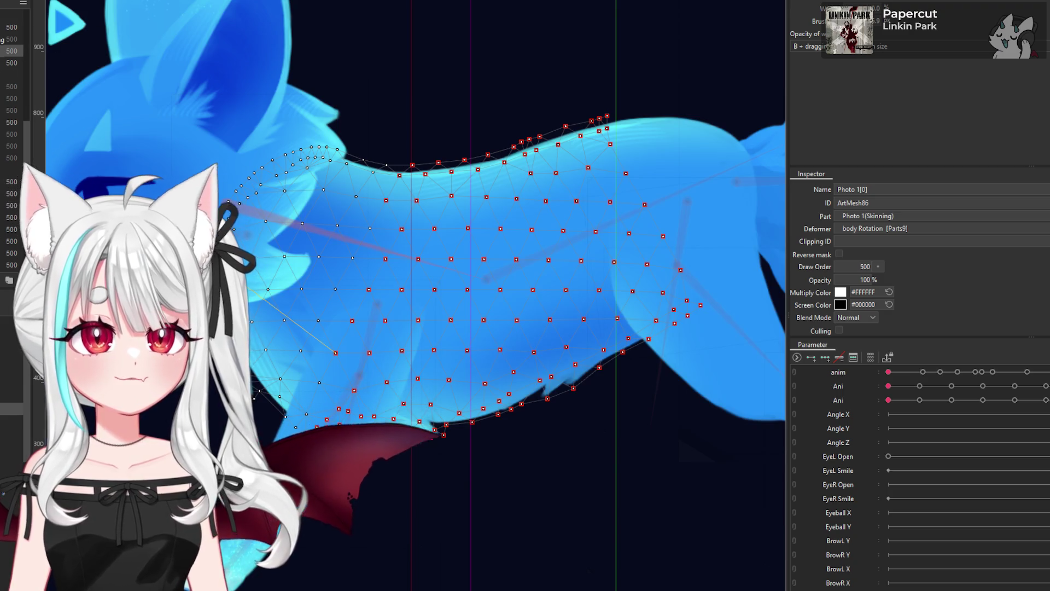
{"action": "left_click", "coordinate": [11, 75]}
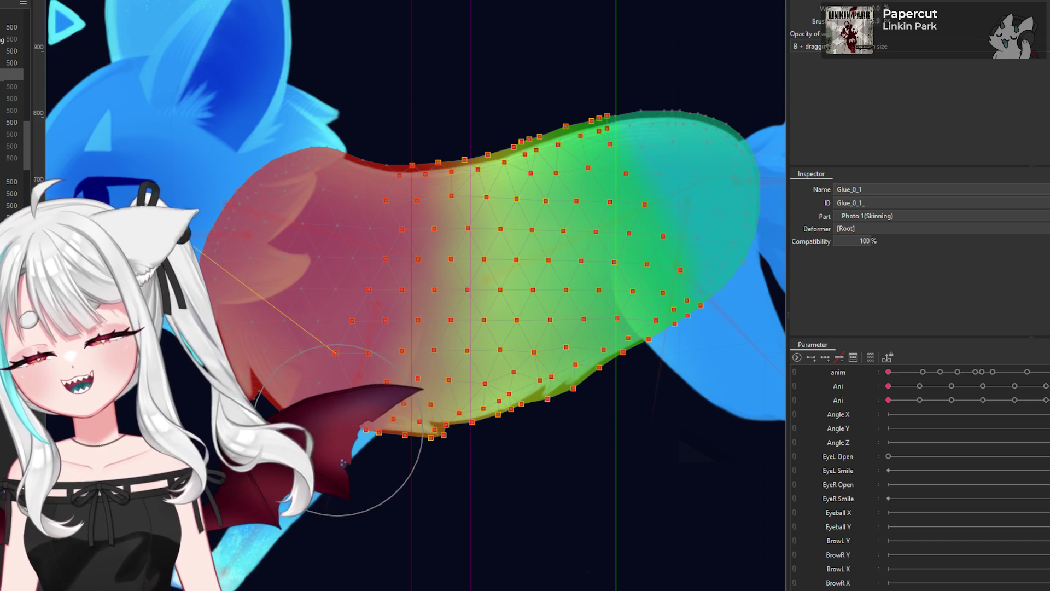
{"action": "scroll", "coordinate": [343, 422], "scroll_direction": "up", "scroll_amount": 3}
Step: Paint a trial glue-weight stroke over the body's right side, then undo it
{"action": "scroll", "coordinate": [344, 422], "scroll_direction": "down", "scroll_amount": 1}
{"action": "scroll", "coordinate": [320, 430], "scroll_direction": "down", "scroll_amount": 2}
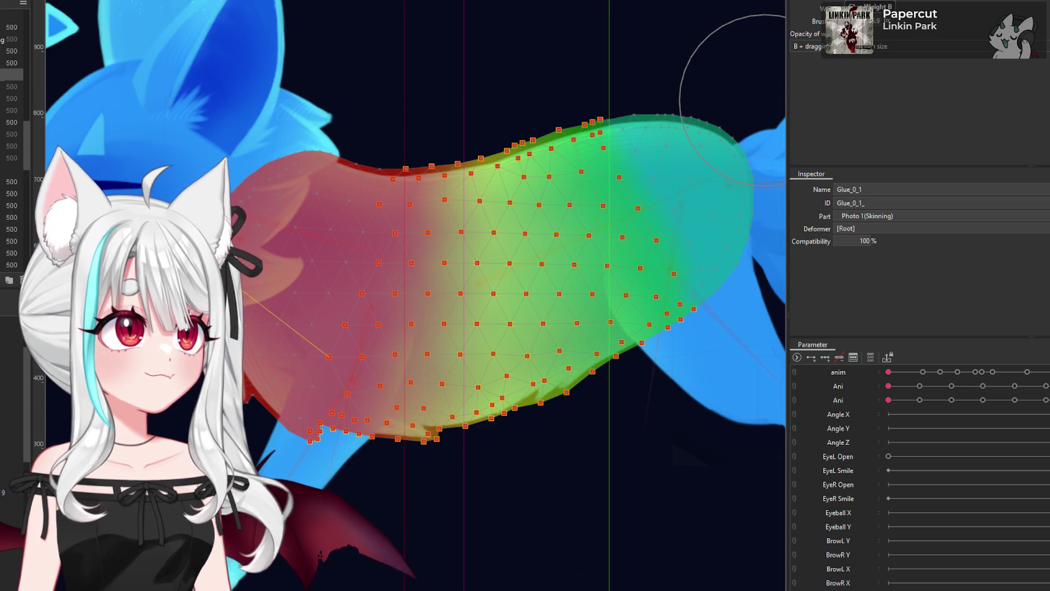
{"action": "left_click_drag", "start_coordinate": [766, 101], "coordinate": [569, 284]}
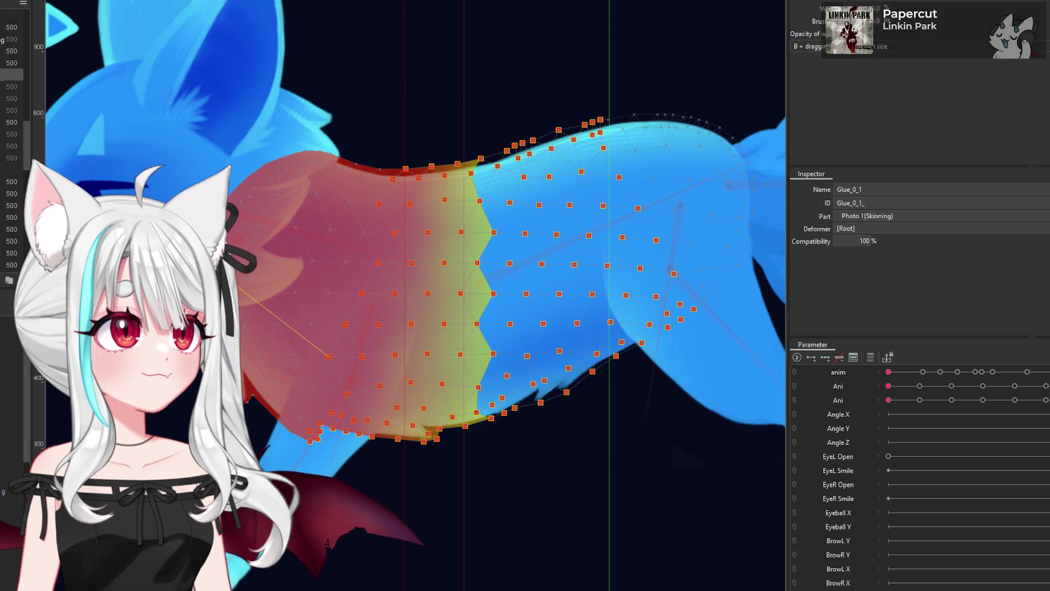
{"action": "key", "text": "ctrl+z"}
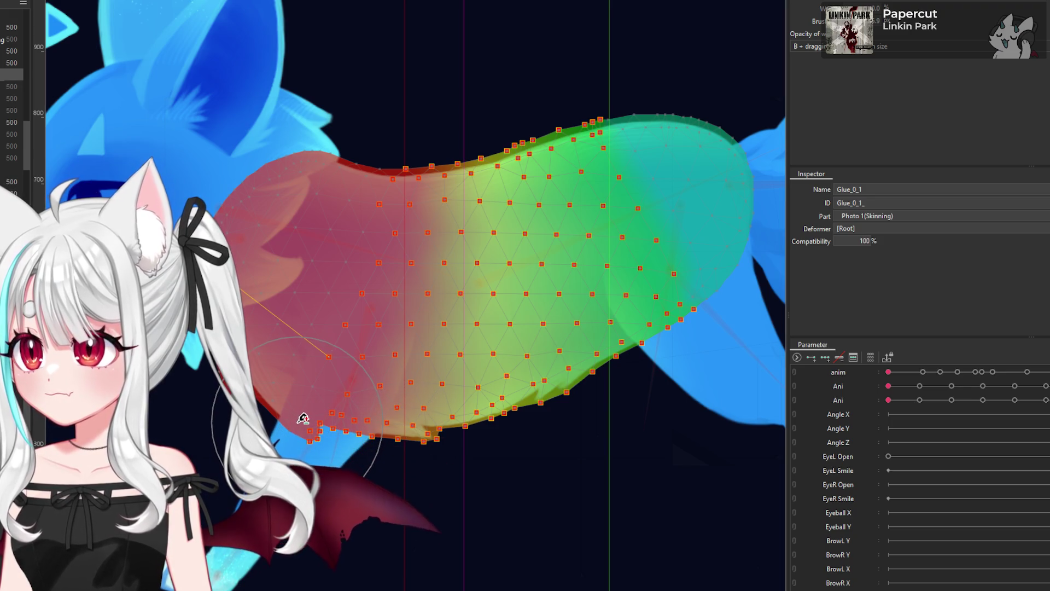
Step: Repaint Glue_0_1 toward red over most of the body and pose the fox mid-walk
{"action": "scroll", "coordinate": [356, 423], "scroll_direction": "down", "scroll_amount": 2}
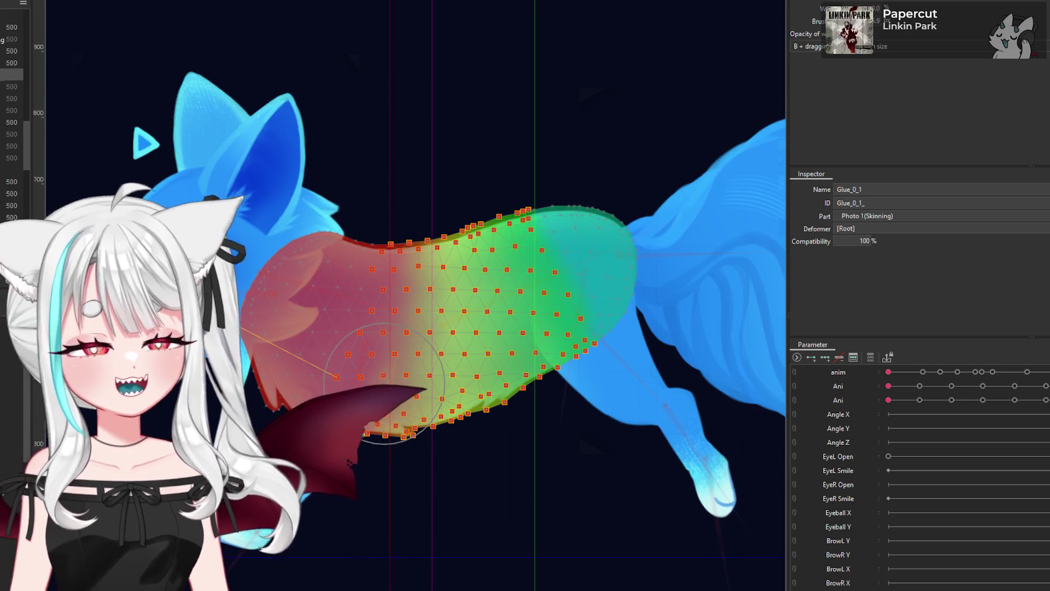
{"action": "scroll", "coordinate": [390, 378], "scroll_direction": "up", "scroll_amount": 2}
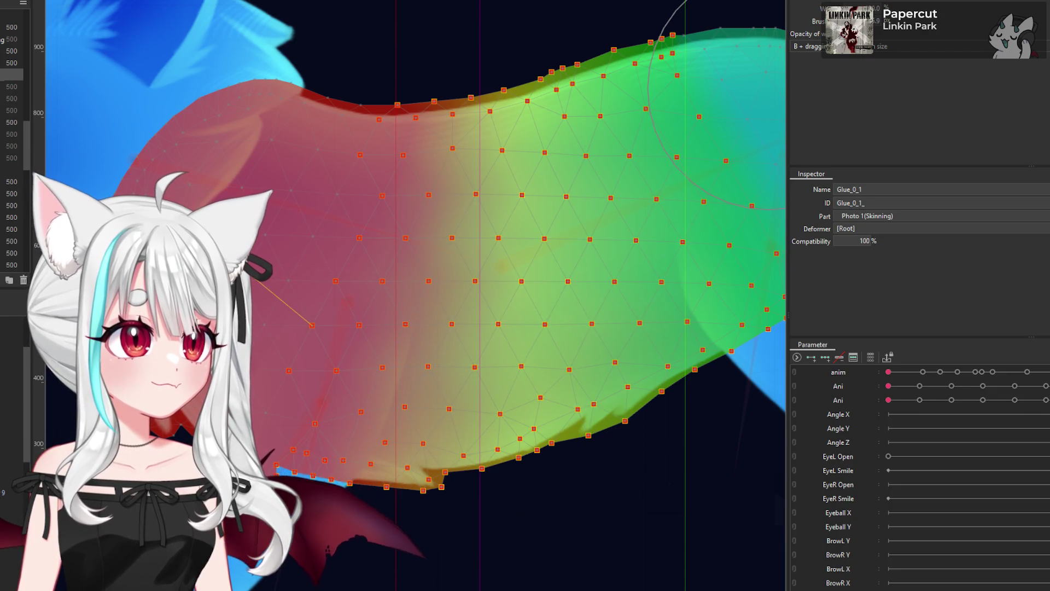
{"action": "left_click_drag", "start_coordinate": [403, 145], "coordinate": [709, 2]}
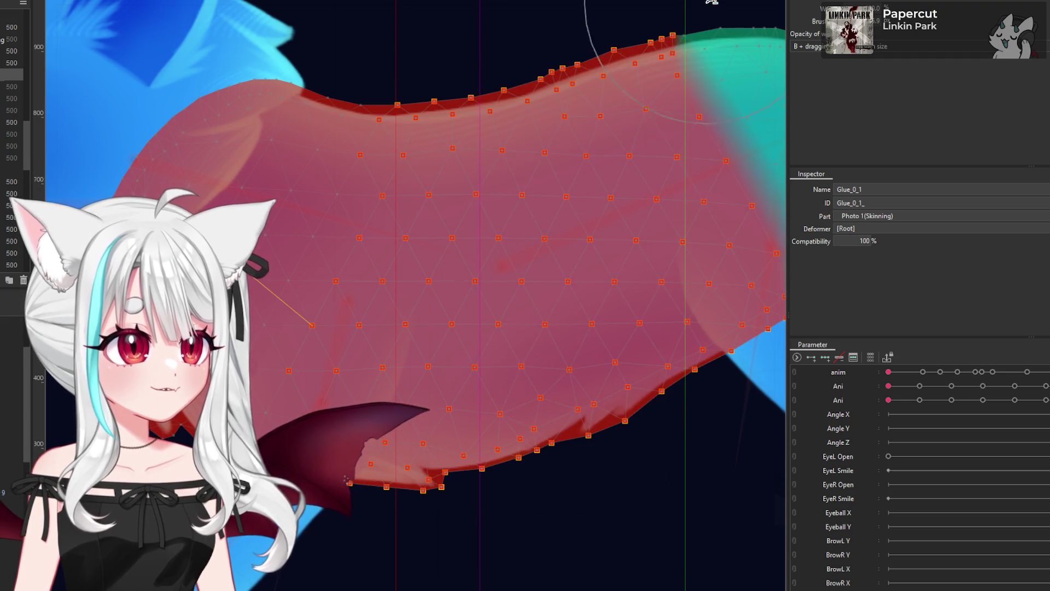
{"action": "scroll", "coordinate": [387, 375], "scroll_direction": "down", "scroll_amount": 1}
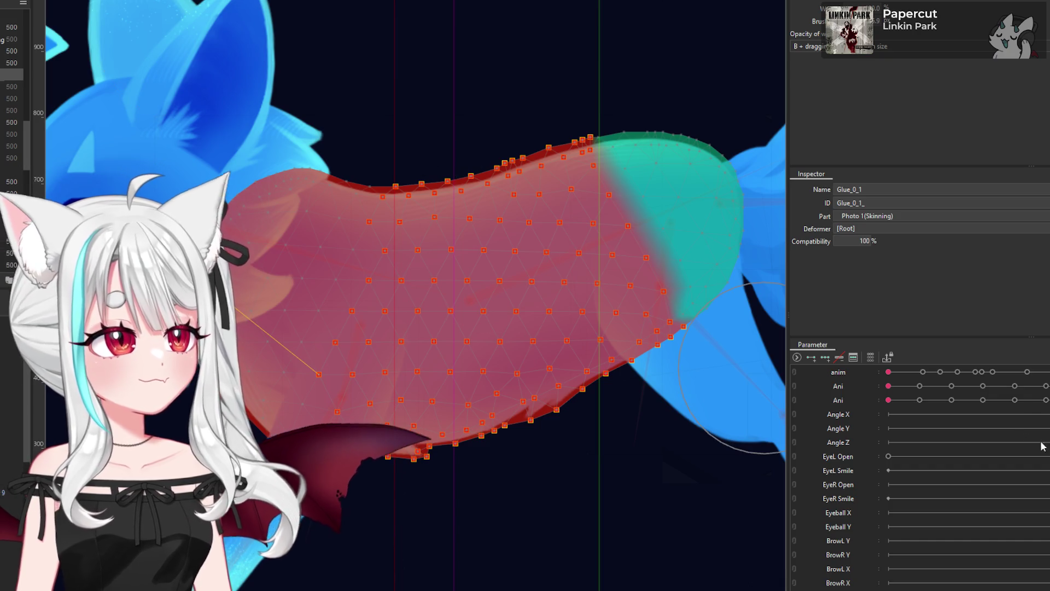
{"action": "left_click_drag", "start_coordinate": [897, 403], "coordinate": [993, 422]}
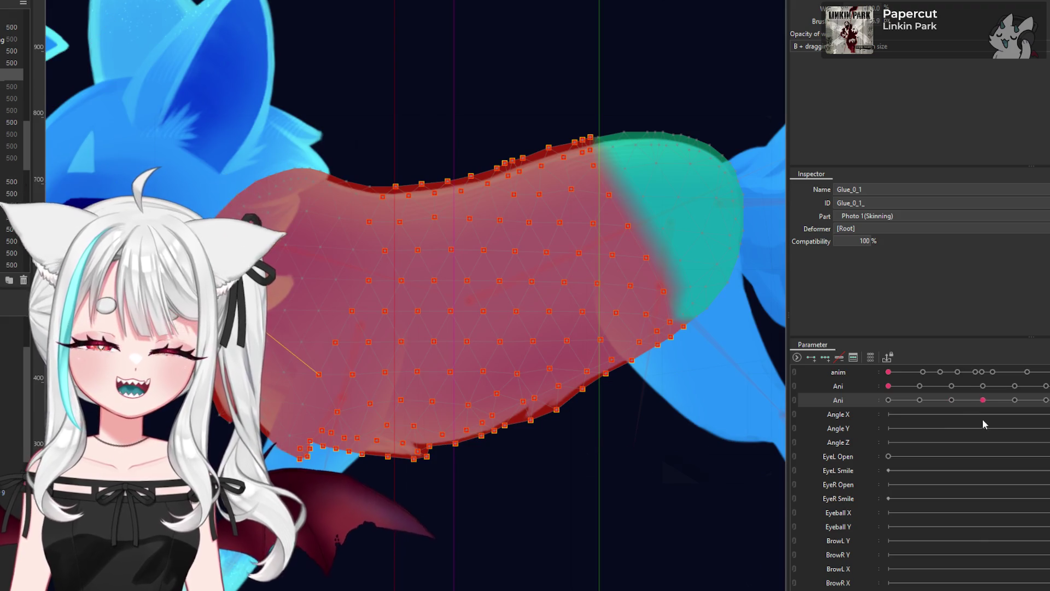
Step: Scrub the Ani walk cycle through several poses and the keyframe to test the body deformation
{"action": "left_click", "coordinate": [919, 400]}
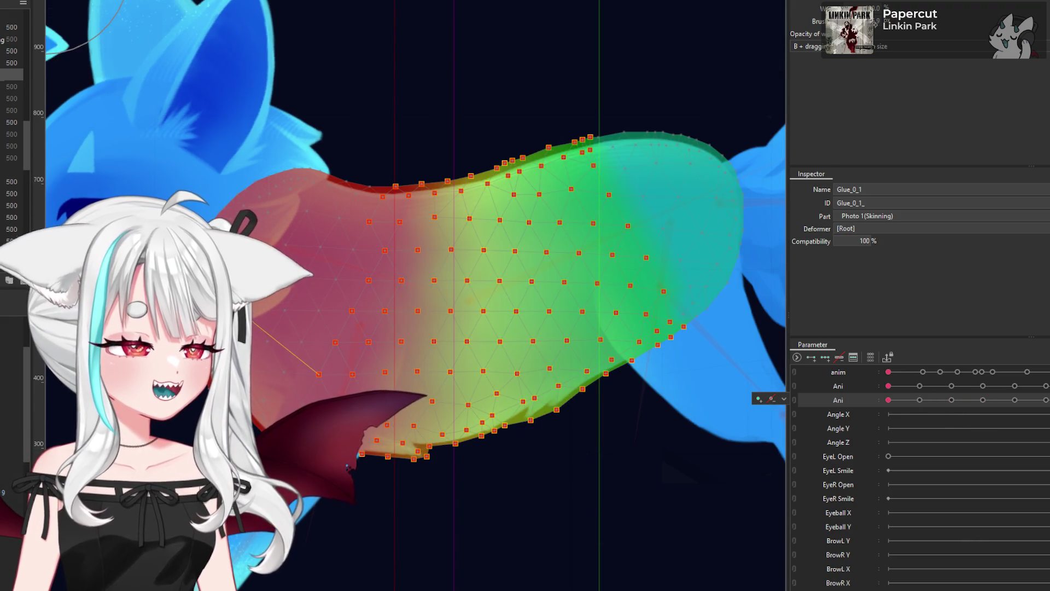
{"action": "mouse_move", "coordinate": [918, 402]}
{"action": "left_mouse_down"}
{"action": "mouse_move", "coordinate": [922, 421]}
{"action": "mouse_move", "coordinate": [958, 424]}
{"action": "mouse_move", "coordinate": [953, 433]}
{"action": "left_mouse_up"}
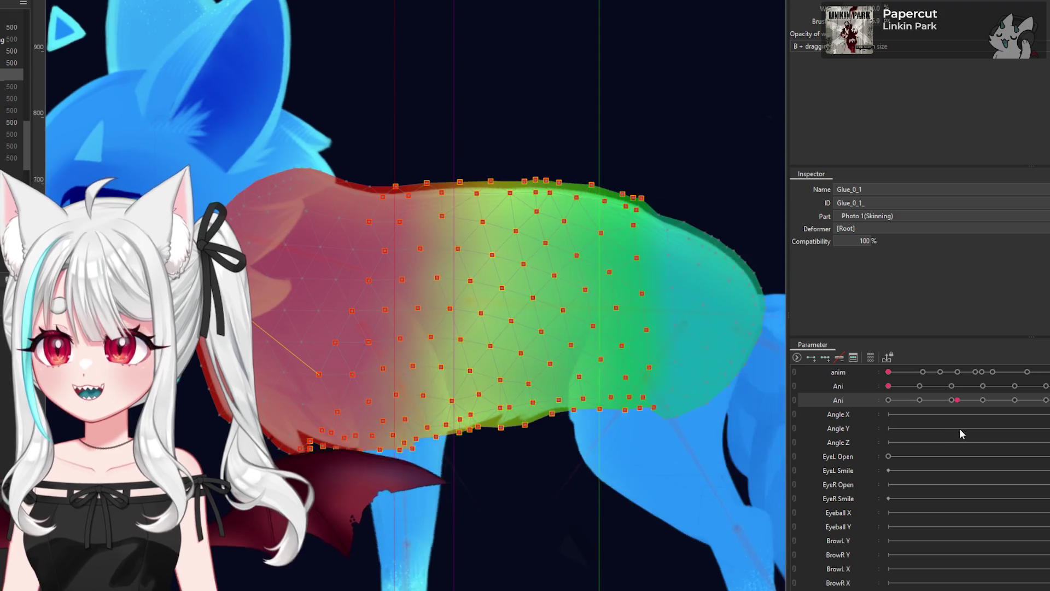
{"action": "mouse_move", "coordinate": [952, 432]}
{"action": "left_mouse_down"}
{"action": "mouse_move", "coordinate": [969, 433]}
{"action": "mouse_move", "coordinate": [944, 436]}
{"action": "mouse_move", "coordinate": [974, 432]}
{"action": "mouse_move", "coordinate": [940, 437]}
{"action": "mouse_move", "coordinate": [1004, 436]}
{"action": "mouse_move", "coordinate": [917, 442]}
{"action": "mouse_move", "coordinate": [1035, 447]}
{"action": "mouse_move", "coordinate": [940, 459]}
{"action": "mouse_move", "coordinate": [984, 458]}
{"action": "mouse_move", "coordinate": [954, 459]}
{"action": "left_mouse_up"}
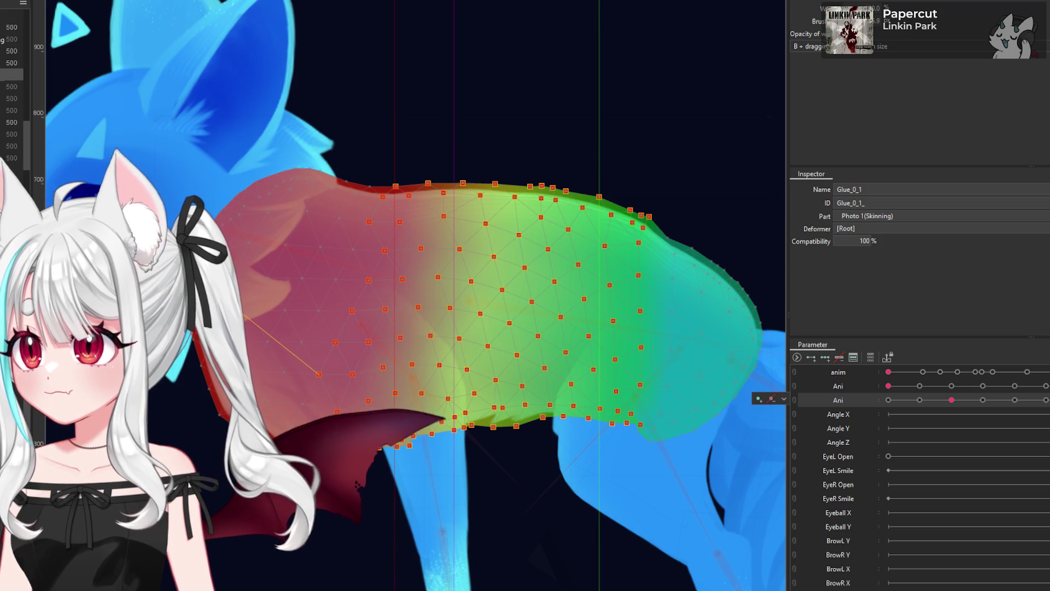
{"action": "mouse_move", "coordinate": [952, 400]}
{"action": "left_mouse_down"}
{"action": "mouse_move", "coordinate": [972, 412]}
{"action": "mouse_move", "coordinate": [949, 415]}
{"action": "mouse_move", "coordinate": [976, 412]}
{"action": "mouse_move", "coordinate": [946, 420]}
{"action": "left_mouse_up"}
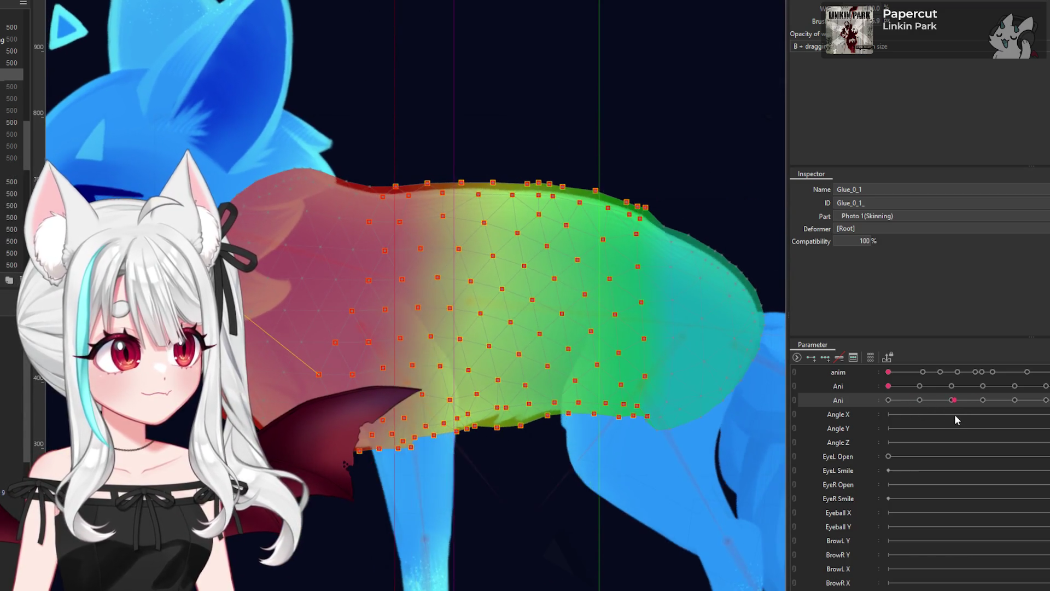
{"action": "left_click_drag", "start_coordinate": [949, 424], "coordinate": [938, 424]}
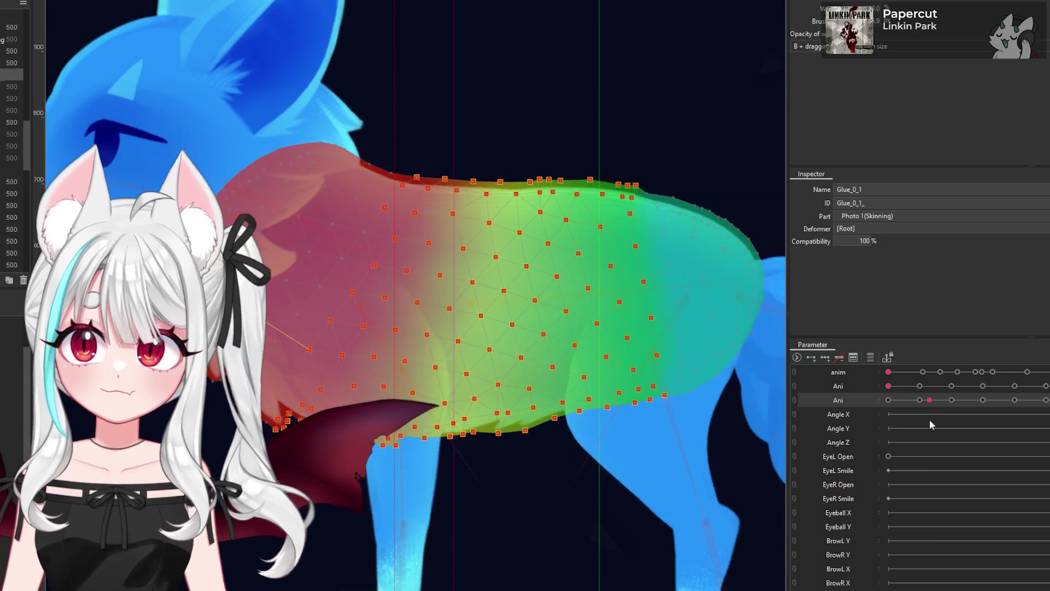
{"action": "mouse_move", "coordinate": [939, 420]}
{"action": "left_mouse_down"}
{"action": "mouse_move", "coordinate": [912, 420]}
{"action": "mouse_move", "coordinate": [922, 426]}
{"action": "left_mouse_up"}
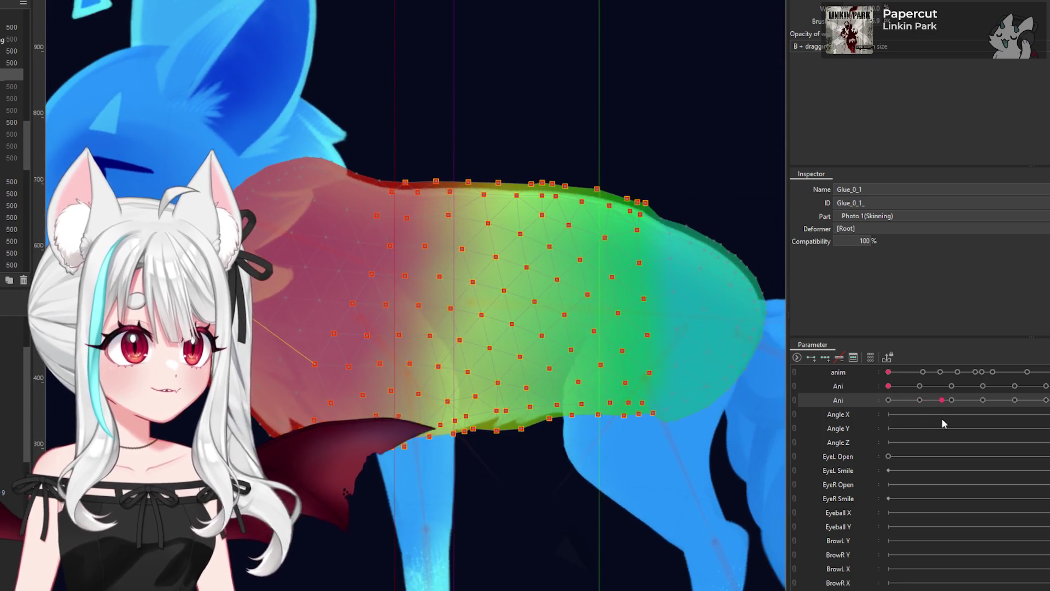
{"action": "left_click_drag", "start_coordinate": [931, 419], "coordinate": [924, 419]}
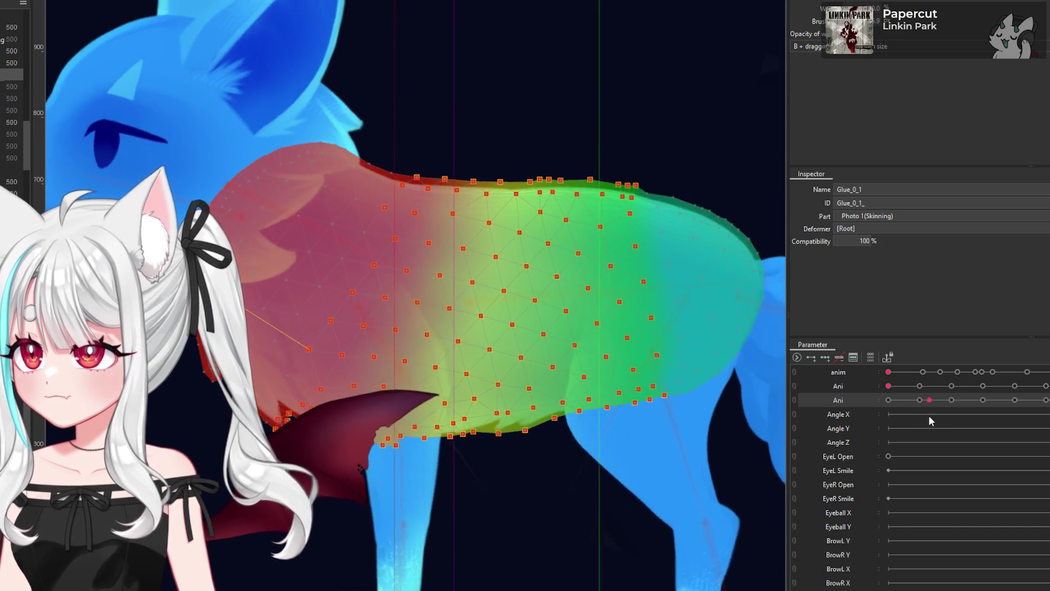
{"action": "left_click_drag", "start_coordinate": [917, 419], "coordinate": [903, 422]}
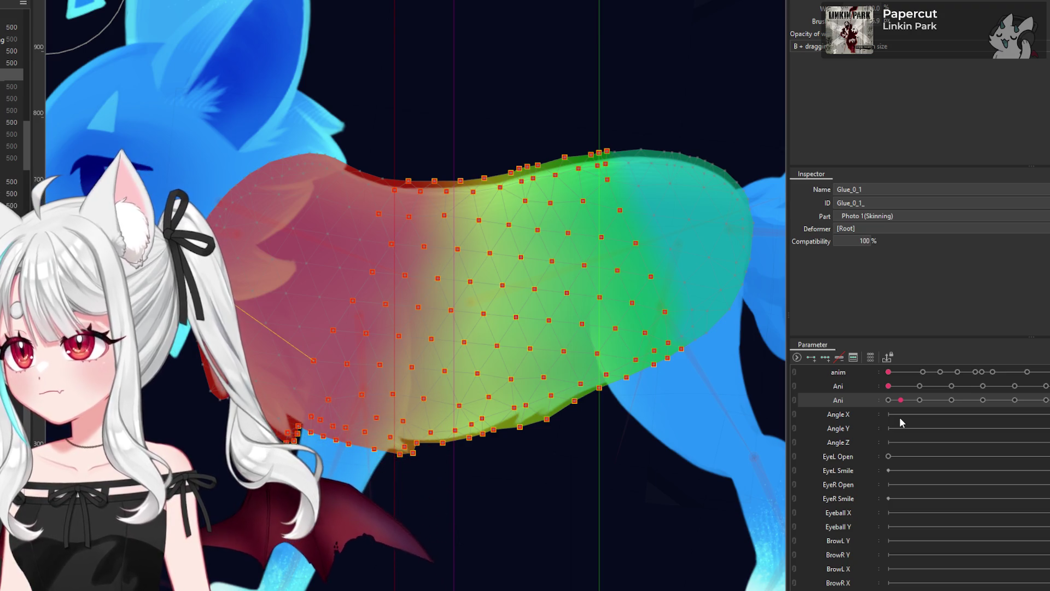
{"action": "left_click_drag", "start_coordinate": [902, 422], "coordinate": [932, 420]}
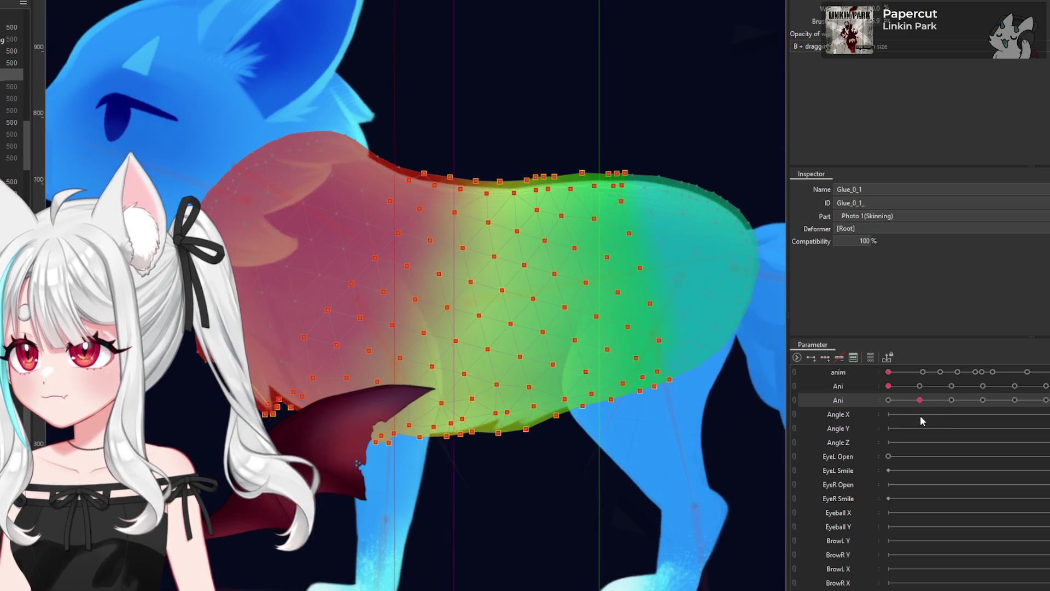
{"action": "mouse_move", "coordinate": [931, 416]}
{"action": "left_mouse_down"}
{"action": "mouse_move", "coordinate": [917, 418]}
{"action": "mouse_move", "coordinate": [933, 422]}
{"action": "left_mouse_up"}
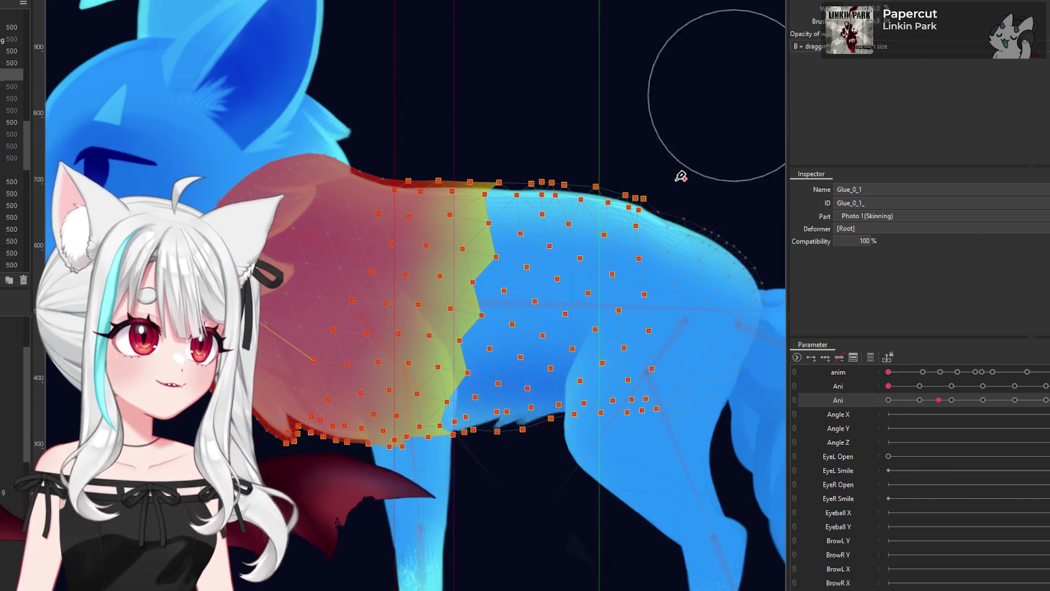
{"action": "key", "text": "ctrl+z"}
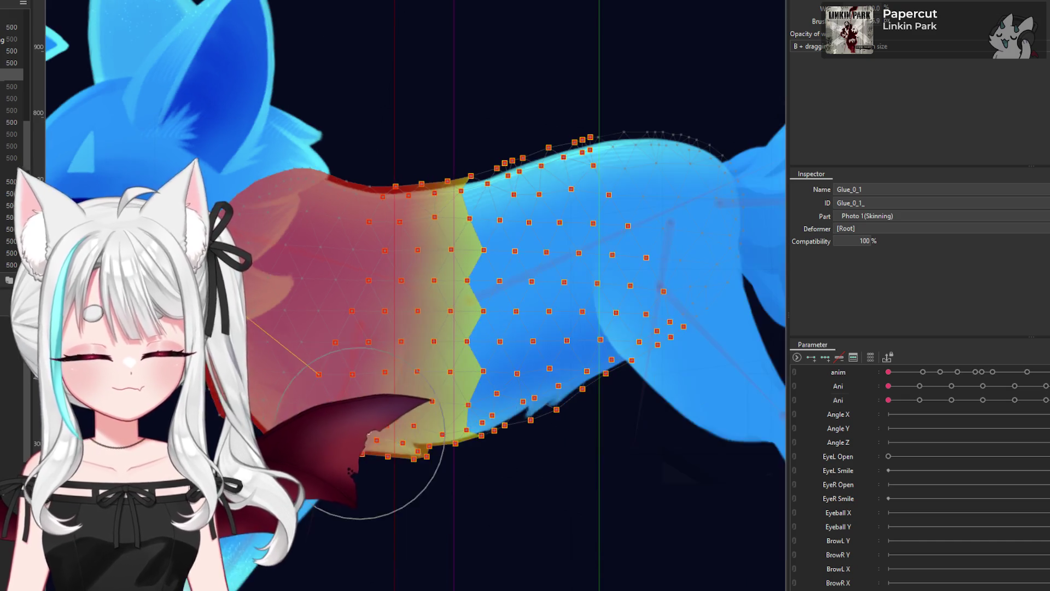
Step: Paint red glue weight over the lower-middle body and recheck it at a mid-stride pose
{"action": "left_click_drag", "start_coordinate": [419, 450], "coordinate": [371, 395]}
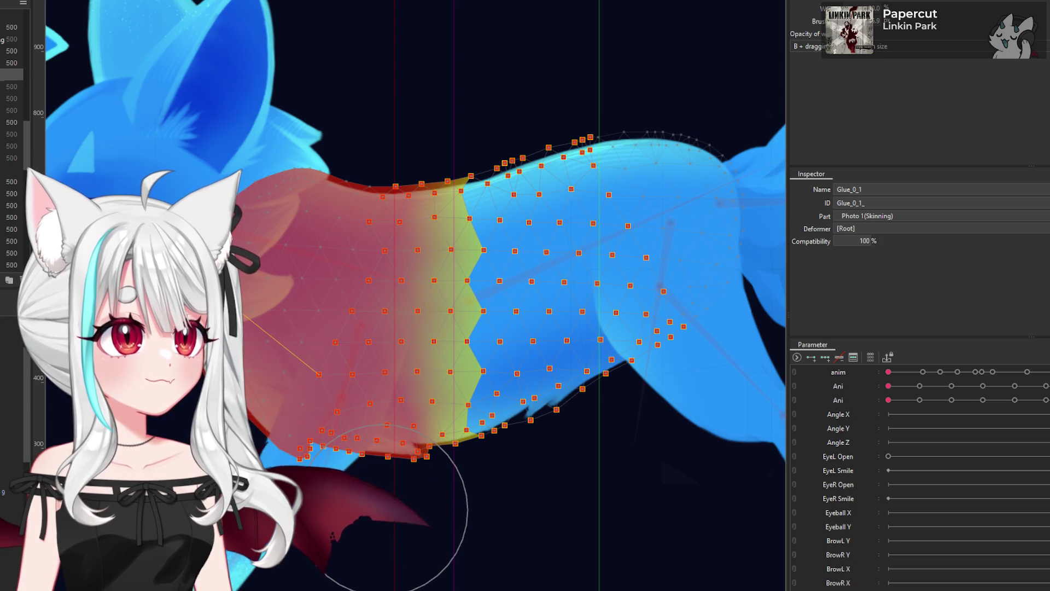
{"action": "mouse_move", "coordinate": [910, 398]}
{"action": "left_mouse_down"}
{"action": "mouse_move", "coordinate": [957, 436]}
{"action": "mouse_move", "coordinate": [936, 450]}
{"action": "mouse_move", "coordinate": [971, 454]}
{"action": "left_mouse_up"}
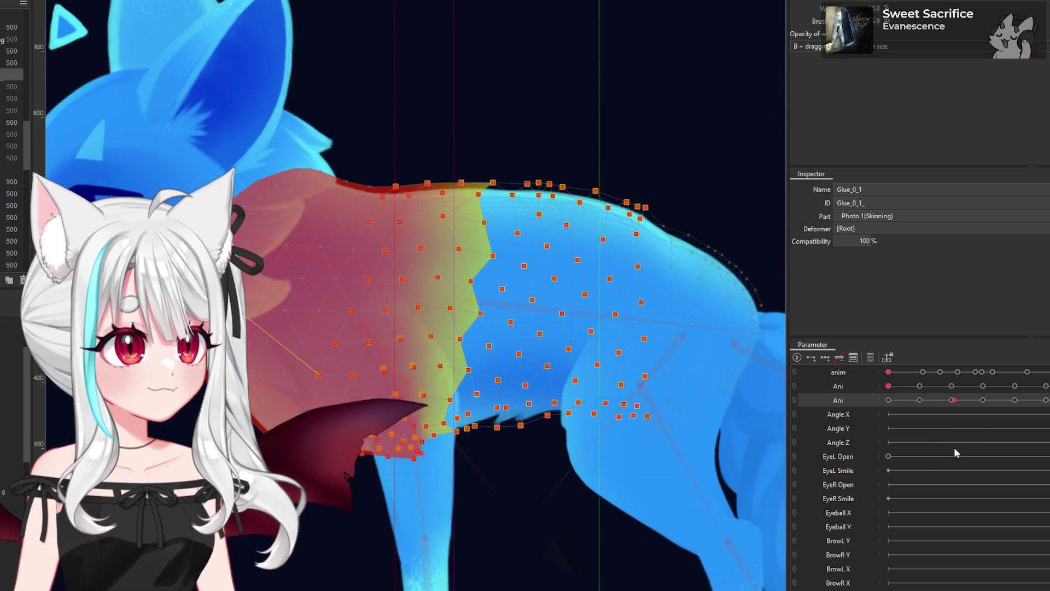
{"action": "key", "text": "ctrl+shift+r"}
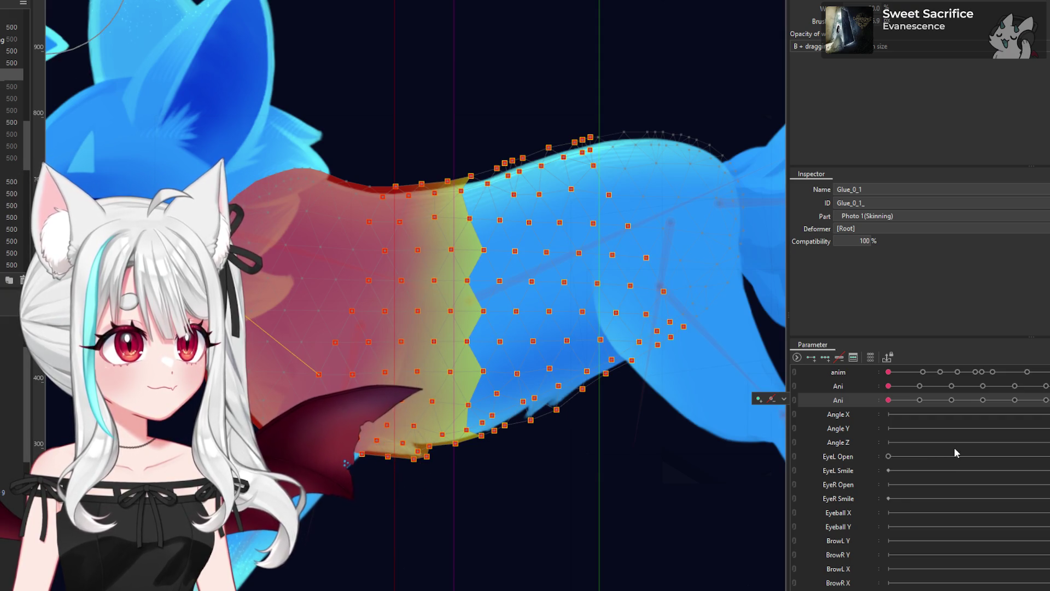
{"action": "left_click_drag", "start_coordinate": [920, 406], "coordinate": [951, 421]}
Step: Paint and smooth Glue_0_1 weights along the body's lower belly edge
{"action": "scroll", "coordinate": [353, 472], "scroll_direction": "up", "scroll_amount": 5}
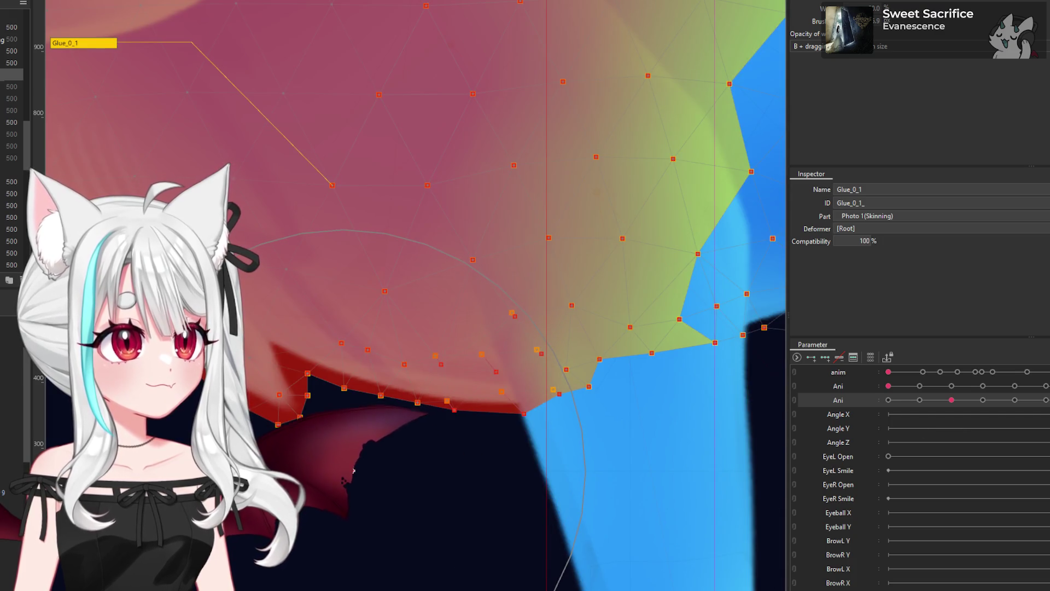
{"action": "left_click", "coordinate": [345, 464]}
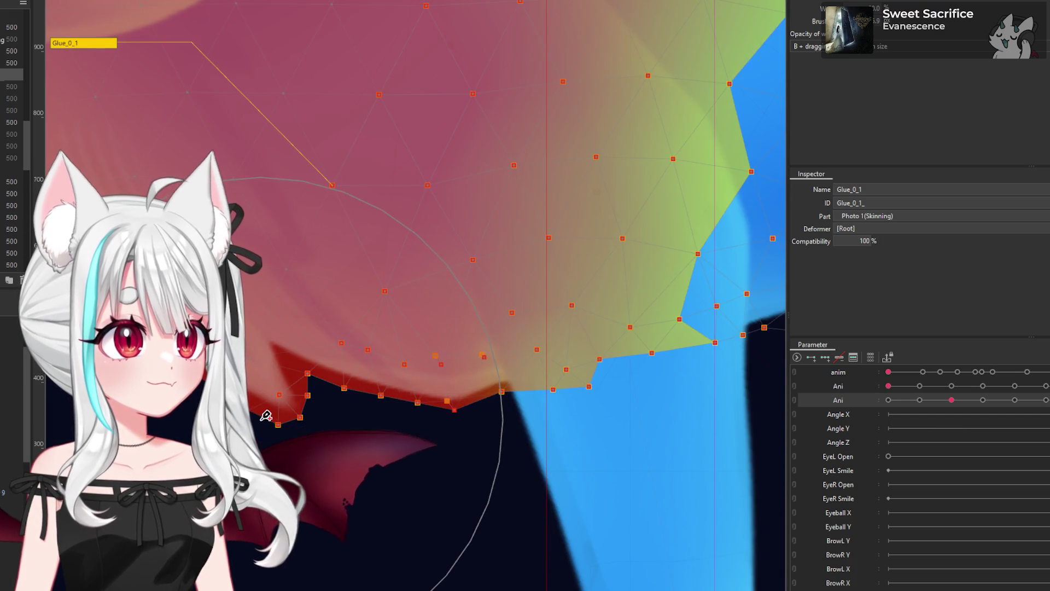
{"action": "scroll", "coordinate": [300, 408], "scroll_direction": "down", "scroll_amount": 3}
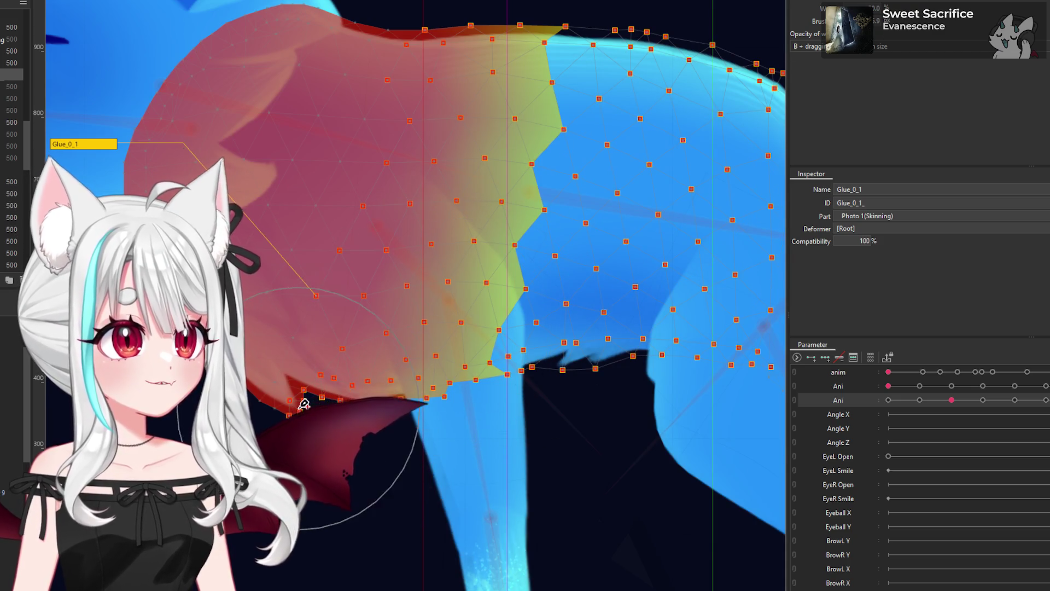
{"action": "scroll", "coordinate": [303, 404], "scroll_direction": "up", "scroll_amount": 2}
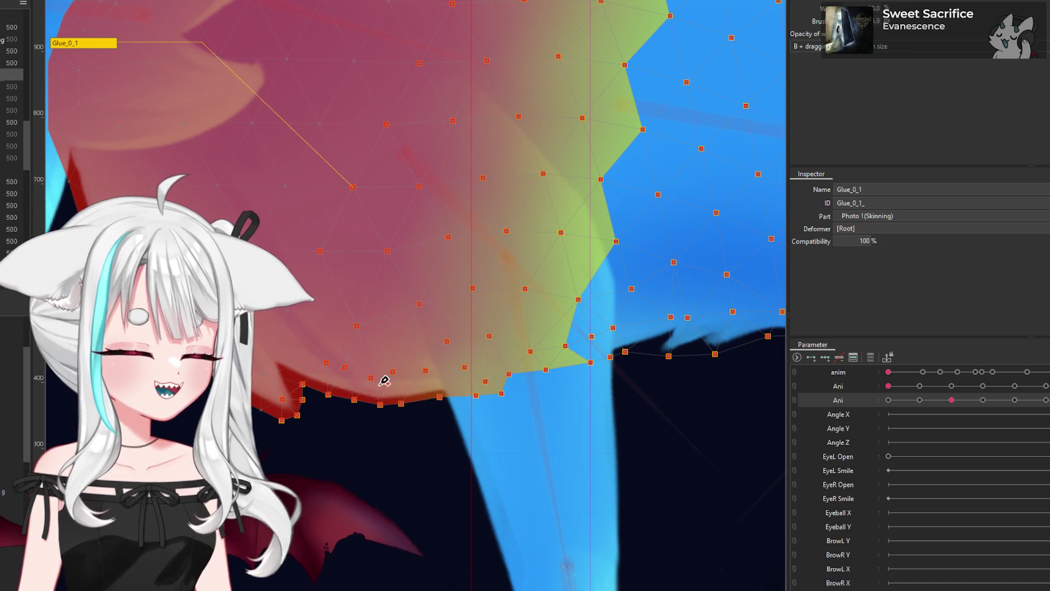
{"action": "scroll", "coordinate": [376, 438], "scroll_direction": "up", "scroll_amount": 1}
{"action": "scroll", "coordinate": [392, 441], "scroll_direction": "up", "scroll_amount": 1}
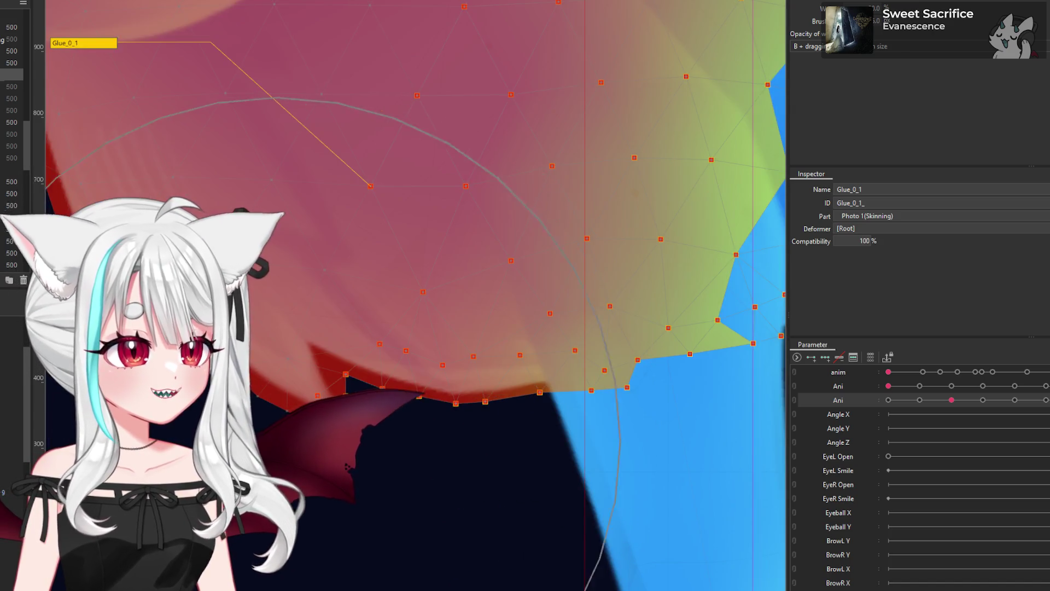
{"action": "scroll", "coordinate": [390, 406], "scroll_direction": "down", "scroll_amount": 2}
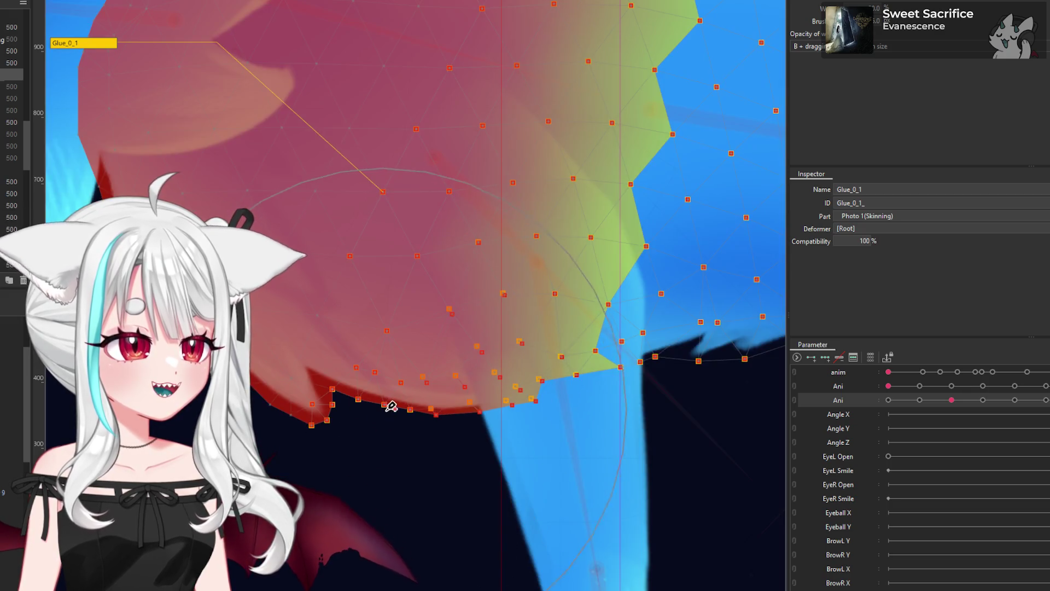
{"action": "left_click_drag", "start_coordinate": [394, 414], "coordinate": [349, 482]}
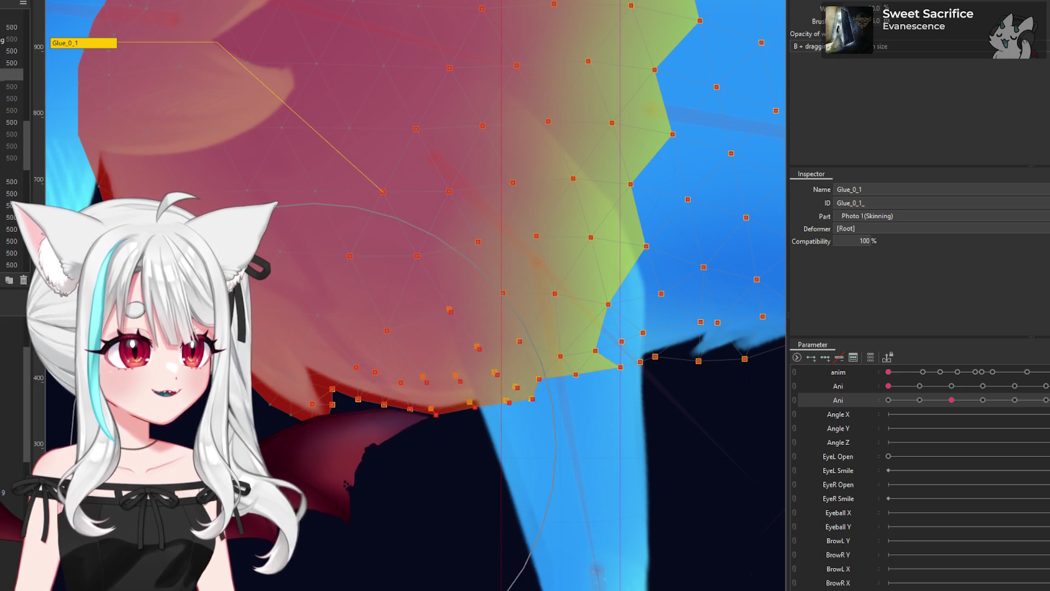
{"action": "scroll", "coordinate": [388, 461], "scroll_direction": "down", "scroll_amount": 2}
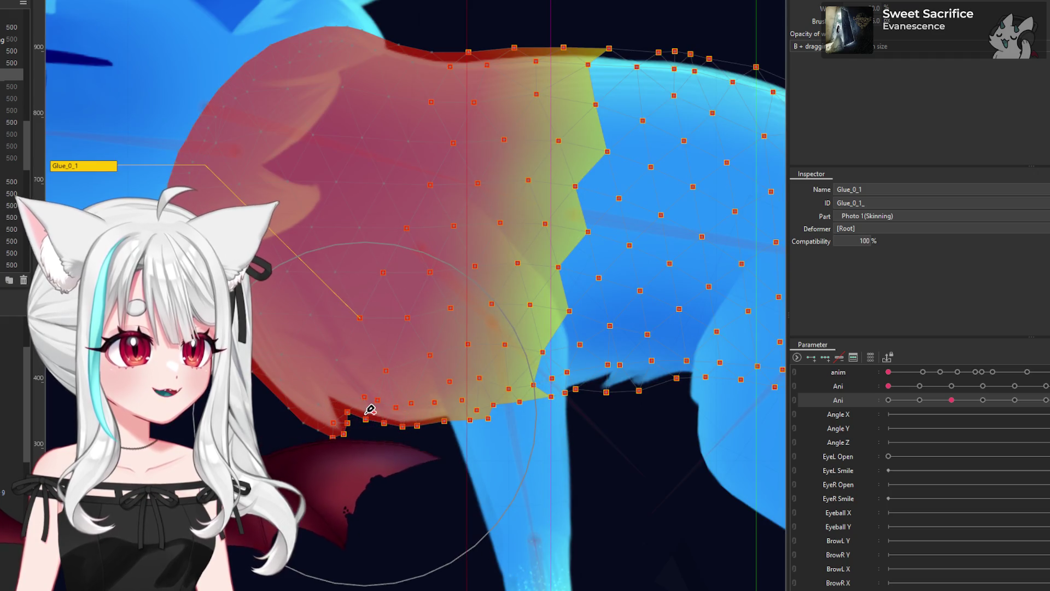
{"action": "left_click", "coordinate": [370, 409]}
{"action": "left_click_drag", "start_coordinate": [387, 419], "coordinate": [418, 375]}
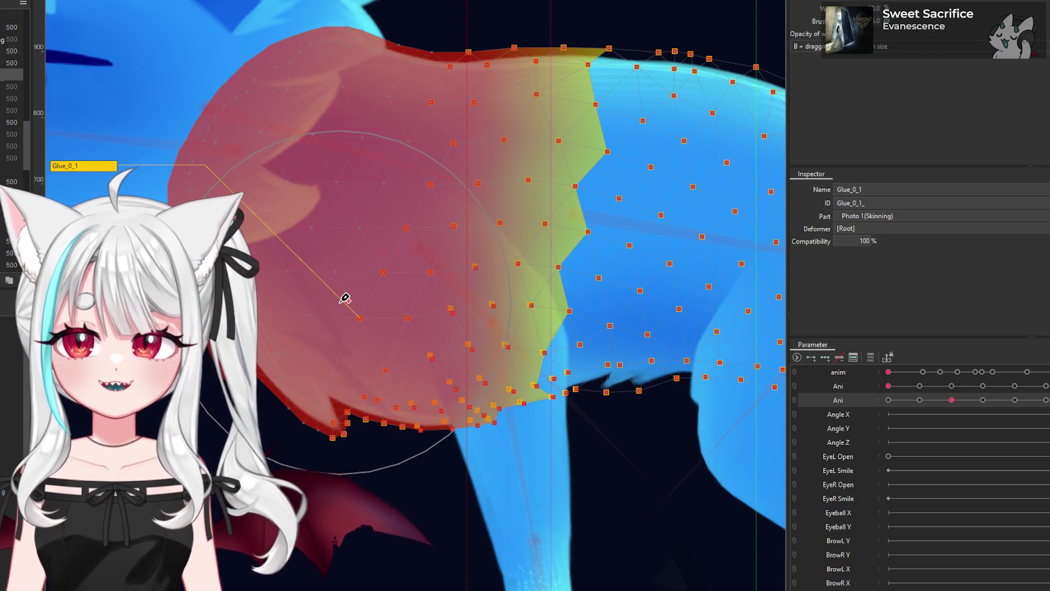
Step: Scrub the Ani parameter around its keyframe to test the belly bend
{"action": "left_click_drag", "start_coordinate": [951, 400], "coordinate": [941, 400]}
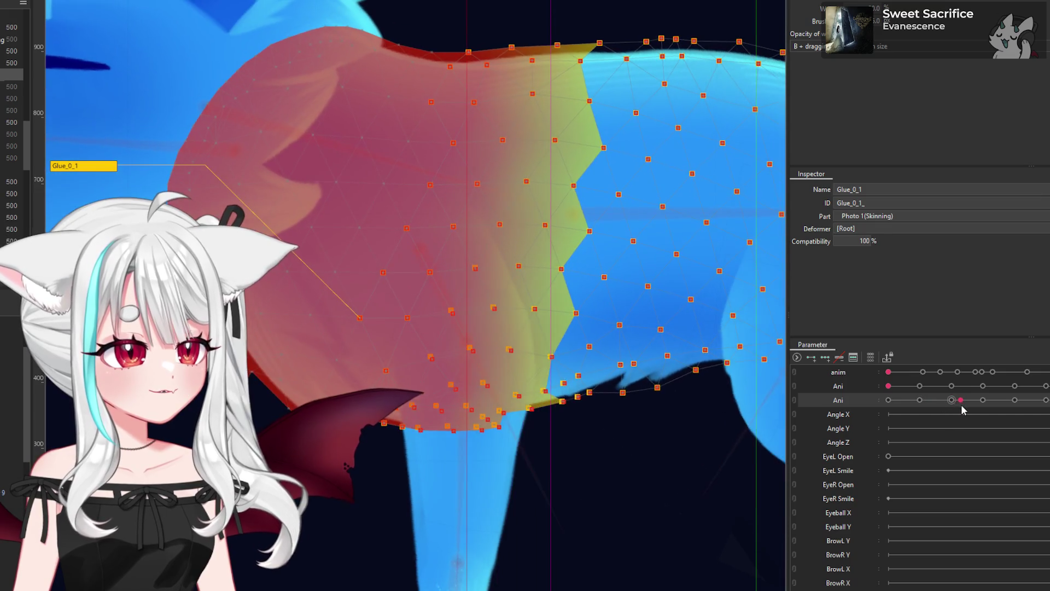
{"action": "left_click_drag", "start_coordinate": [943, 416], "coordinate": [956, 430]}
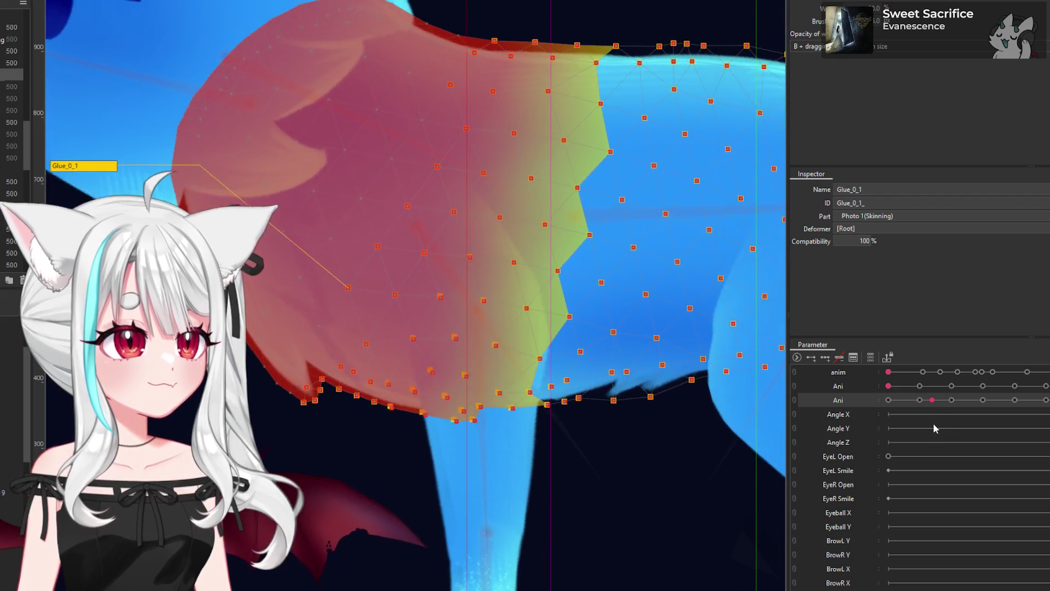
{"action": "mouse_move", "coordinate": [957, 429]}
{"action": "left_mouse_down"}
{"action": "mouse_move", "coordinate": [927, 440]}
{"action": "mouse_move", "coordinate": [966, 443]}
{"action": "mouse_move", "coordinate": [952, 443]}
{"action": "left_mouse_up"}
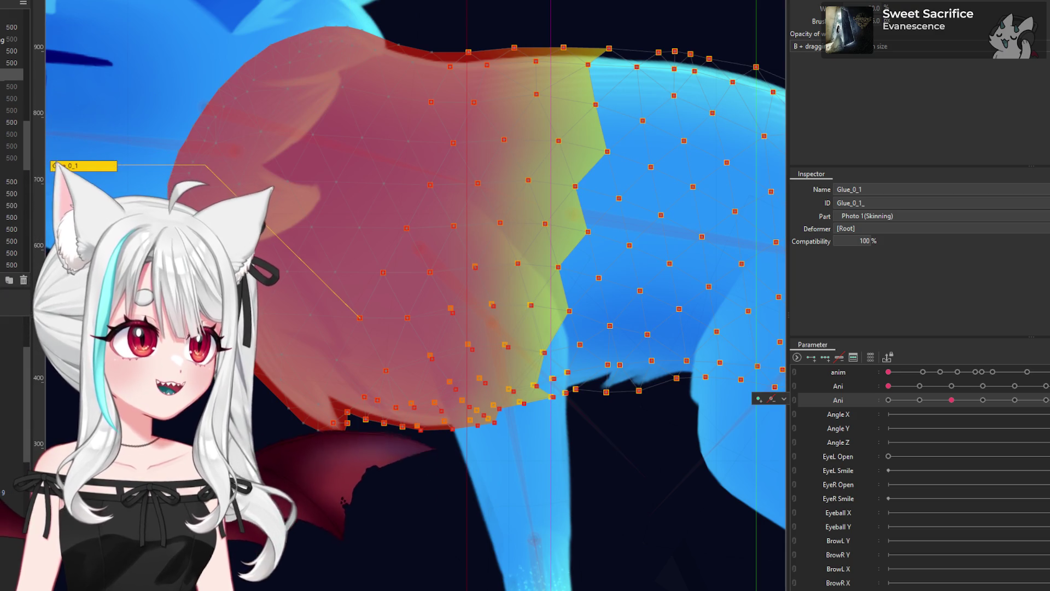
{"action": "scroll", "coordinate": [430, 216], "scroll_direction": "down", "scroll_amount": 5}
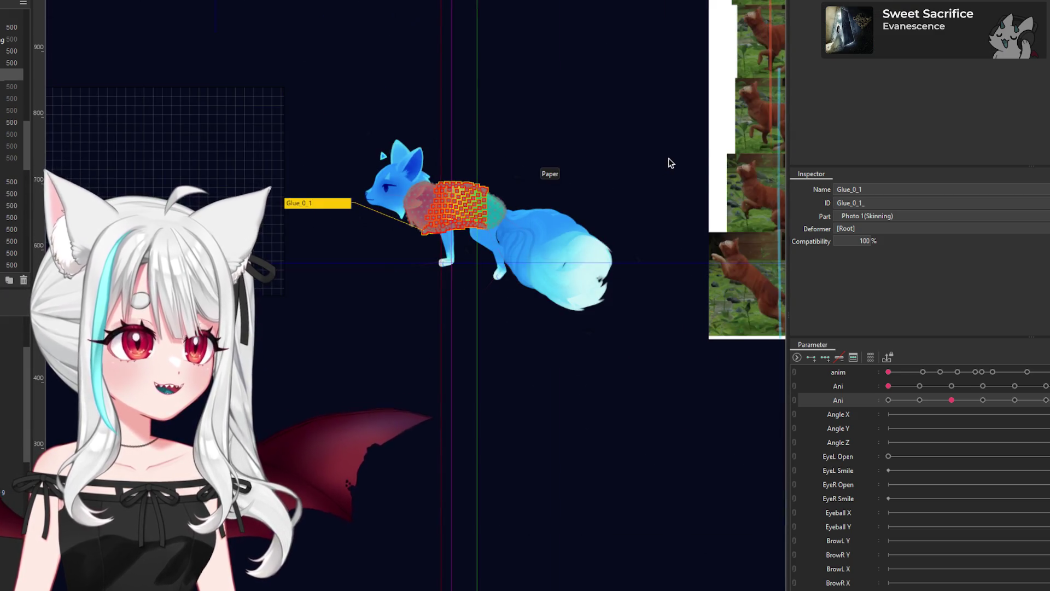
Step: Select body mesh Photo 1[1] plus the neck mesh and reopen Glue_0_1 weight editing
{"action": "left_click", "coordinate": [471, 169]}
{"action": "scroll", "coordinate": [473, 181], "scroll_direction": "up", "scroll_amount": 5}
{"action": "left_click", "coordinate": [544, 275]}
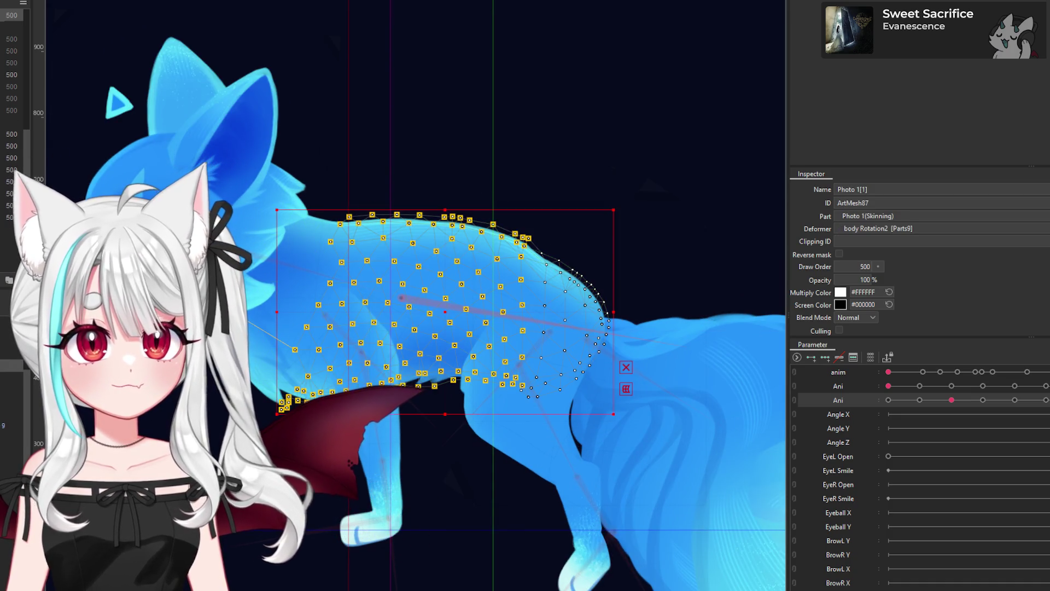
{"action": "left_click", "coordinate": [12, 27], "text": "ctrl"}
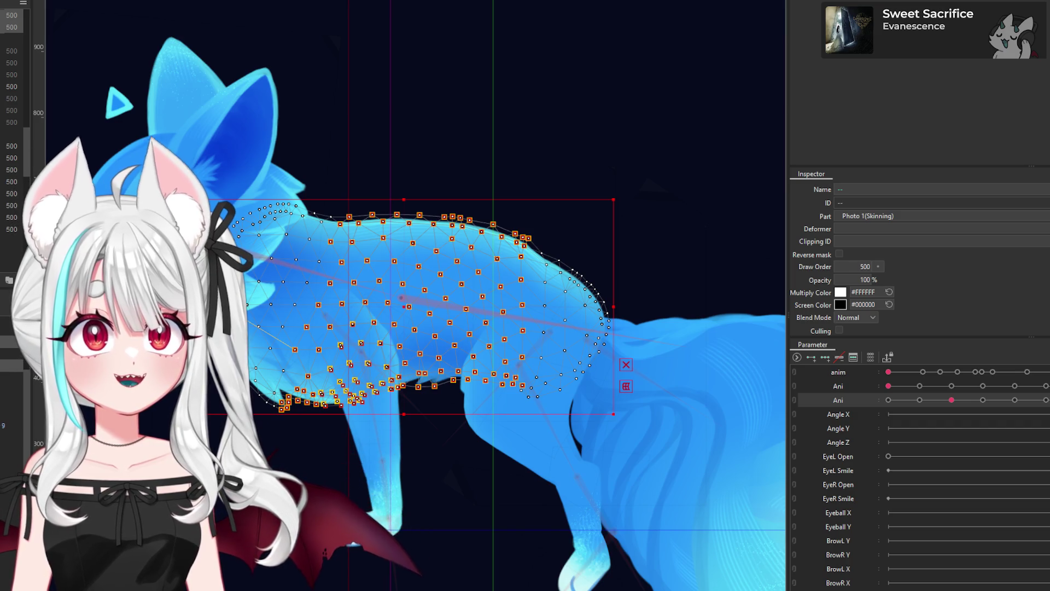
{"action": "left_click", "coordinate": [952, 400]}
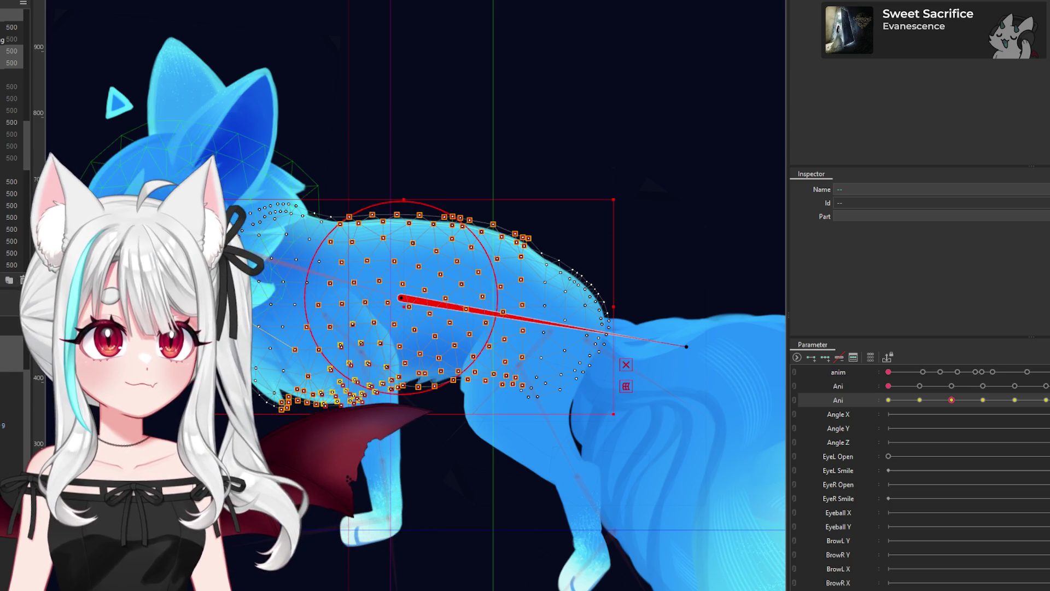
{"action": "scroll", "coordinate": [581, 223], "scroll_direction": "up", "scroll_amount": 3}
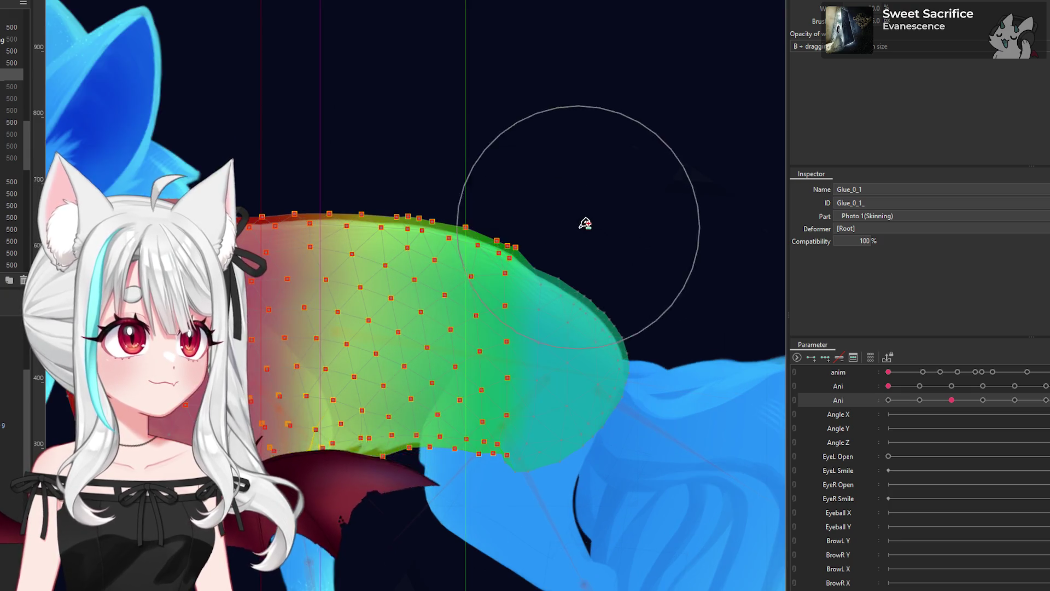
Step: Paint and smooth Glue_0_1 weights along the top edge of the fox's back
{"action": "scroll", "coordinate": [585, 223], "scroll_direction": "up", "scroll_amount": 1}
{"action": "scroll", "coordinate": [581, 216], "scroll_direction": "up", "scroll_amount": 2}
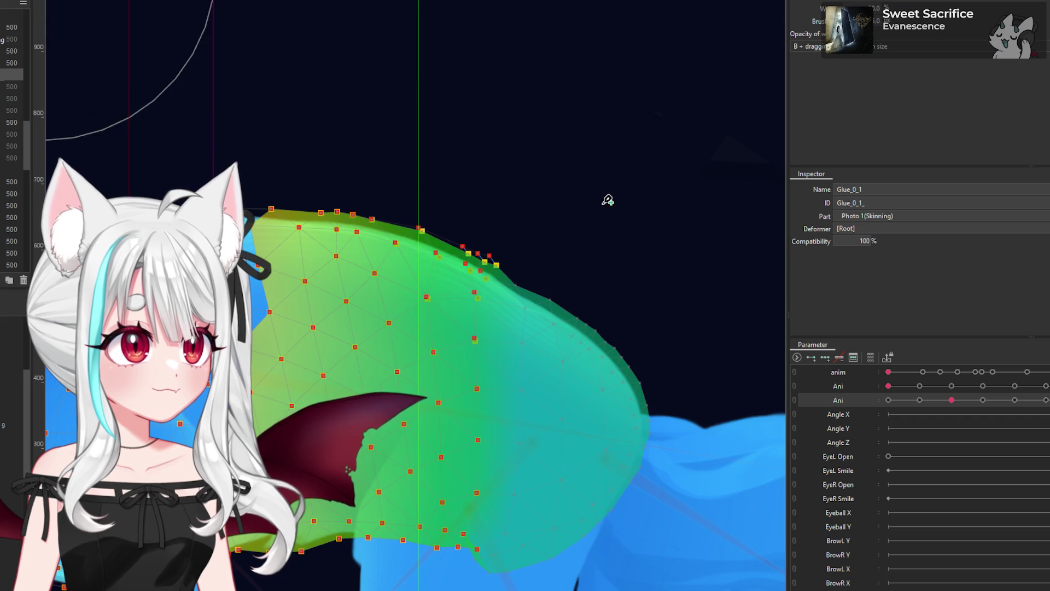
{"action": "scroll", "coordinate": [495, 203], "scroll_direction": "down", "scroll_amount": 3}
{"action": "scroll", "coordinate": [493, 191], "scroll_direction": "up", "scroll_amount": 5}
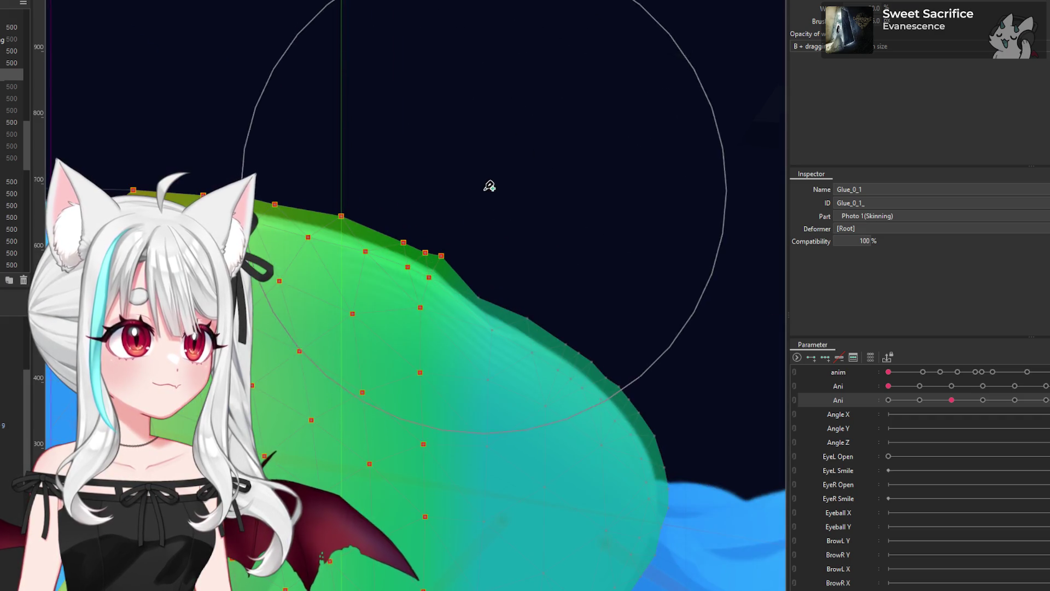
{"action": "left_click_drag", "start_coordinate": [448, 167], "coordinate": [533, 168]}
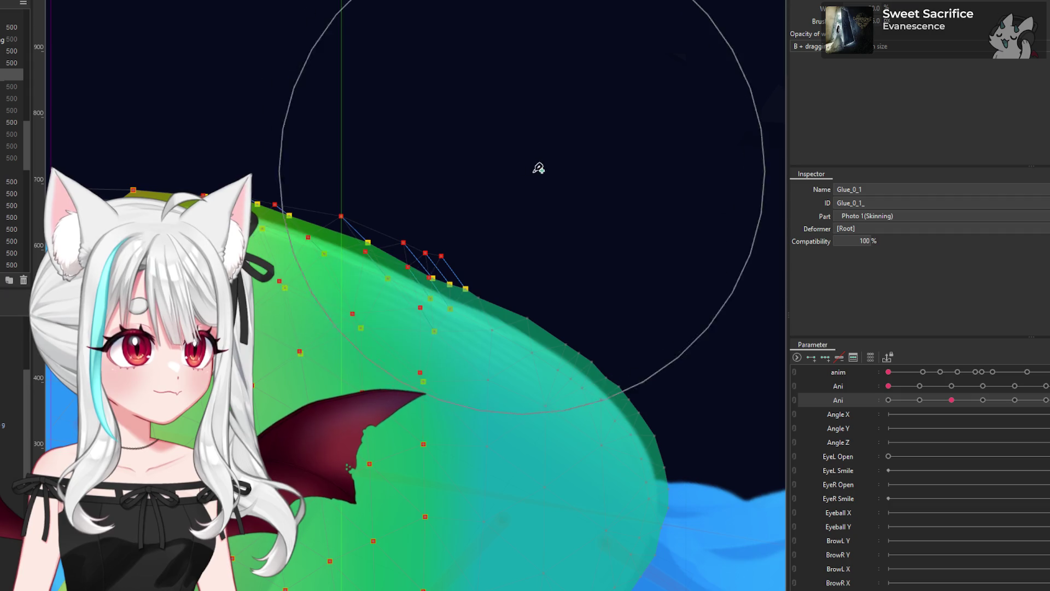
{"action": "scroll", "coordinate": [569, 164], "scroll_direction": "down", "scroll_amount": 3}
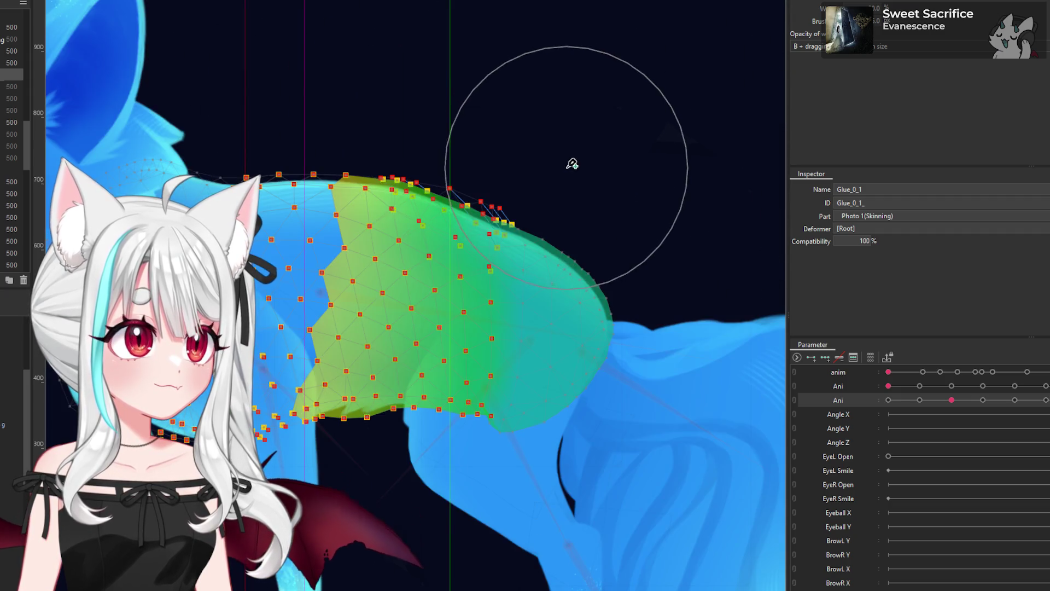
{"action": "scroll", "coordinate": [605, 206], "scroll_direction": "up", "scroll_amount": 2}
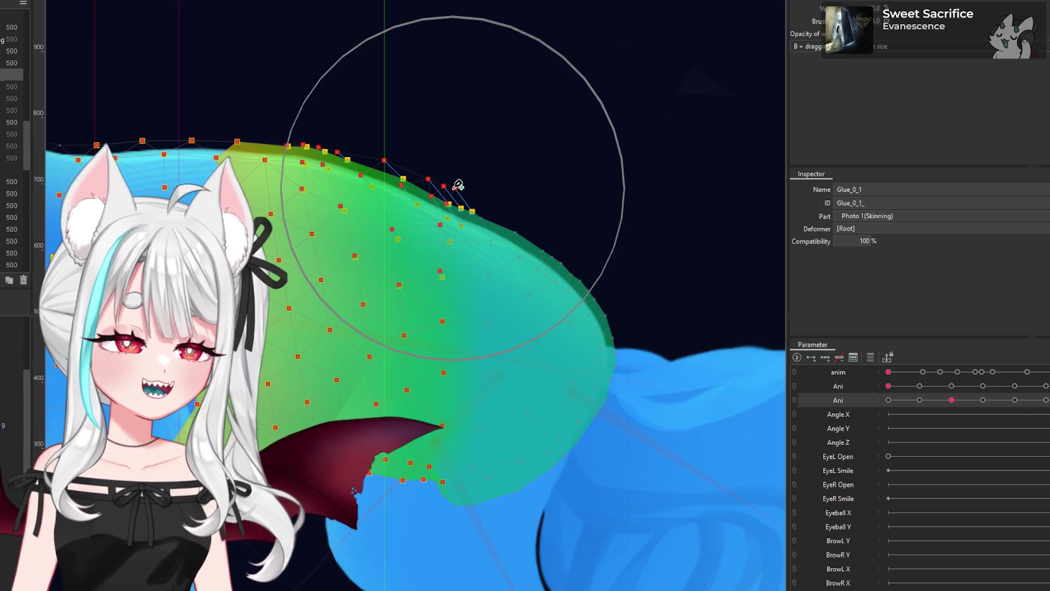
{"action": "scroll", "coordinate": [391, 103], "scroll_direction": "up", "scroll_amount": 2}
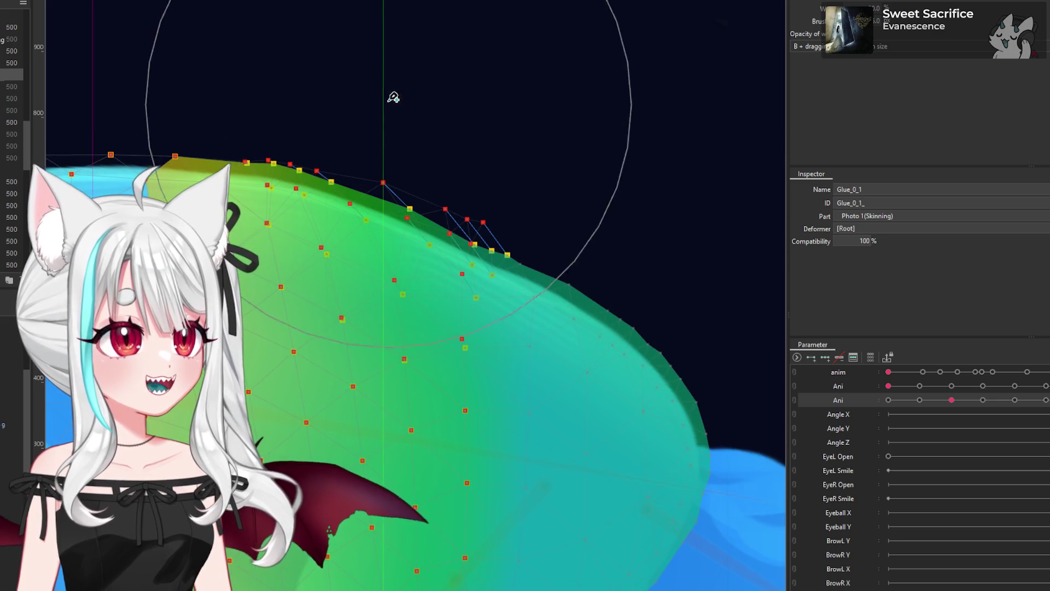
{"action": "left_click_drag", "start_coordinate": [410, 72], "coordinate": [433, 72]}
{"action": "scroll", "coordinate": [433, 72], "scroll_direction": "down", "scroll_amount": 2}
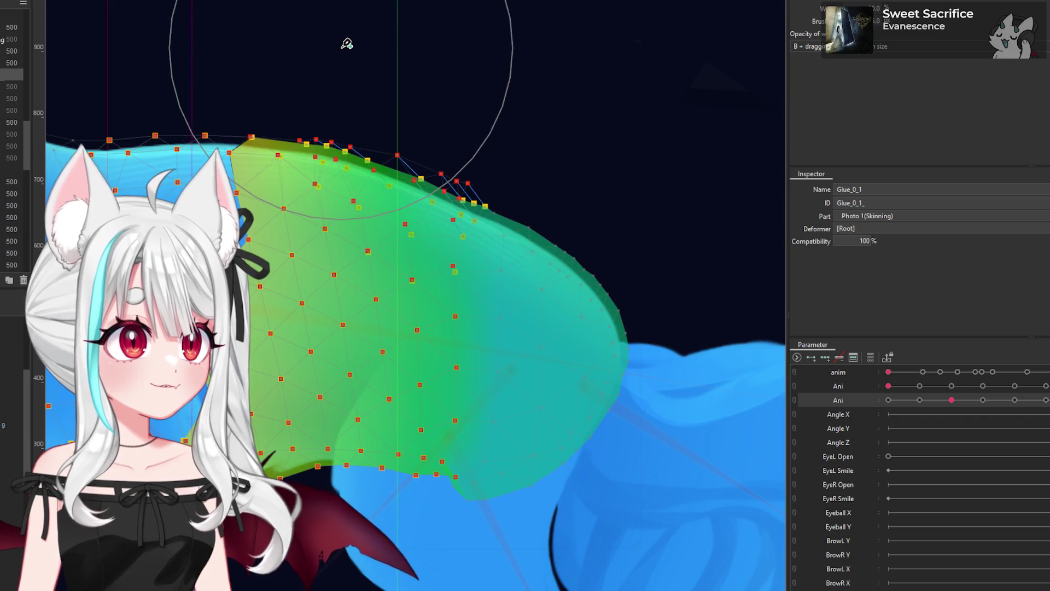
{"action": "scroll", "coordinate": [541, 99], "scroll_direction": "down", "scroll_amount": 3}
{"action": "scroll", "coordinate": [570, 114], "scroll_direction": "up", "scroll_amount": 3}
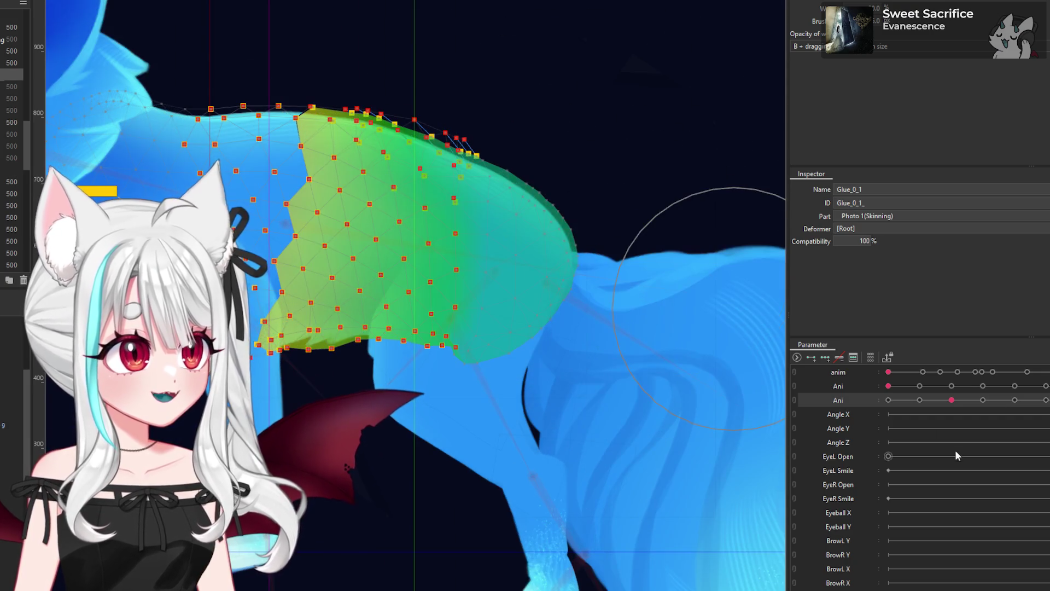
Step: Nudge the Ani parameter off its keyframe and back to recheck the pose
{"action": "left_click_drag", "start_coordinate": [952, 400], "coordinate": [945, 400]}
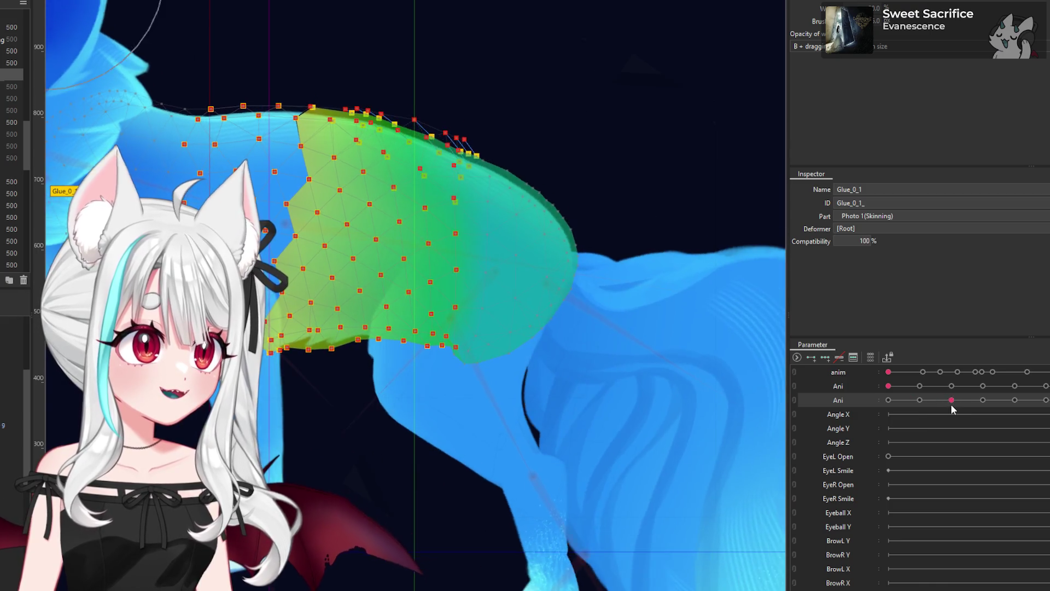
{"action": "left_click_drag", "start_coordinate": [945, 400], "coordinate": [953, 400]}
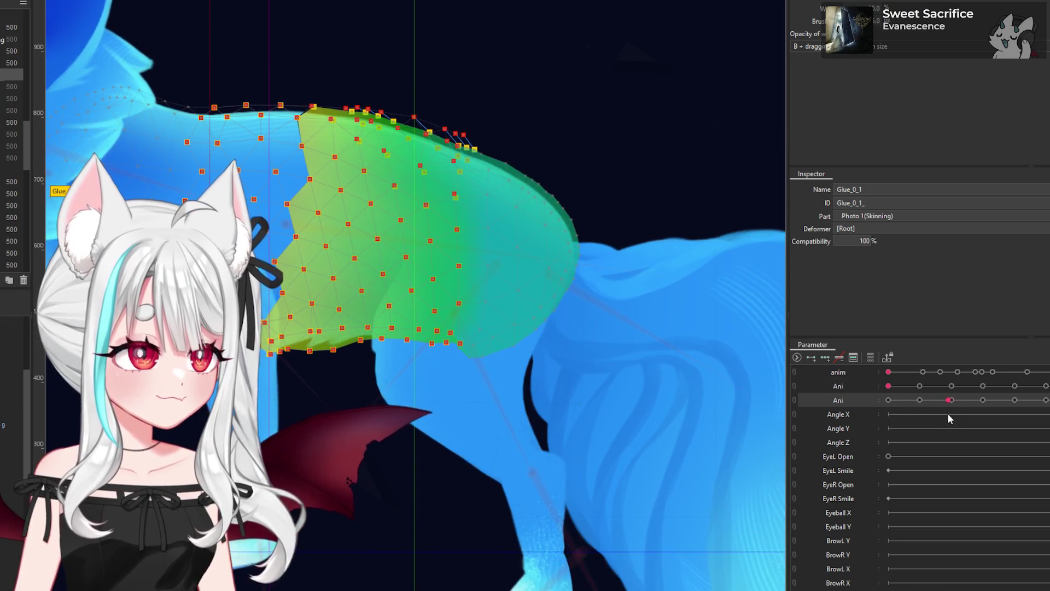
{"action": "scroll", "coordinate": [520, 437], "scroll_direction": "up", "scroll_amount": 2}
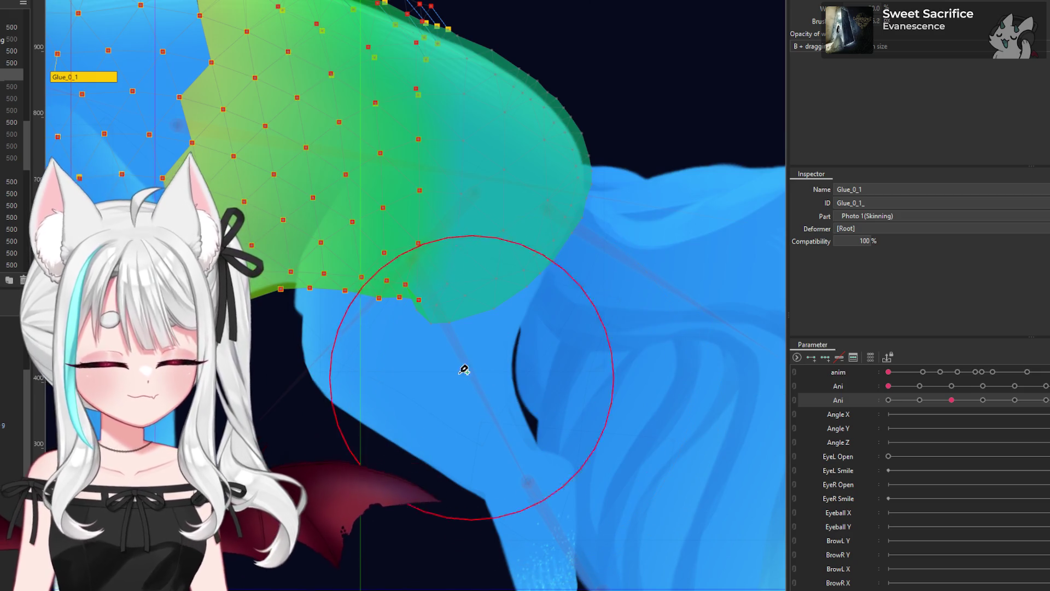
Step: Touch up lower-edge weights near the front leg with a smaller brush, then scrub Ani to test
{"action": "scroll", "coordinate": [424, 335], "scroll_direction": "up", "scroll_amount": 3}
{"action": "left_click_drag", "start_coordinate": [423, 339], "coordinate": [438, 332]}
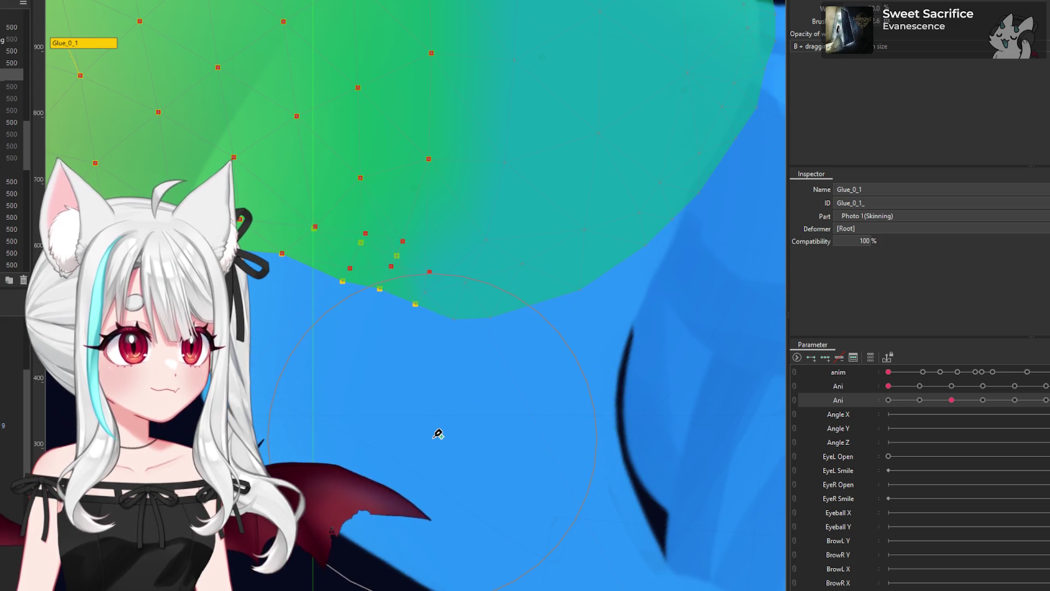
{"action": "mouse_move", "coordinate": [429, 412]}
{"action": "left_mouse_down"}
{"action": "mouse_move", "coordinate": [443, 375]}
{"action": "mouse_move", "coordinate": [347, 310]}
{"action": "mouse_move", "coordinate": [352, 340]}
{"action": "left_mouse_up"}
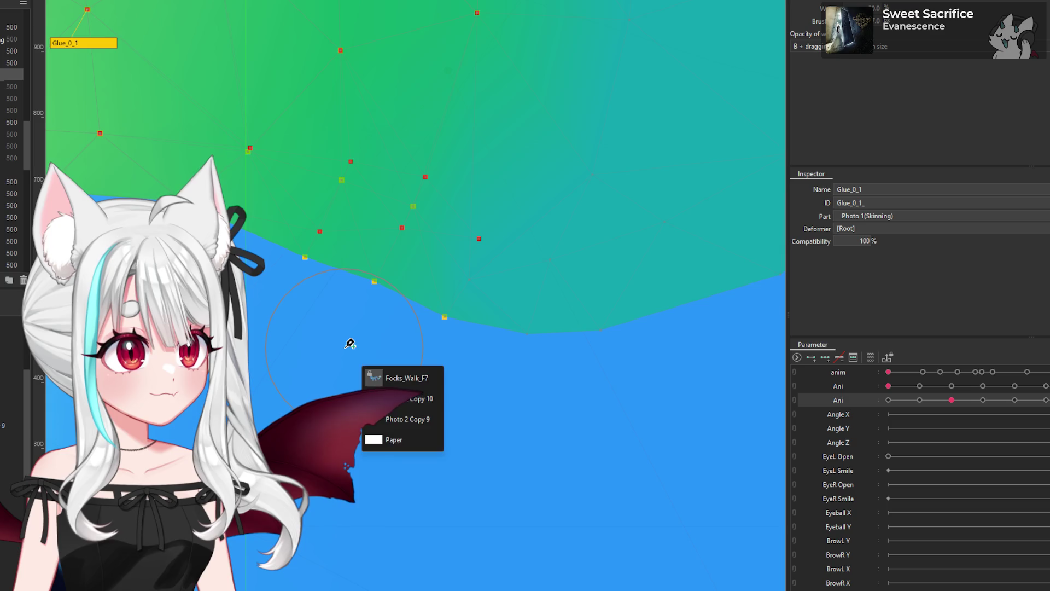
{"action": "scroll", "coordinate": [492, 361], "scroll_direction": "down", "scroll_amount": 1}
{"action": "scroll", "coordinate": [541, 372], "scroll_direction": "down", "scroll_amount": 1}
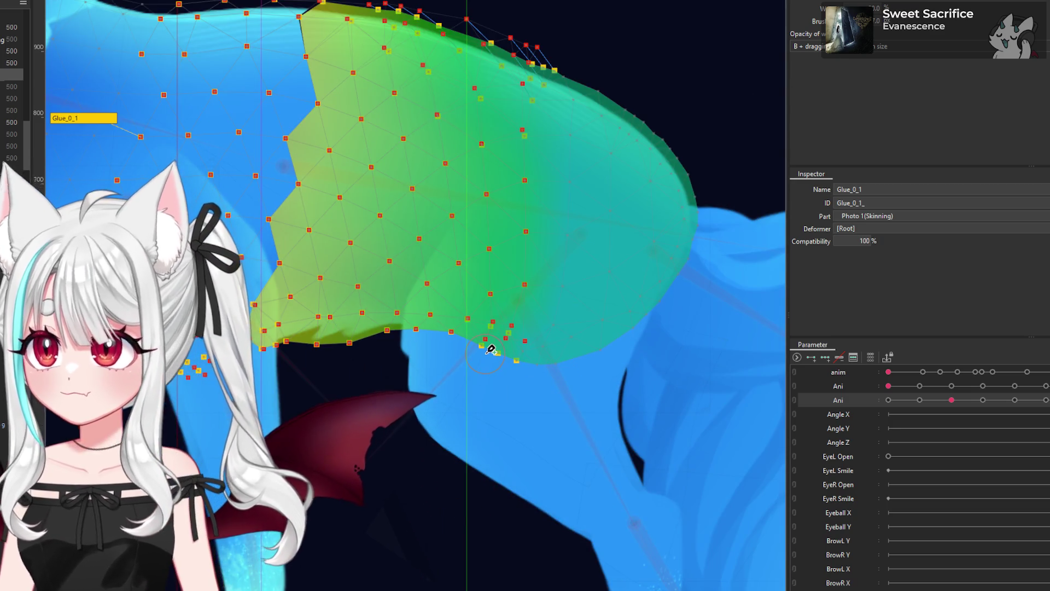
{"action": "mouse_move", "coordinate": [951, 402]}
{"action": "left_mouse_down"}
{"action": "mouse_move", "coordinate": [939, 417]}
{"action": "mouse_move", "coordinate": [953, 419]}
{"action": "left_mouse_up"}
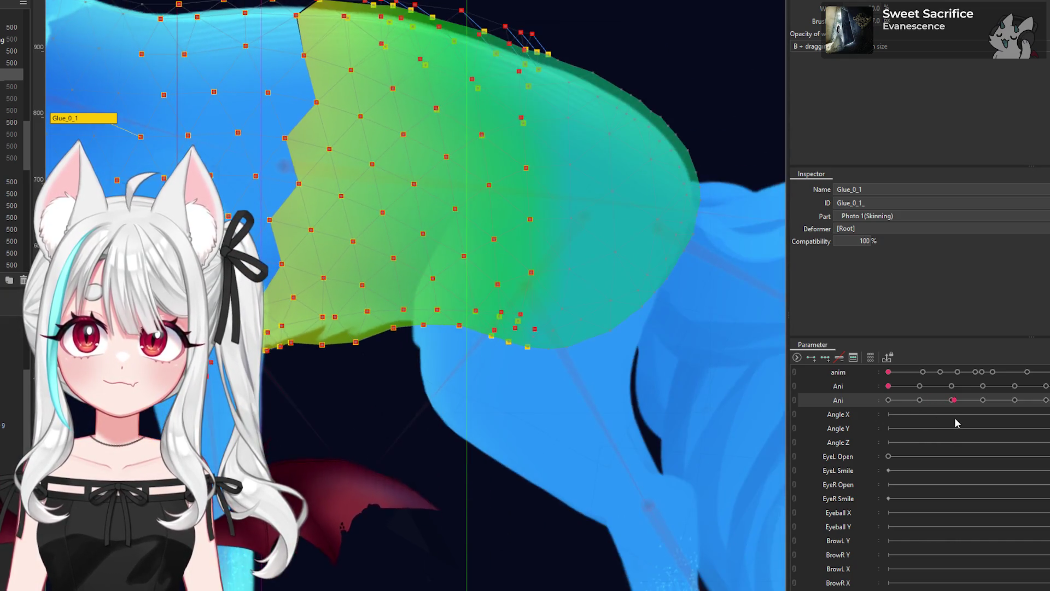
{"action": "scroll", "coordinate": [487, 310], "scroll_direction": "down", "scroll_amount": 3}
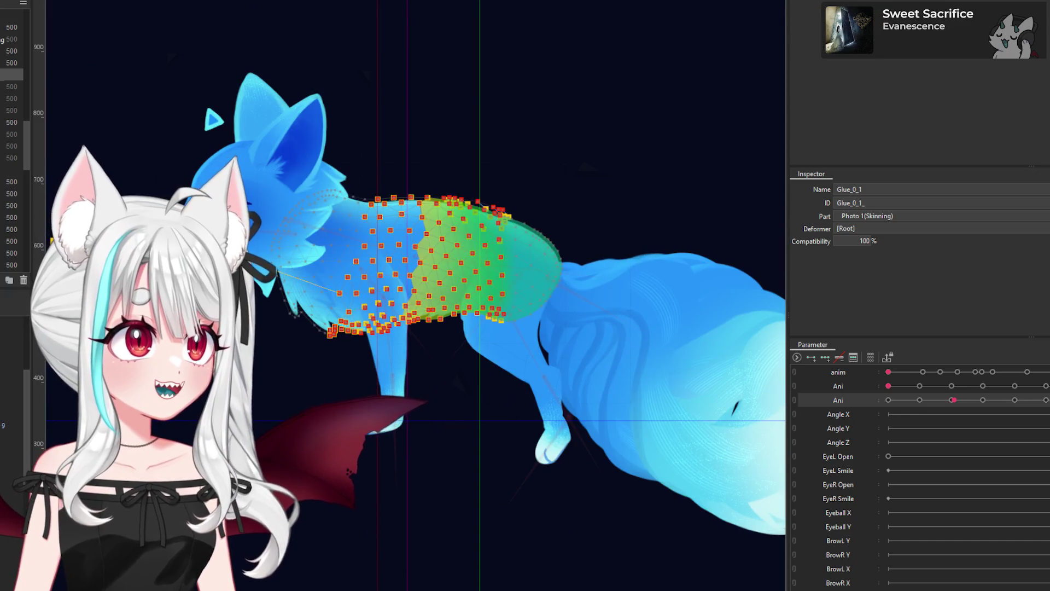
Step: Deselect the glue mesh and save the fox model with Ctrl+S
{"action": "scroll", "coordinate": [416, 295], "scroll_direction": "down", "scroll_amount": 5}
{"action": "left_click", "coordinate": [753, 175]}
{"action": "scroll", "coordinate": [507, 132], "scroll_direction": "up", "scroll_amount": 5}
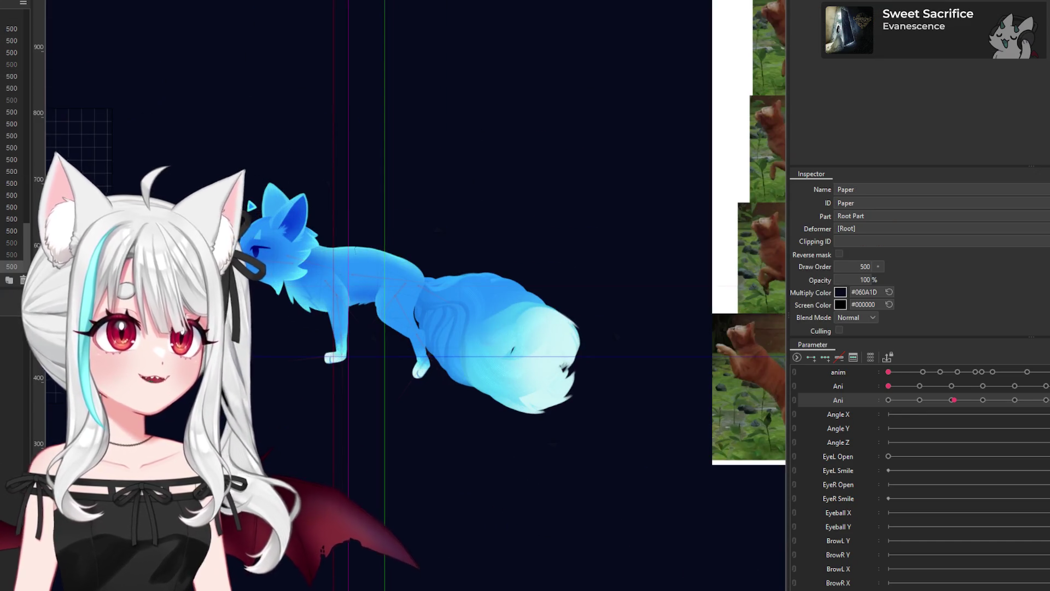
{"action": "key", "text": "ctrl+s"}
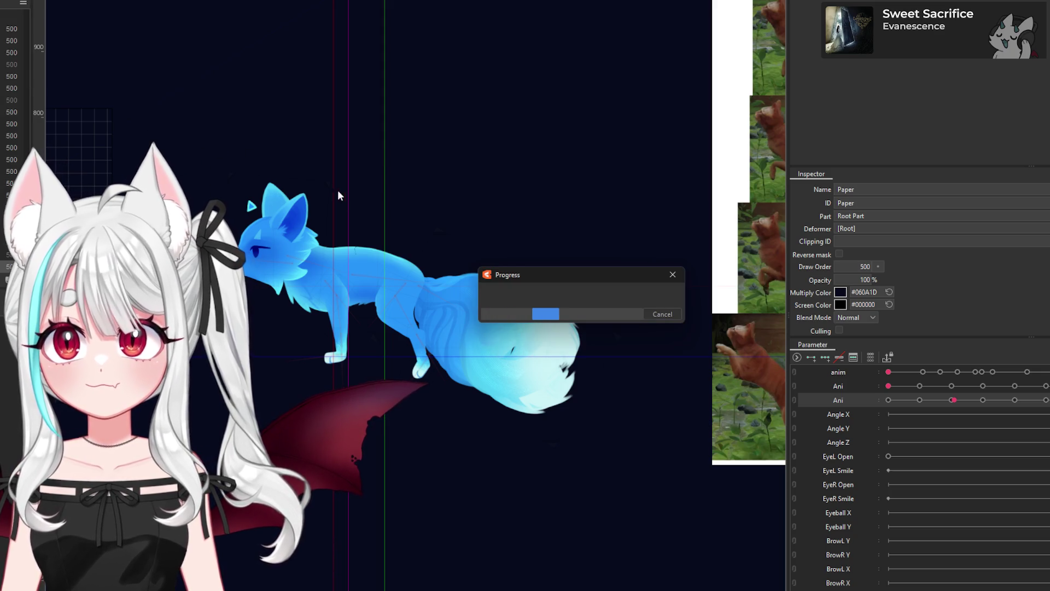
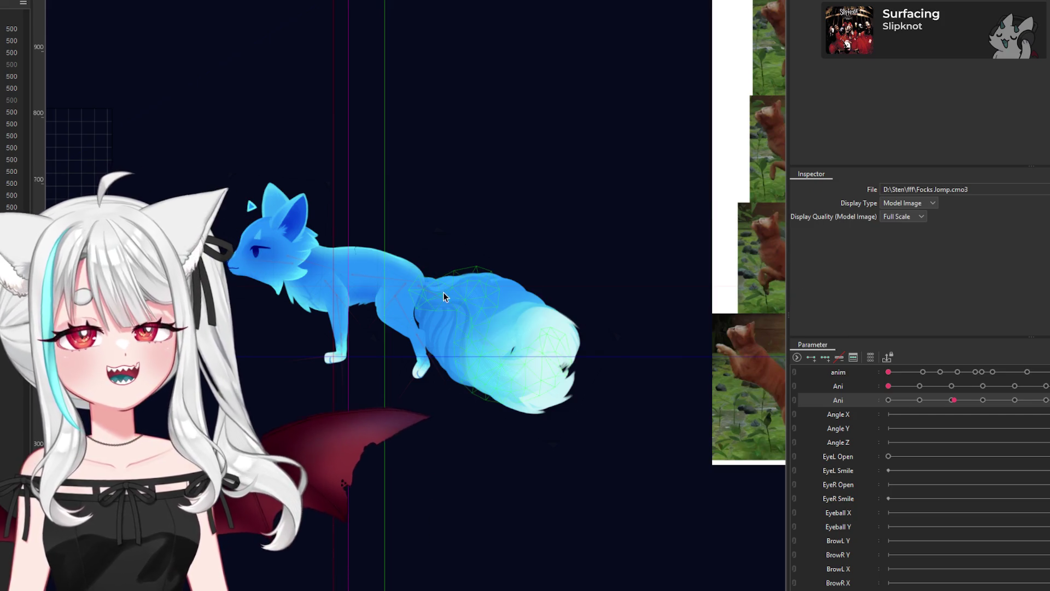
Step: Zoom in on the fox's back and scrub the Ani slider back and forth to locate the crease
{"action": "scroll", "coordinate": [319, 261], "scroll_direction": "up", "scroll_amount": 5}
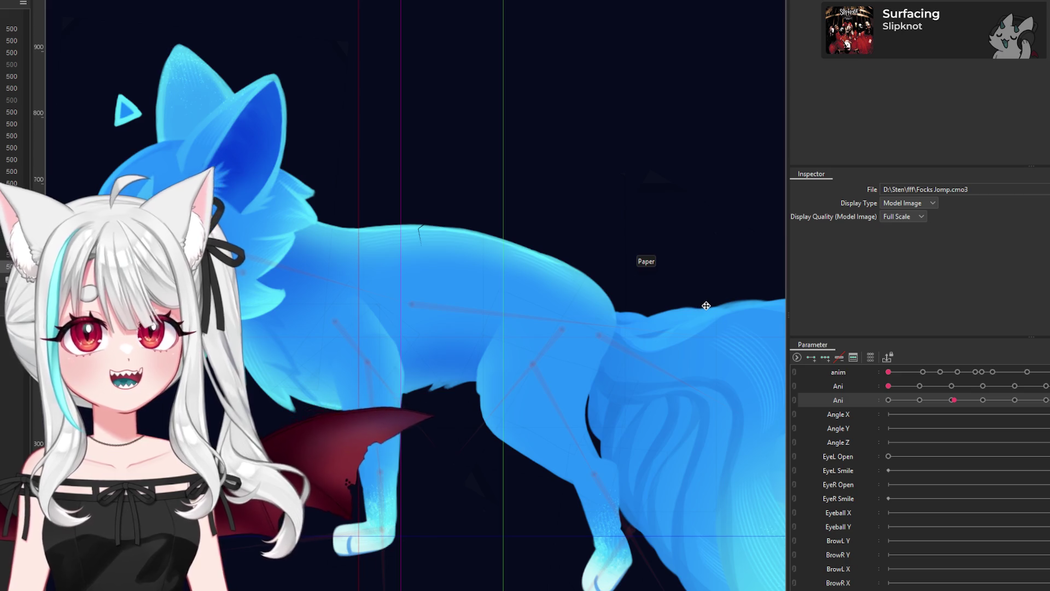
{"action": "scroll", "coordinate": [706, 306], "scroll_direction": "down", "scroll_amount": 5}
{"action": "mouse_move", "coordinate": [955, 400]}
{"action": "left_mouse_down"}
{"action": "mouse_move", "coordinate": [971, 405]}
{"action": "mouse_move", "coordinate": [960, 401]}
{"action": "left_mouse_up"}
{"action": "scroll", "coordinate": [432, 238], "scroll_direction": "up", "scroll_amount": 3}
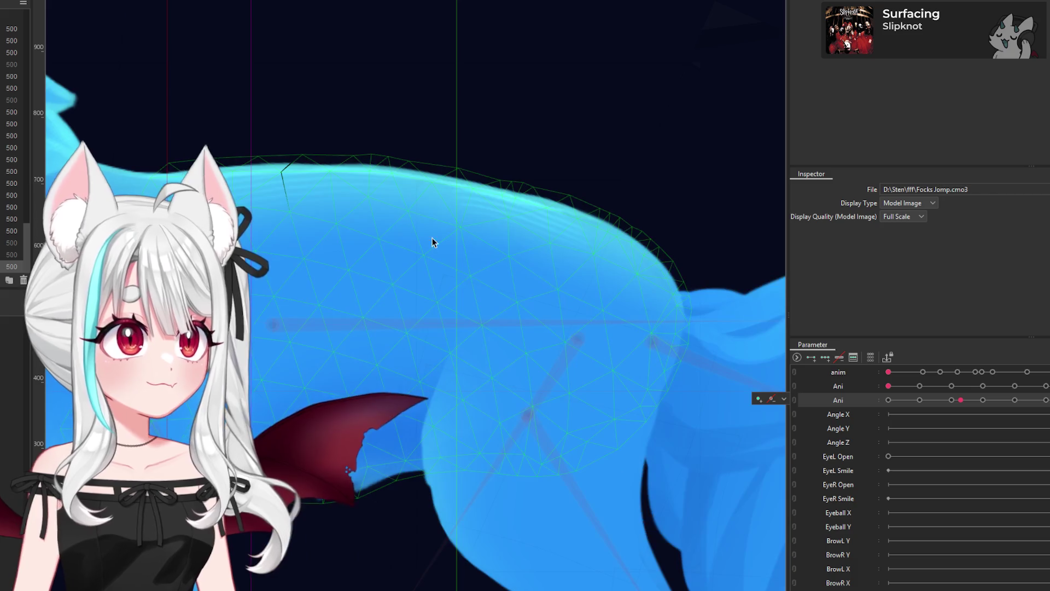
{"action": "scroll", "coordinate": [340, 212], "scroll_direction": "up", "scroll_amount": 3}
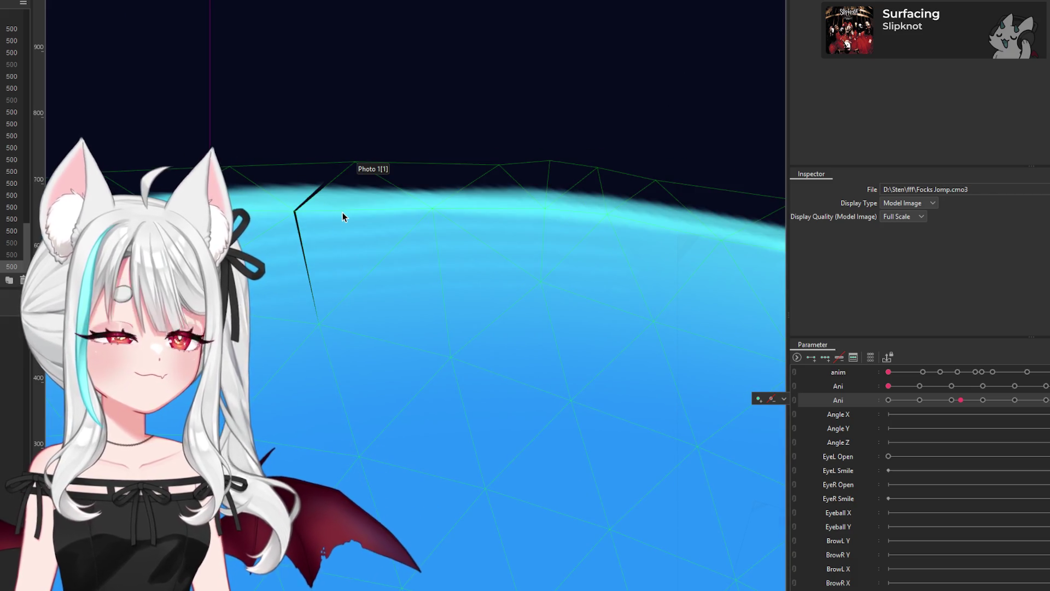
{"action": "scroll", "coordinate": [383, 219], "scroll_direction": "down", "scroll_amount": 3}
{"action": "scroll", "coordinate": [466, 239], "scroll_direction": "down", "scroll_amount": 2}
{"action": "mouse_move", "coordinate": [958, 400]}
{"action": "left_mouse_down"}
{"action": "mouse_move", "coordinate": [968, 401]}
{"action": "mouse_move", "coordinate": [956, 409]}
{"action": "left_mouse_up"}
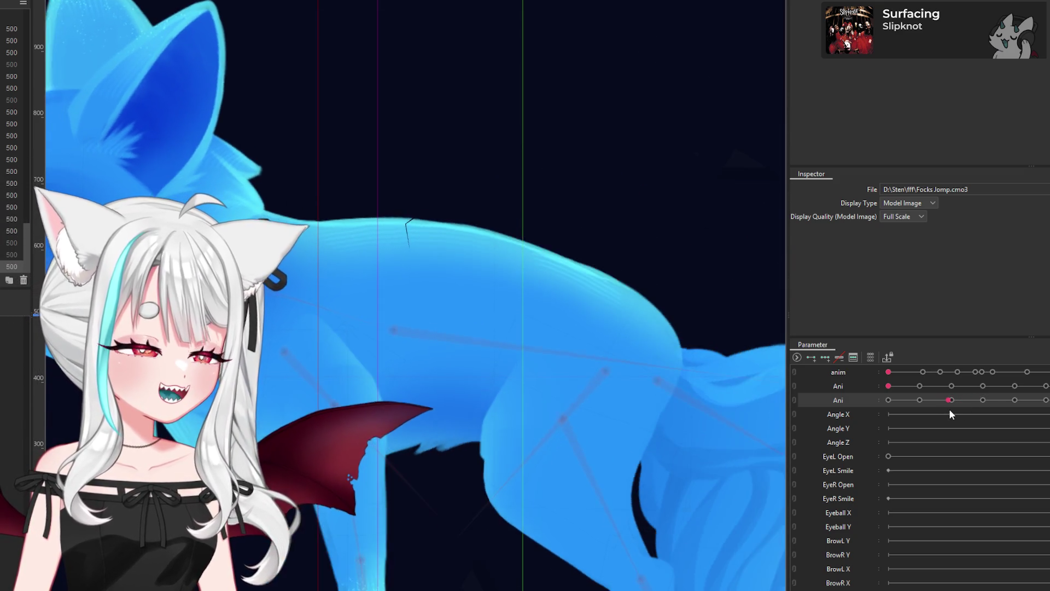
Step: Select the Photo 1 body art mesh of the fox
{"action": "scroll", "coordinate": [435, 264], "scroll_direction": "up", "scroll_amount": 5}
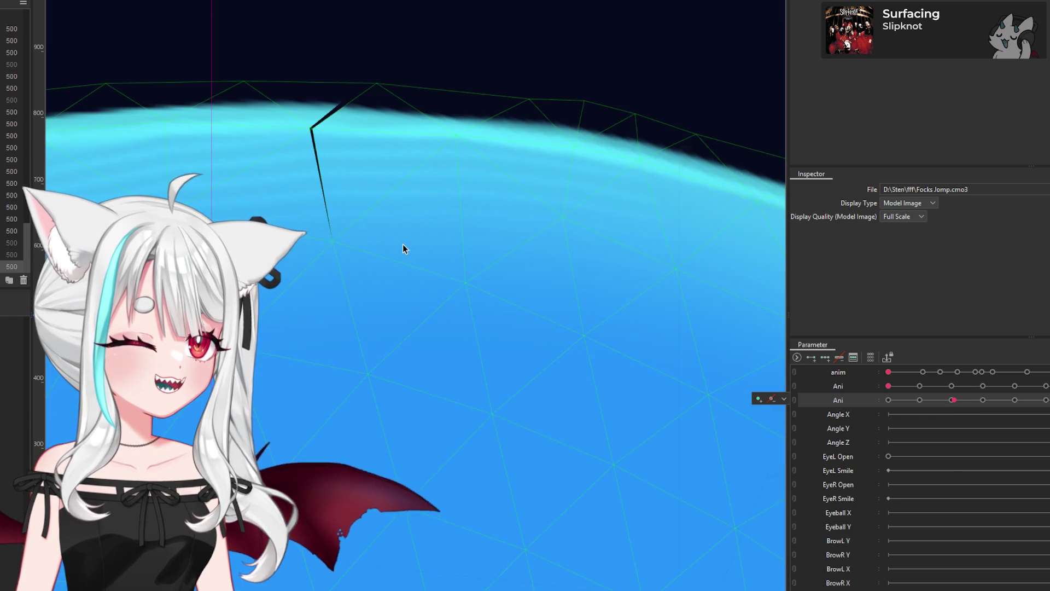
{"action": "left_click", "coordinate": [403, 244]}
{"action": "scroll", "coordinate": [344, 221], "scroll_direction": "down", "scroll_amount": 4}
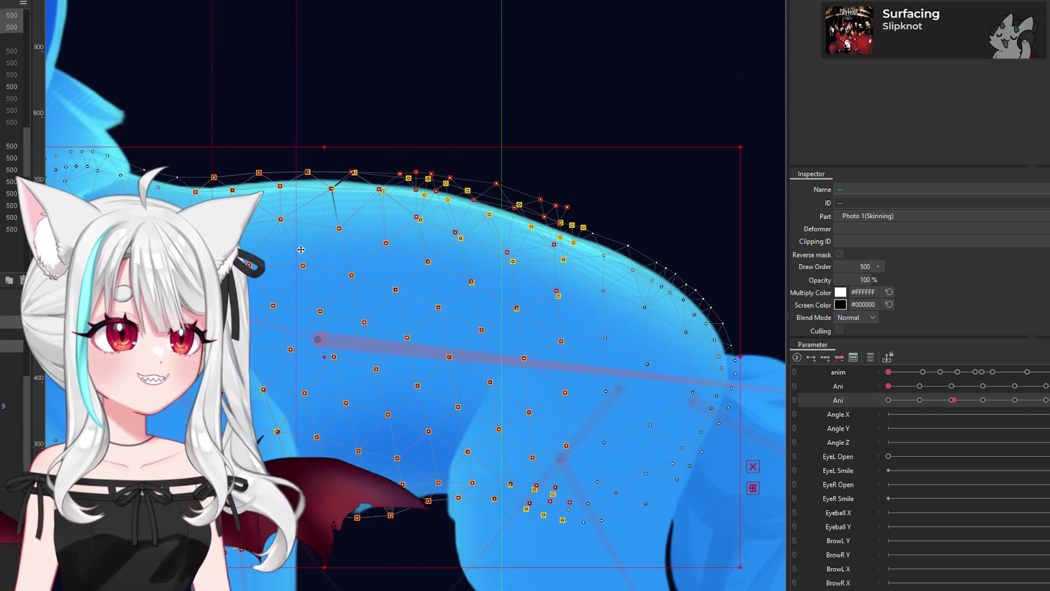
Step: Select Glue_0_1 and try a glue-weight stroke on the back mesh, undoing it
{"action": "scroll", "coordinate": [300, 250], "scroll_direction": "down", "scroll_amount": 3}
{"action": "left_click", "coordinate": [534, 380]}
{"action": "scroll", "coordinate": [269, 206], "scroll_direction": "up", "scroll_amount": 3}
{"action": "scroll", "coordinate": [456, 217], "scroll_direction": "up", "scroll_amount": 3}
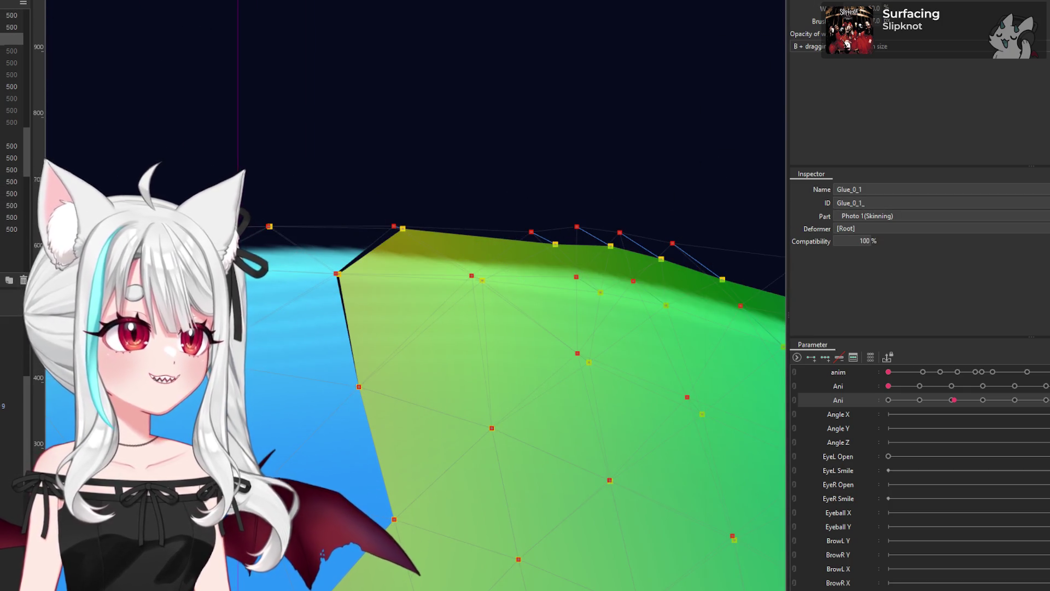
{"action": "left_click", "coordinate": [328, 300]}
{"action": "key", "text": "ctrl+z"}
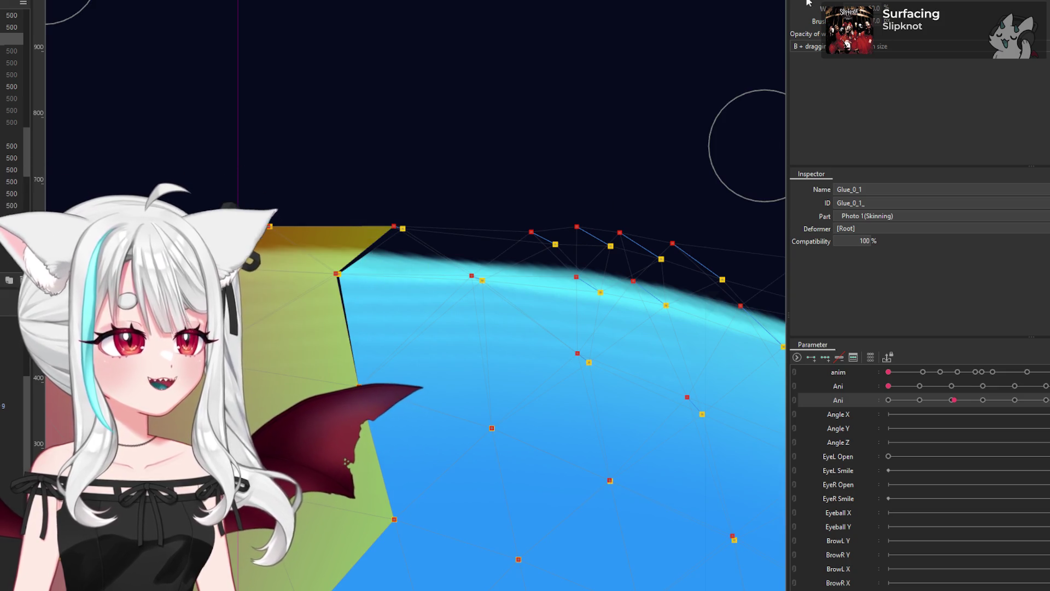
{"action": "key", "text": "ctrl+z"}
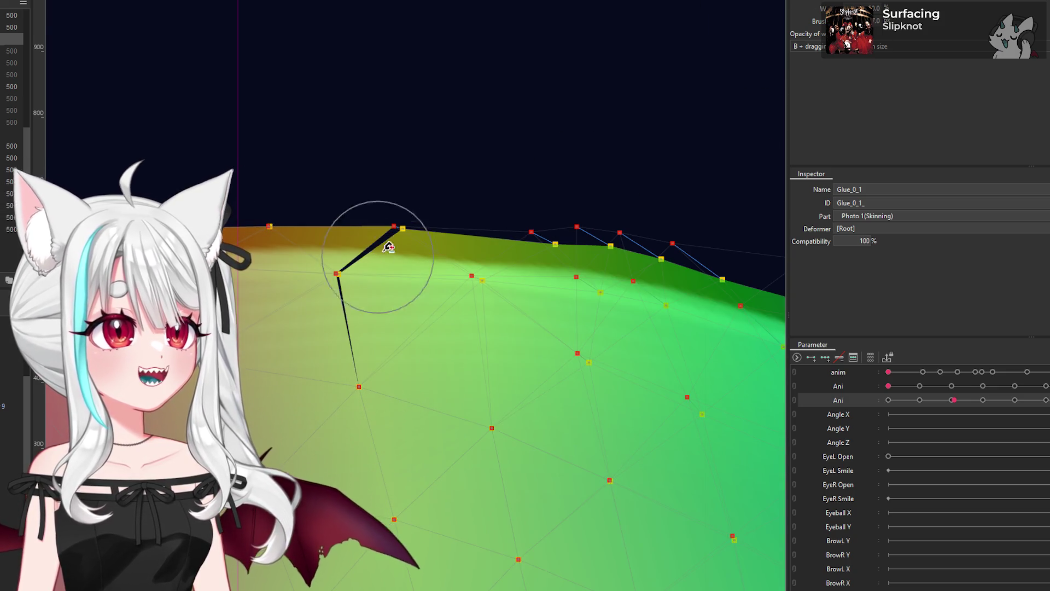
{"action": "scroll", "coordinate": [415, 295], "scroll_direction": "down", "scroll_amount": 2}
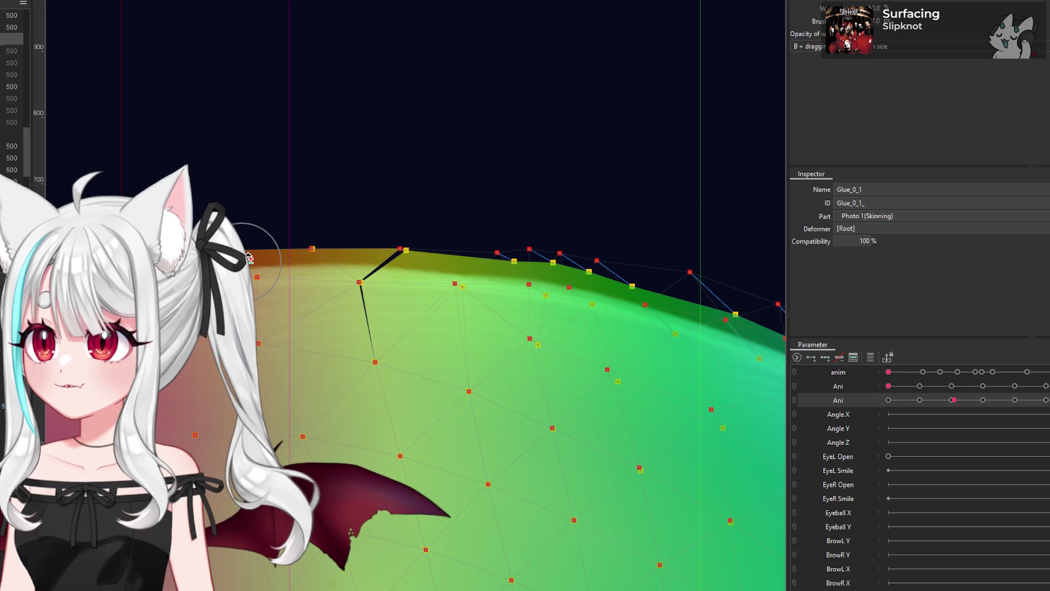
{"action": "scroll", "coordinate": [280, 265], "scroll_direction": "down", "scroll_amount": 3}
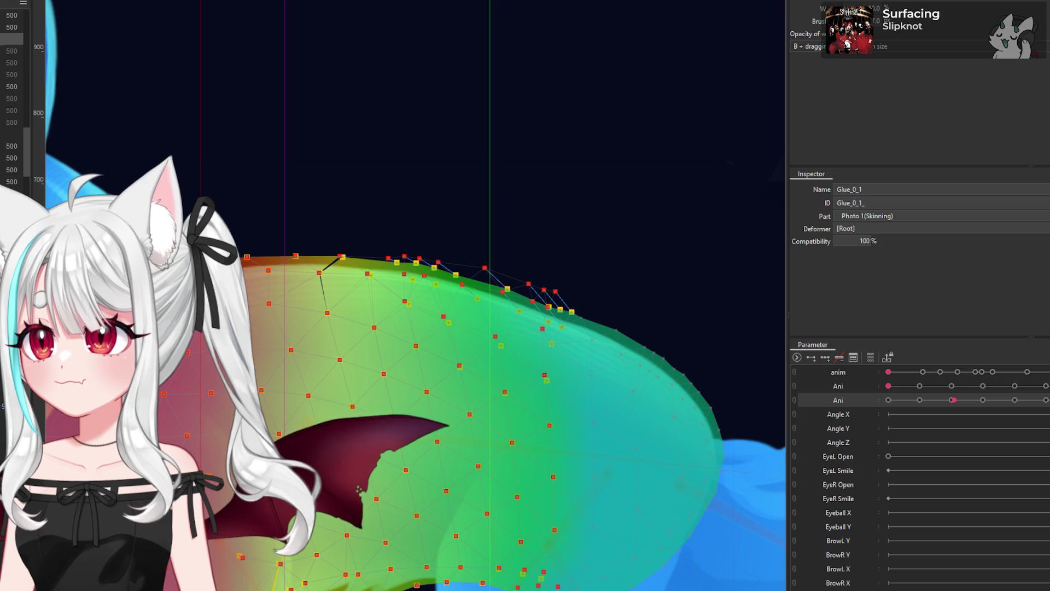
{"action": "scroll", "coordinate": [292, 247], "scroll_direction": "down", "scroll_amount": 2}
{"action": "scroll", "coordinate": [258, 251], "scroll_direction": "up", "scroll_amount": 4}
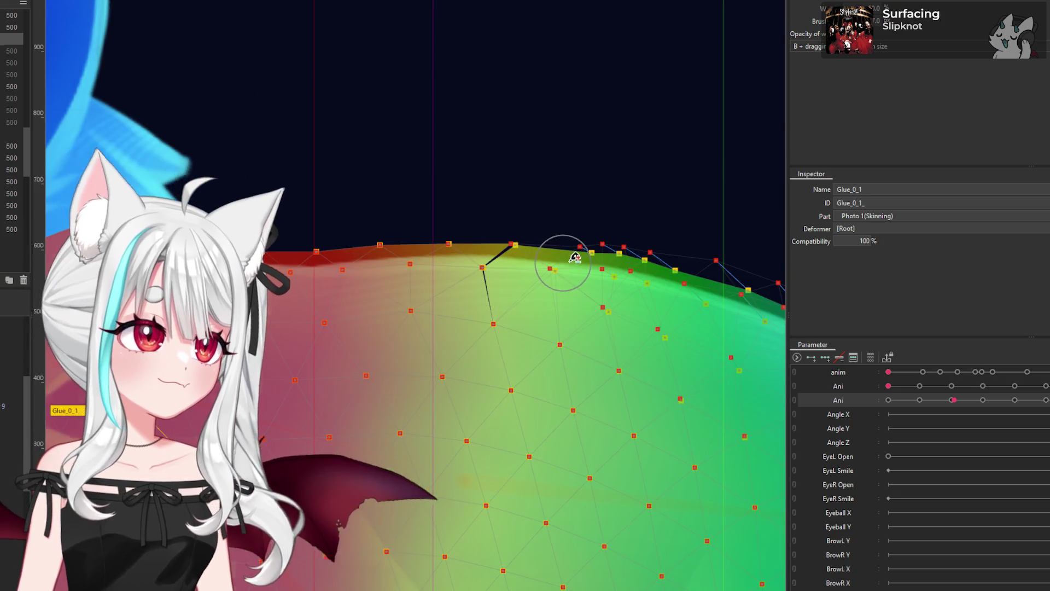
{"action": "scroll", "coordinate": [570, 258], "scroll_direction": "up", "scroll_amount": 3}
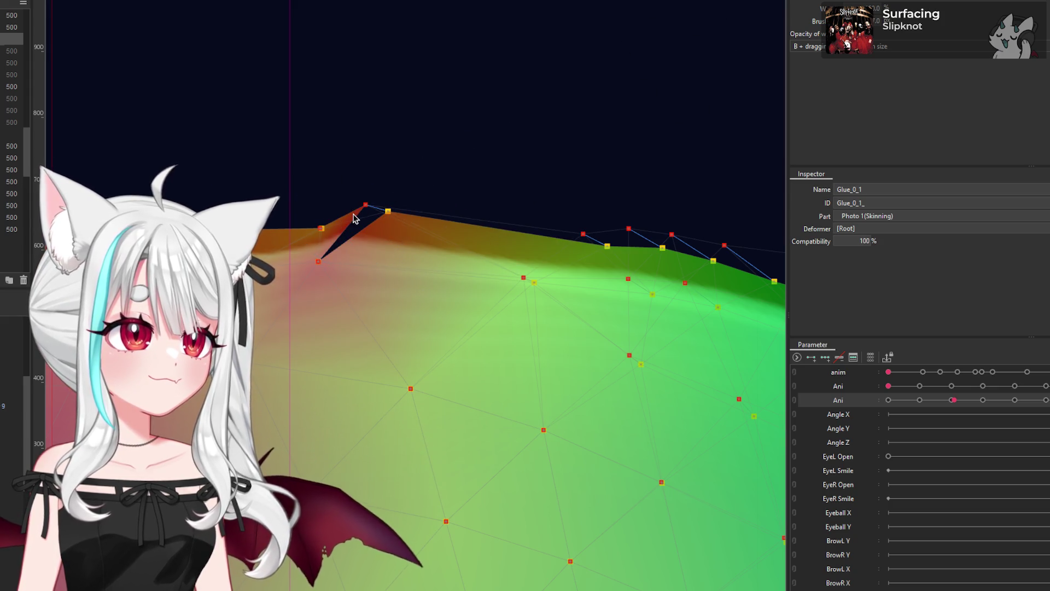
Step: Paint glue weight over the mesh's left strip and pull paired back-edge vertices together
{"action": "left_click_drag", "start_coordinate": [429, 221], "coordinate": [411, 274]}
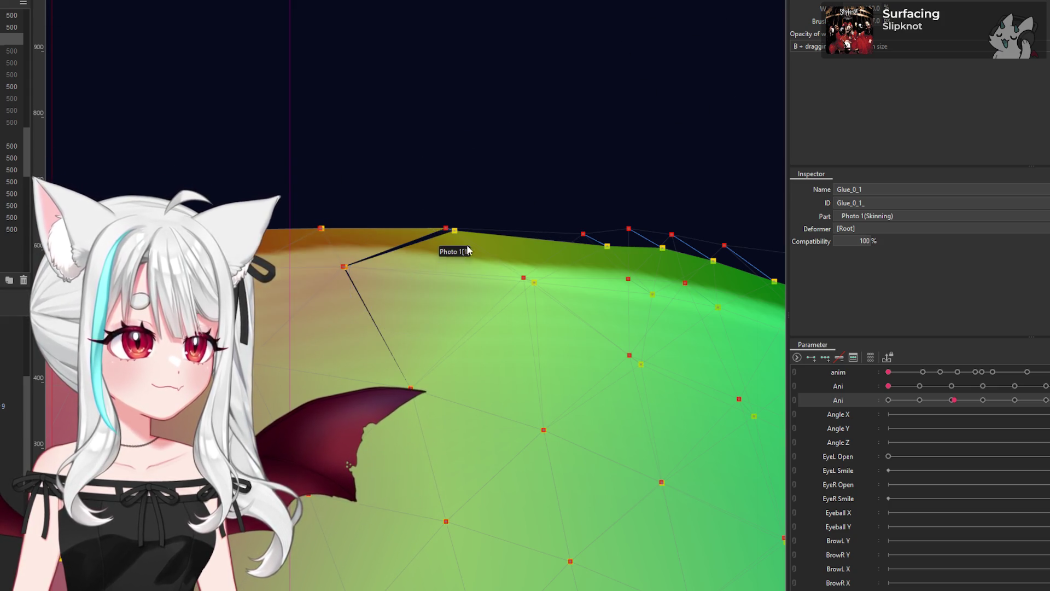
{"action": "key", "text": "ctrl+z"}
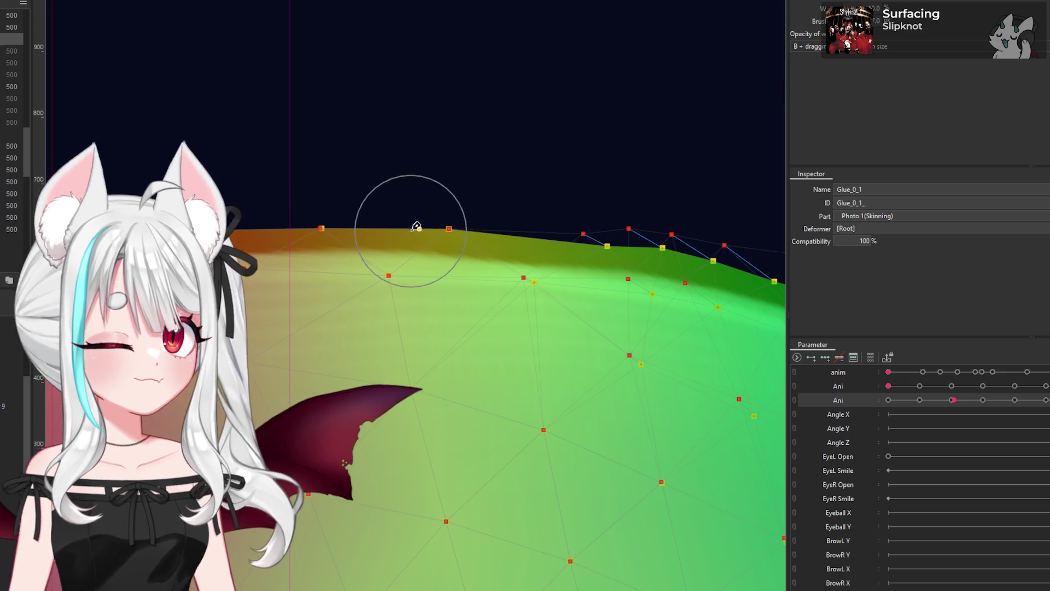
{"action": "scroll", "coordinate": [431, 206], "scroll_direction": "down", "scroll_amount": 3}
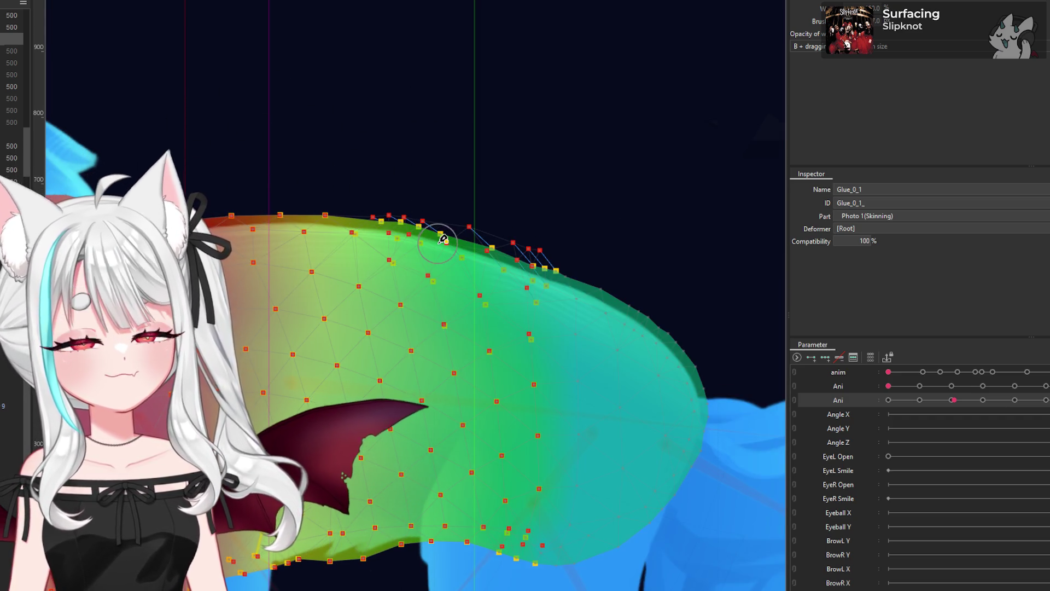
{"action": "left_click_drag", "start_coordinate": [263, 252], "coordinate": [246, 426]}
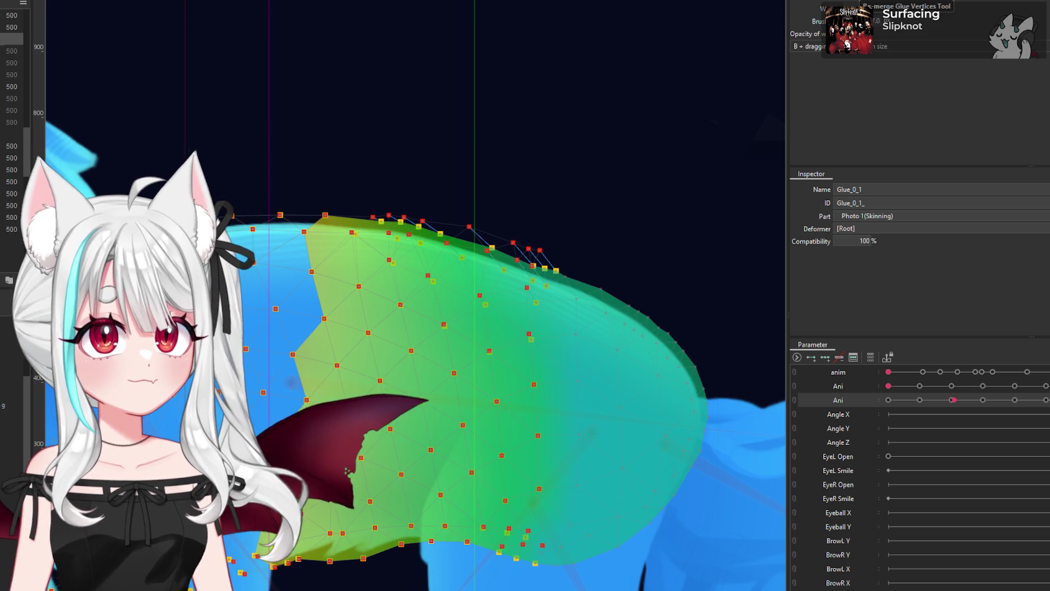
{"action": "scroll", "coordinate": [421, 222], "scroll_direction": "up", "scroll_amount": 1}
{"action": "scroll", "coordinate": [414, 201], "scroll_direction": "up", "scroll_amount": 2}
{"action": "left_click_drag", "start_coordinate": [413, 201], "coordinate": [456, 243]}
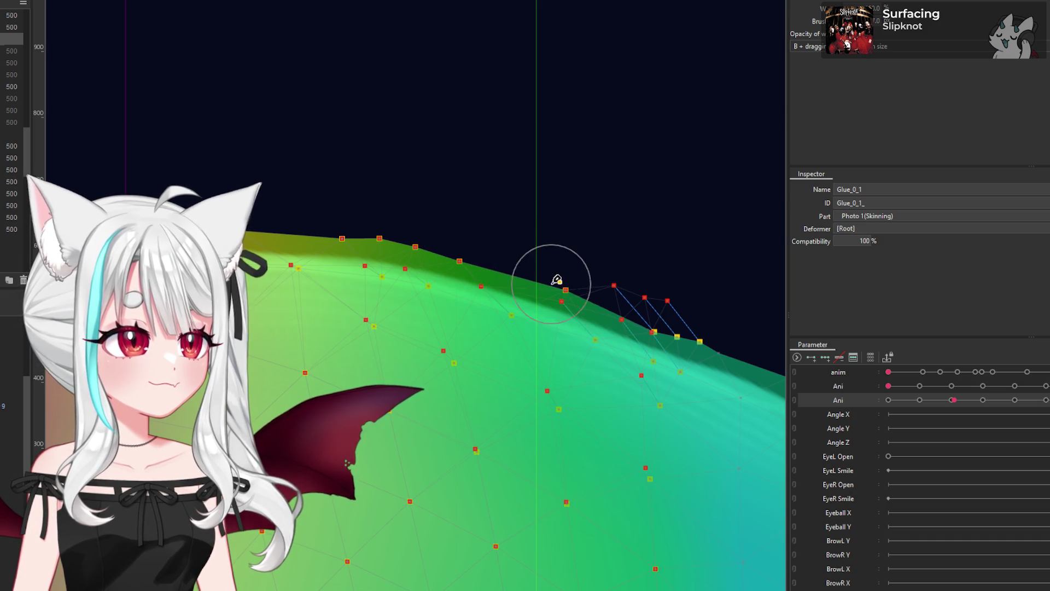
{"action": "scroll", "coordinate": [634, 306], "scroll_direction": "down", "scroll_amount": 3}
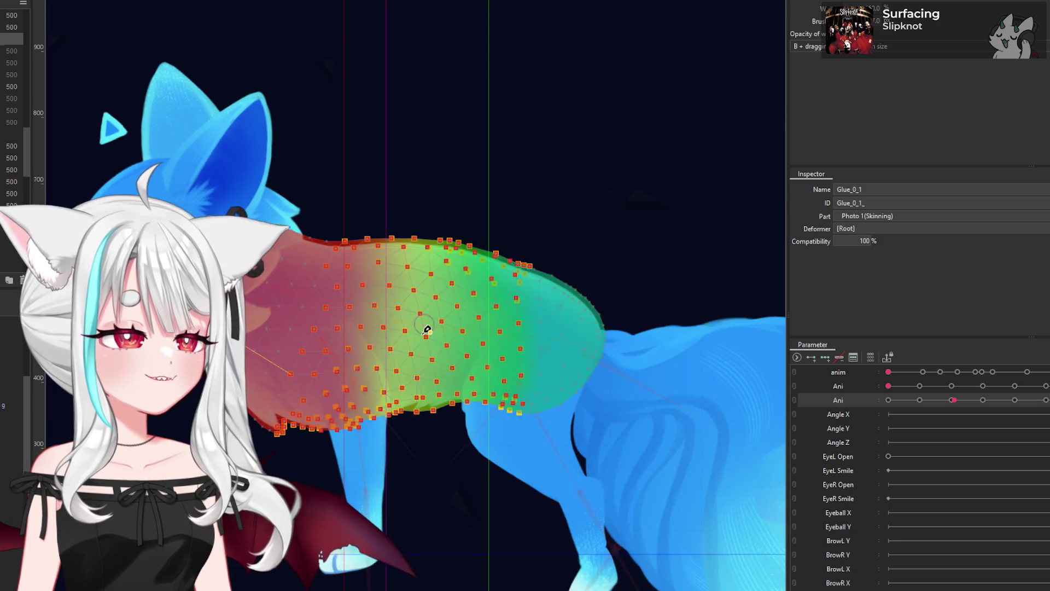
Step: Move the Ani knob left to an earlier pose and inspect how the Glue_0_1 mesh deforms
{"action": "scroll", "coordinate": [425, 350], "scroll_direction": "up", "scroll_amount": 2}
{"action": "scroll", "coordinate": [547, 405], "scroll_direction": "up", "scroll_amount": 1}
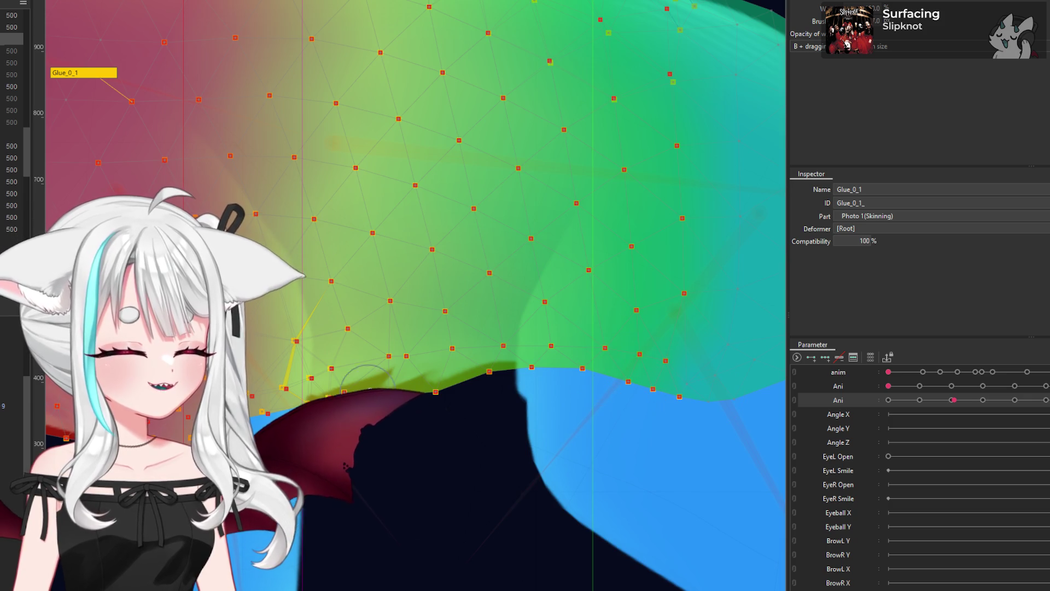
{"action": "scroll", "coordinate": [344, 271], "scroll_direction": "down", "scroll_amount": 3}
{"action": "scroll", "coordinate": [270, 388], "scroll_direction": "up", "scroll_amount": 2}
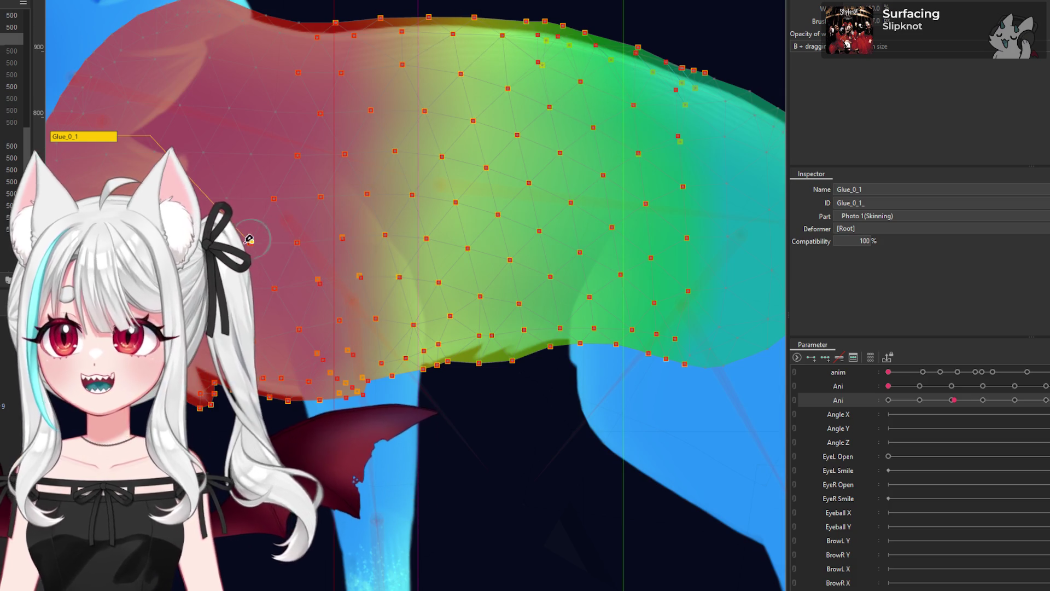
{"action": "scroll", "coordinate": [253, 237], "scroll_direction": "down", "scroll_amount": 2}
{"action": "scroll", "coordinate": [265, 140], "scroll_direction": "up", "scroll_amount": 2}
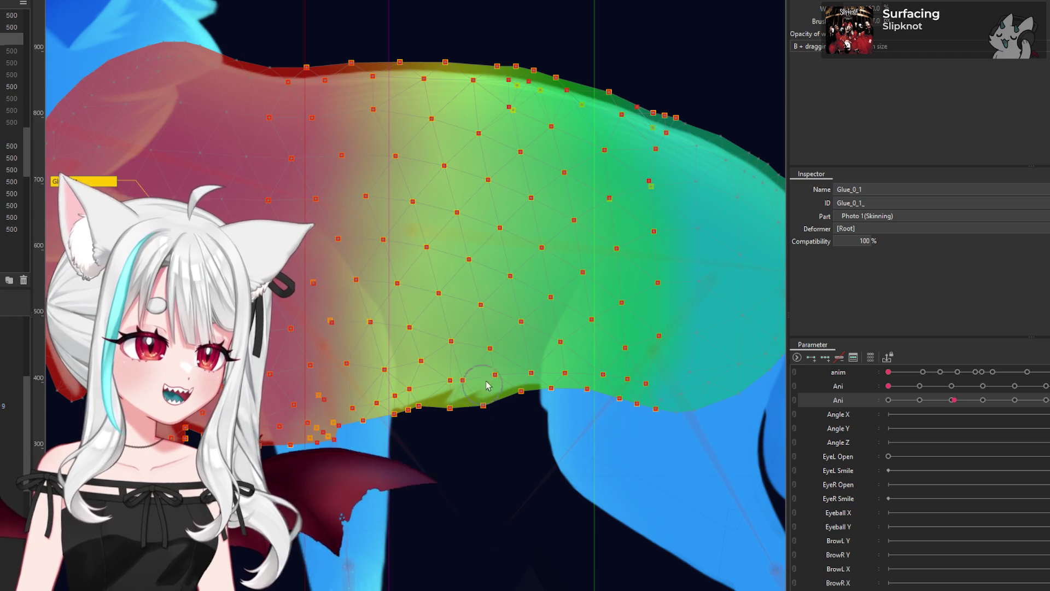
{"action": "scroll", "coordinate": [469, 151], "scroll_direction": "up", "scroll_amount": 2}
{"action": "mouse_move", "coordinate": [989, 403]}
{"action": "left_mouse_down"}
{"action": "mouse_move", "coordinate": [923, 406]}
{"action": "mouse_move", "coordinate": [932, 412]}
{"action": "left_mouse_up"}
{"action": "scroll", "coordinate": [482, 232], "scroll_direction": "down", "scroll_amount": 3}
{"action": "scroll", "coordinate": [482, 231], "scroll_direction": "up", "scroll_amount": 2}
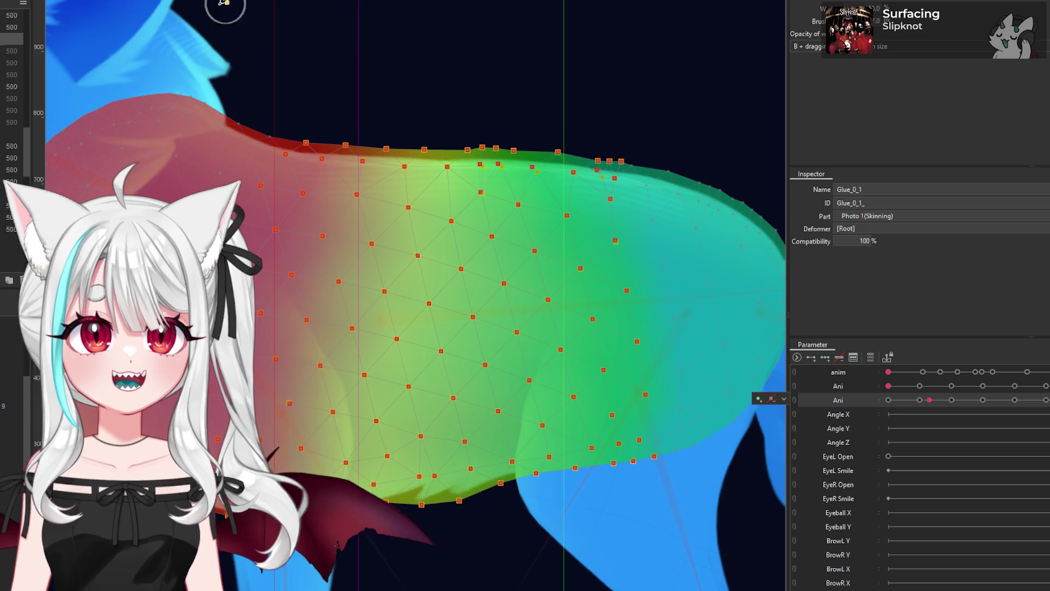
{"action": "scroll", "coordinate": [270, 117], "scroll_direction": "down", "scroll_amount": 4}
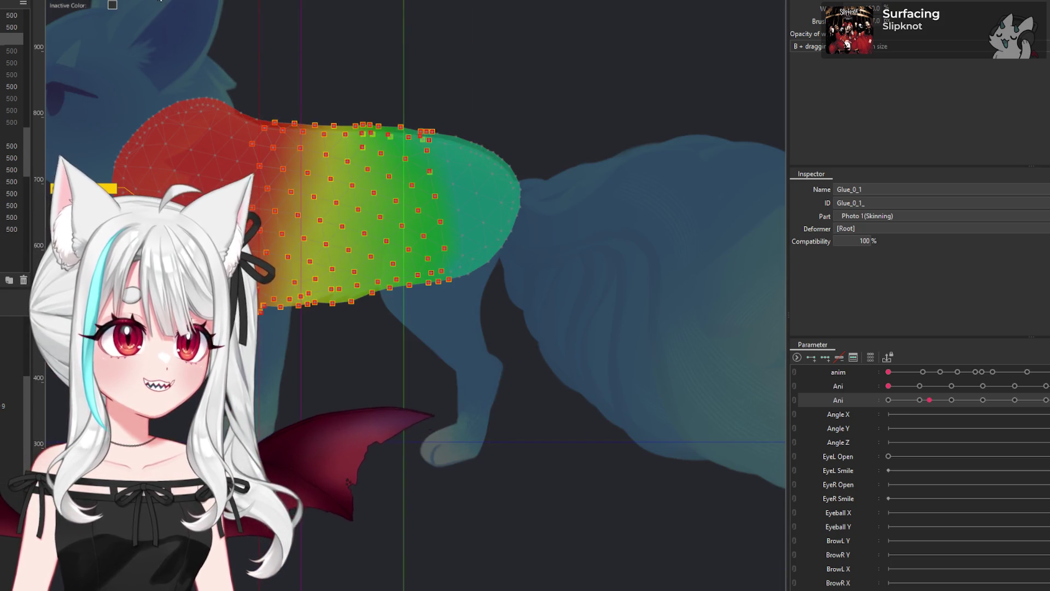
Step: Deselect the glue mesh and save the Focks Jomp project
{"action": "scroll", "coordinate": [411, 233], "scroll_direction": "down", "scroll_amount": 5}
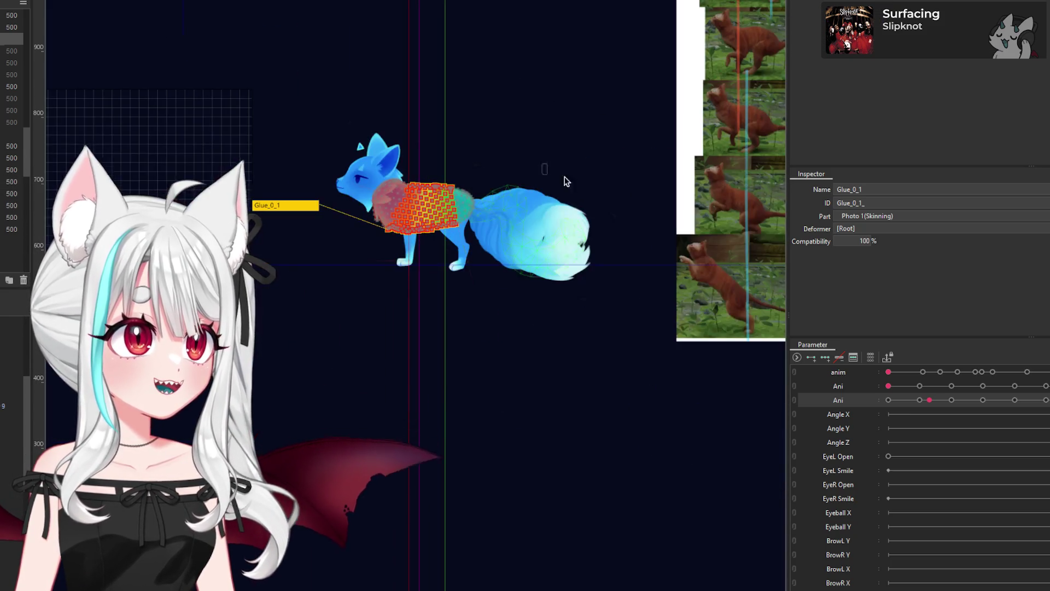
{"action": "left_click", "coordinate": [643, 159]}
{"action": "scroll", "coordinate": [423, 176], "scroll_direction": "up", "scroll_amount": 4}
{"action": "key", "text": "alt+f"}
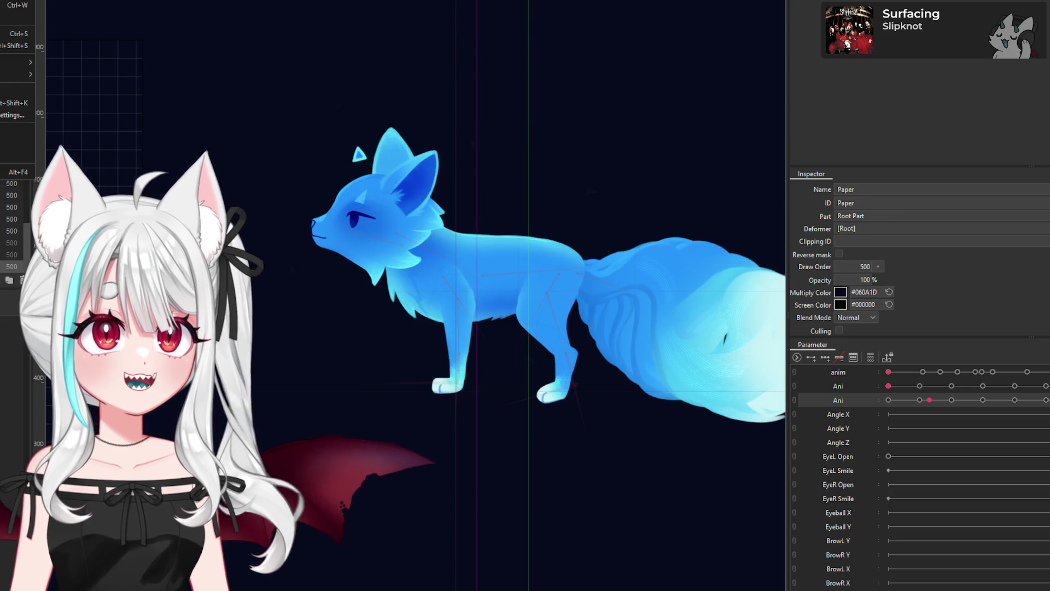
{"action": "left_click", "coordinate": [5, 33]}
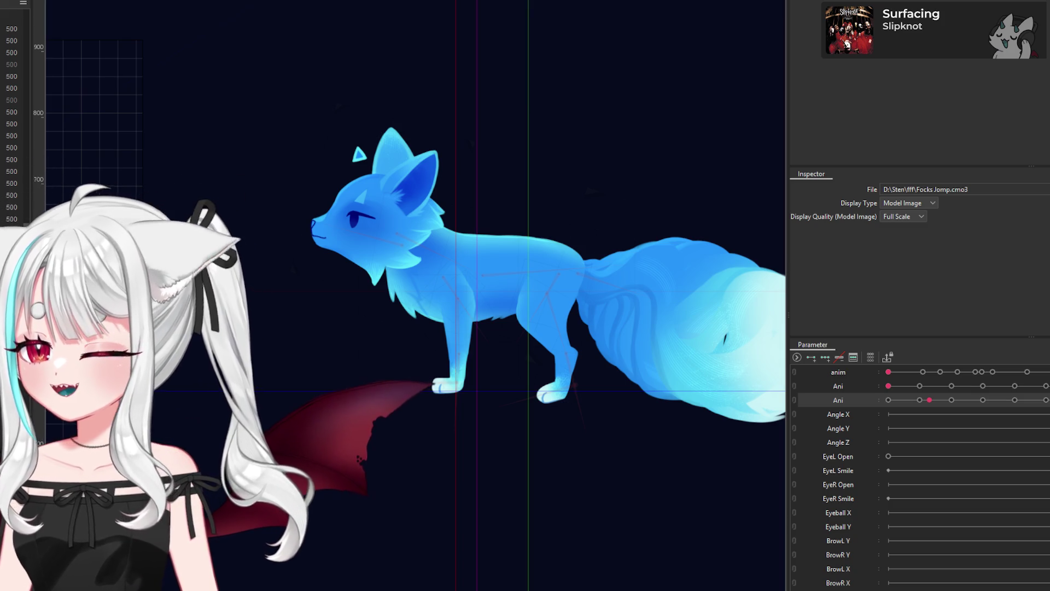
Step: Scrub Ani to the third keyframe and compare the crouch pose with the cat photos
{"action": "scroll", "coordinate": [552, 296], "scroll_direction": "up", "scroll_amount": 3}
{"action": "mouse_move", "coordinate": [929, 400]}
{"action": "left_mouse_down"}
{"action": "mouse_move", "coordinate": [933, 417]}
{"action": "mouse_move", "coordinate": [950, 418]}
{"action": "left_mouse_up"}
{"action": "scroll", "coordinate": [479, 324], "scroll_direction": "down", "scroll_amount": 5}
{"action": "scroll", "coordinate": [478, 327], "scroll_direction": "down", "scroll_amount": 1}
{"action": "scroll", "coordinate": [432, 339], "scroll_direction": "up", "scroll_amount": 2}
{"action": "scroll", "coordinate": [433, 339], "scroll_direction": "up", "scroll_amount": 2}
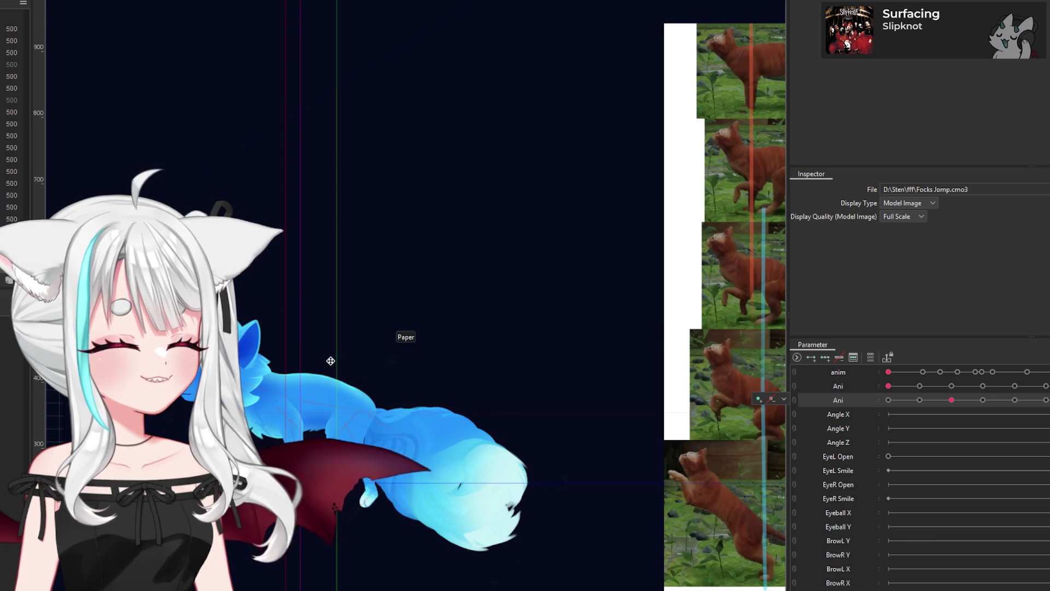
{"action": "scroll", "coordinate": [483, 330], "scroll_direction": "down", "scroll_amount": 1}
{"action": "scroll", "coordinate": [496, 337], "scroll_direction": "up", "scroll_amount": 1}
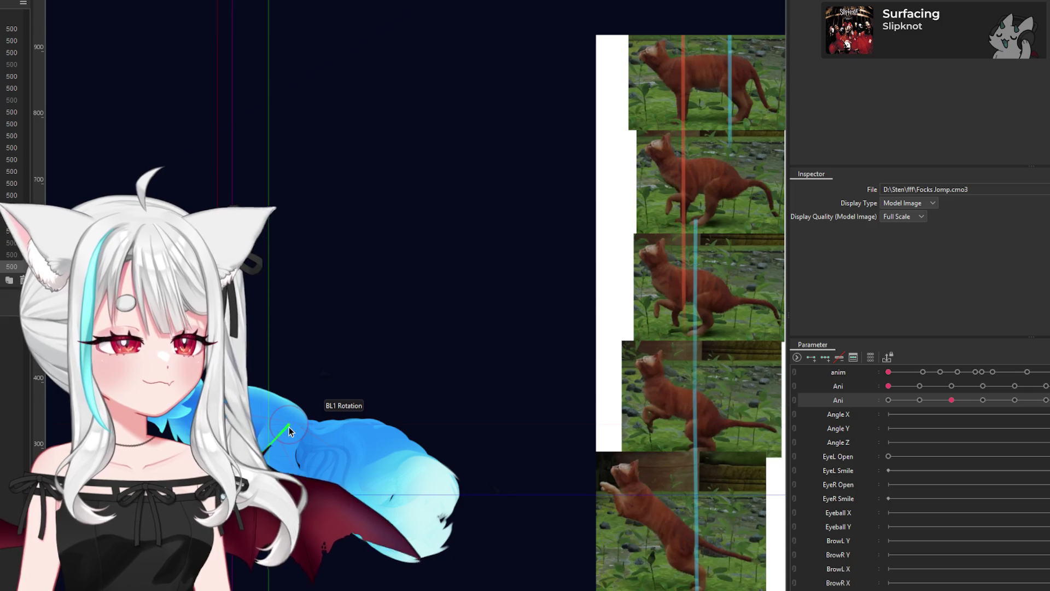
Step: Rotate the BL1 back leg to -201.8° and preview it across the Ani keyframes
{"action": "left_click", "coordinate": [289, 427]}
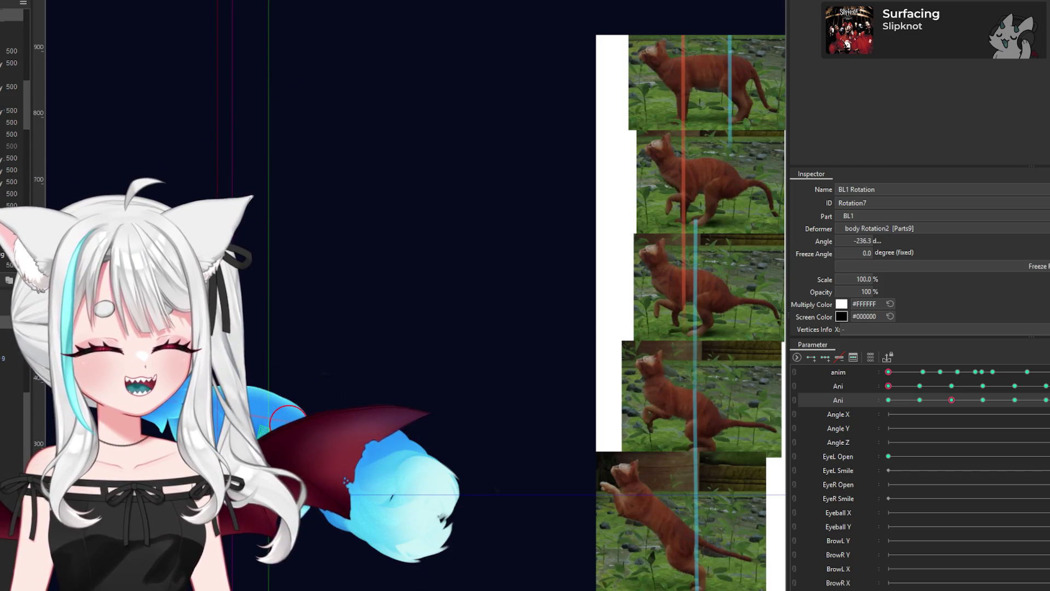
{"action": "left_click_drag", "start_coordinate": [268, 432], "coordinate": [257, 430]}
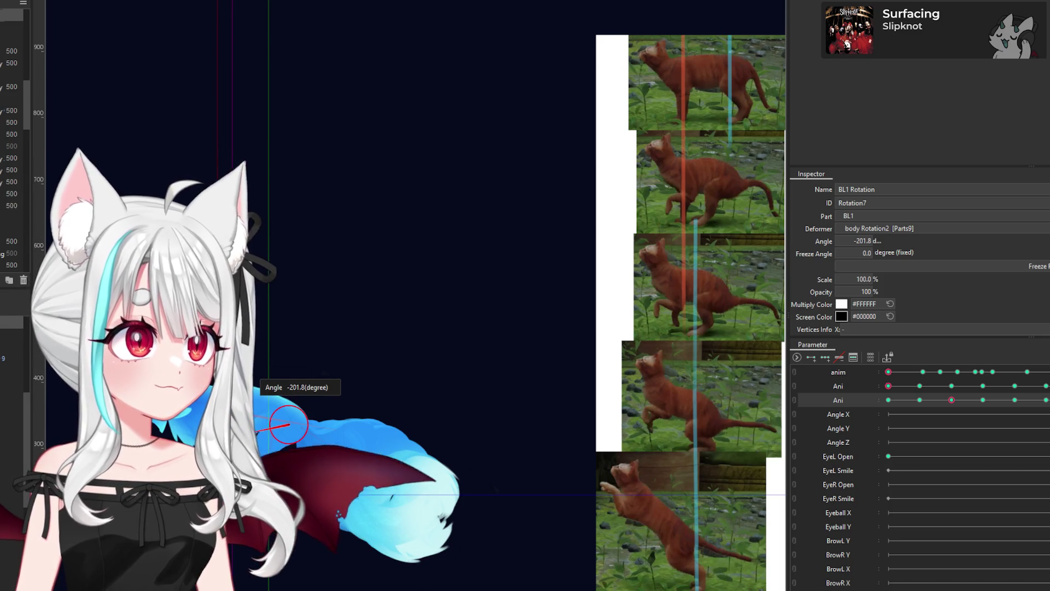
{"action": "mouse_move", "coordinate": [952, 399]}
{"action": "left_mouse_down"}
{"action": "mouse_move", "coordinate": [933, 401]}
{"action": "mouse_move", "coordinate": [951, 400]}
{"action": "left_mouse_up"}
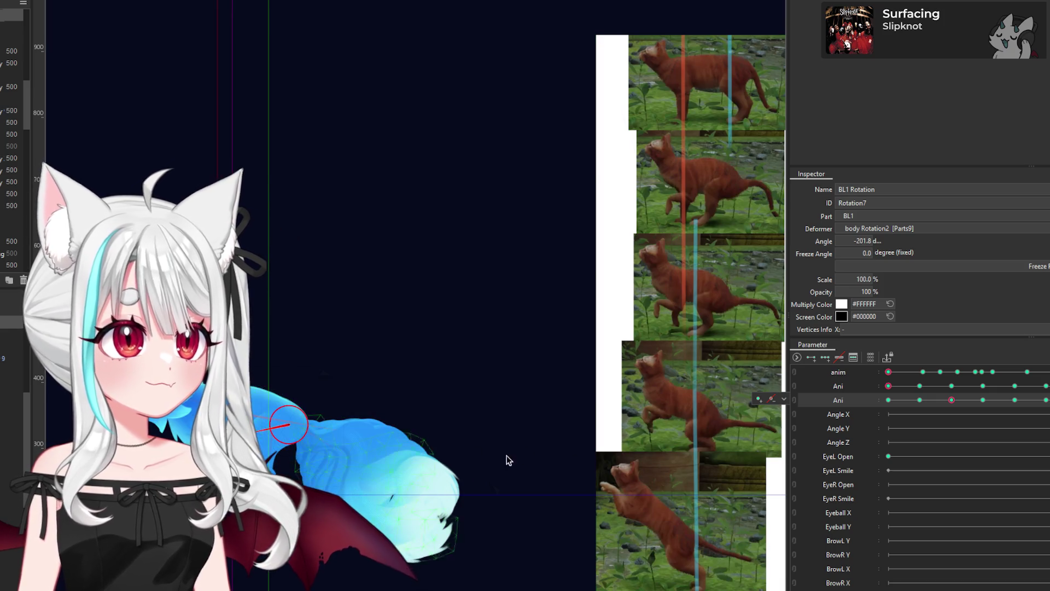
{"action": "left_click_drag", "start_coordinate": [937, 408], "coordinate": [941, 407]}
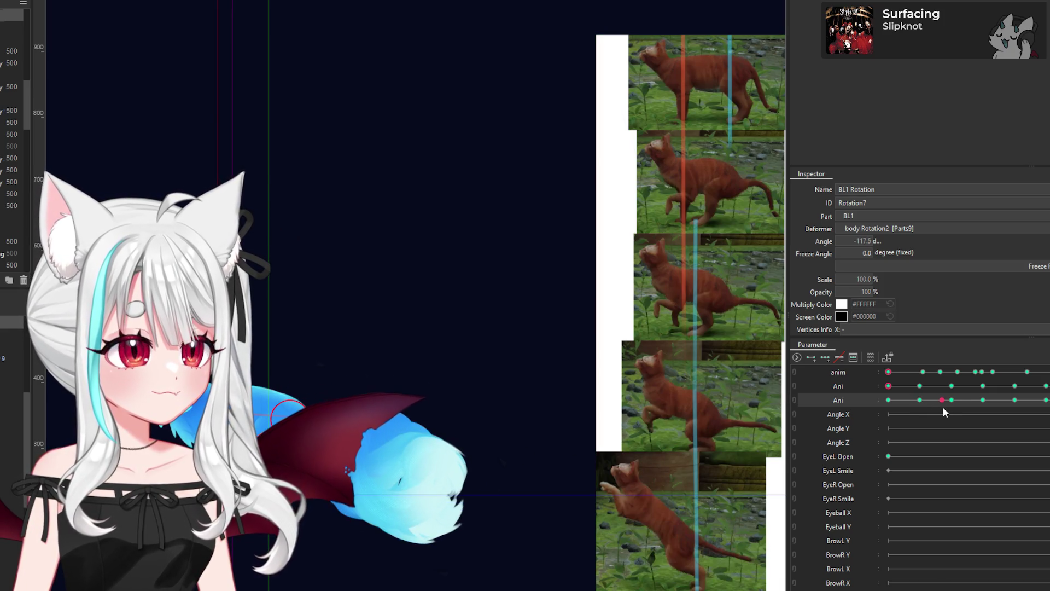
{"action": "left_click_drag", "start_coordinate": [949, 408], "coordinate": [921, 418]}
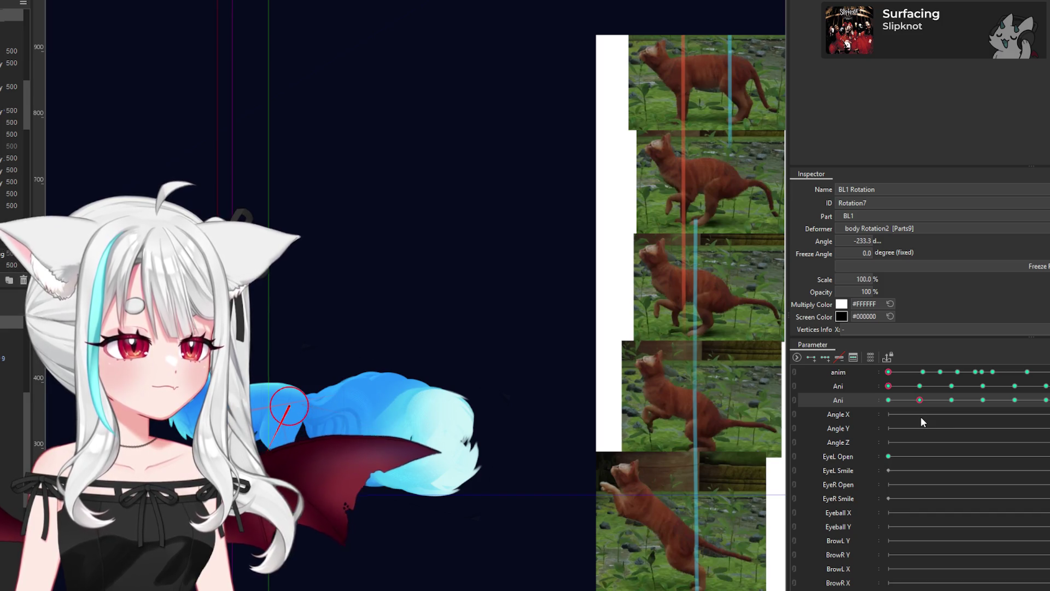
{"action": "left_click_drag", "start_coordinate": [921, 421], "coordinate": [950, 425]}
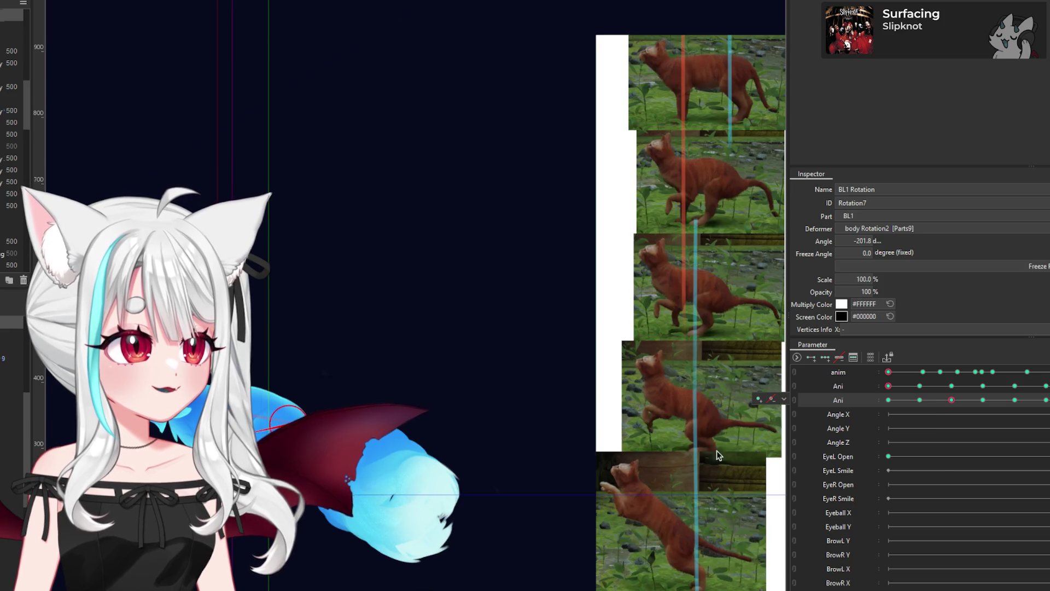
Step: Swing the FL1 foreleg forward to -209.9°
{"action": "scroll", "coordinate": [285, 378], "scroll_direction": "up", "scroll_amount": 3}
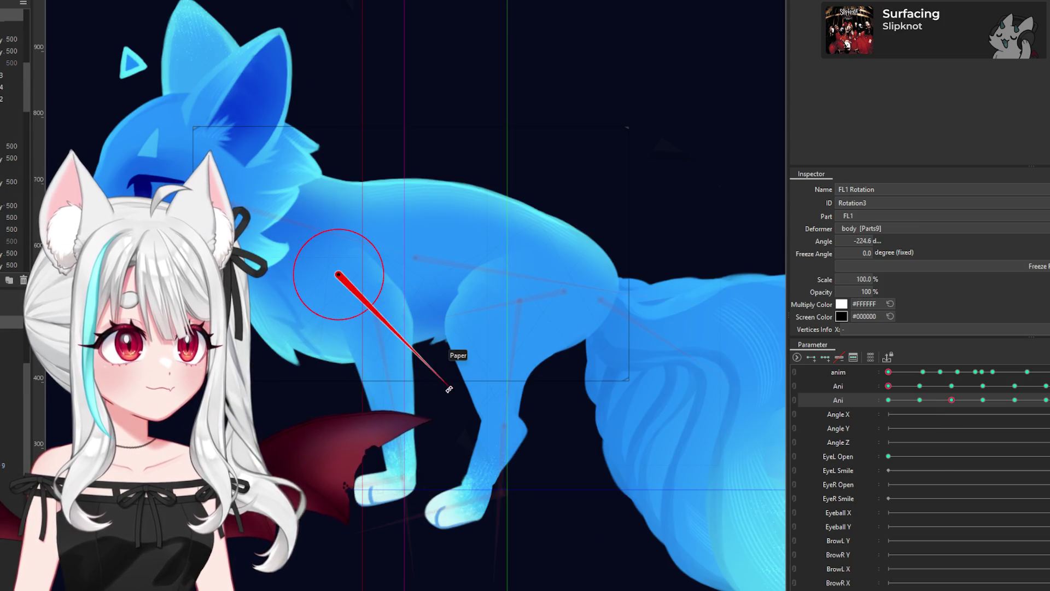
{"action": "left_click_drag", "start_coordinate": [449, 389], "coordinate": [347, 470]}
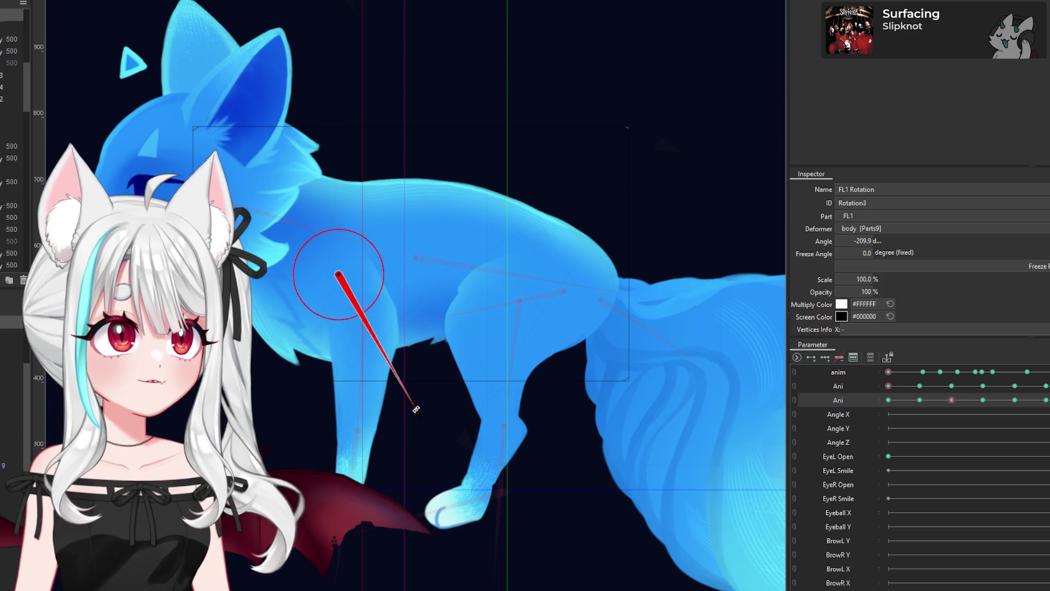
{"action": "scroll", "coordinate": [411, 320], "scroll_direction": "down", "scroll_amount": 5}
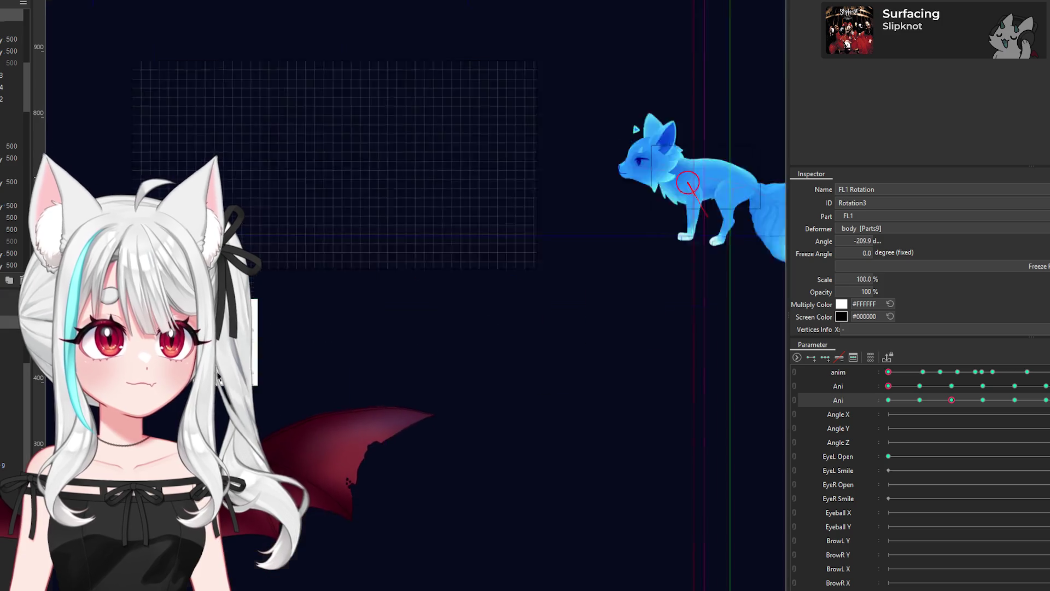
Step: Pan over the jumping-cat photo strip and set Ani back to its standing keyframe
{"action": "scroll", "coordinate": [415, 246], "scroll_direction": "up", "scroll_amount": 5}
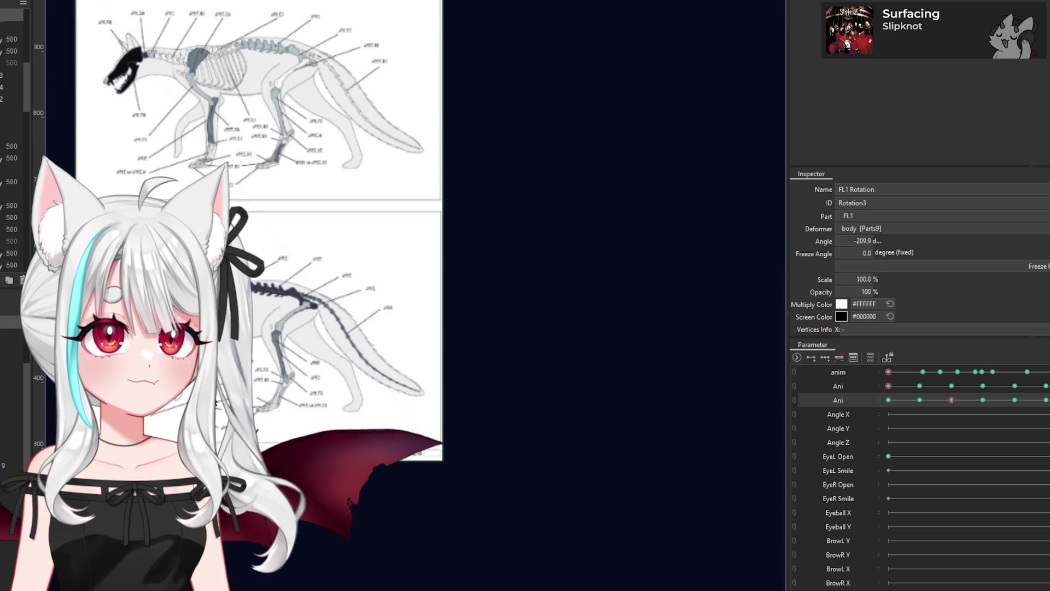
{"action": "scroll", "coordinate": [216, 404], "scroll_direction": "down", "scroll_amount": 3}
{"action": "scroll", "coordinate": [416, 409], "scroll_direction": "up", "scroll_amount": 3}
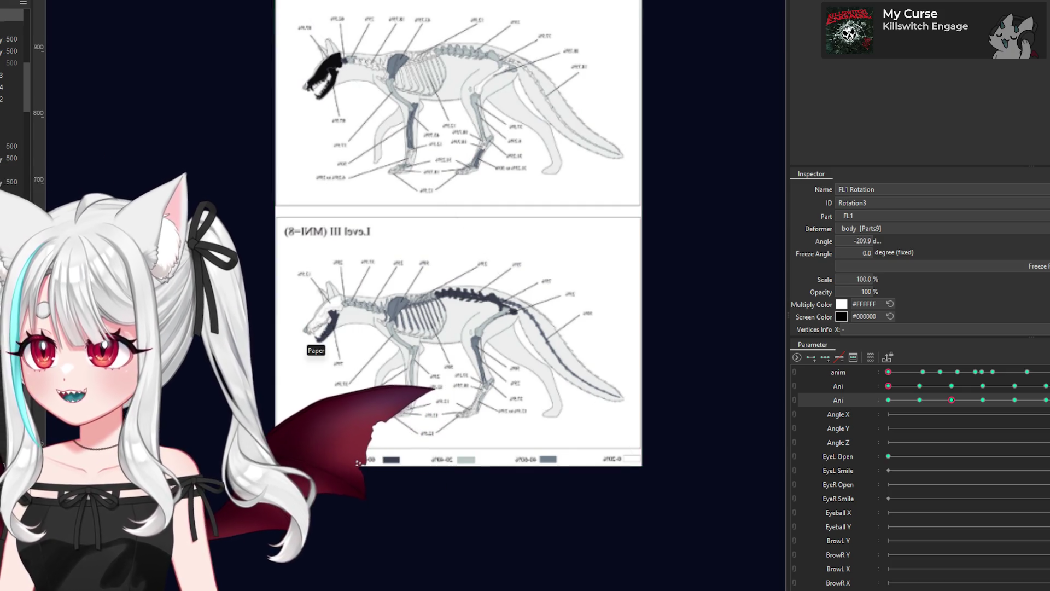
{"action": "scroll", "coordinate": [420, 368], "scroll_direction": "down", "scroll_amount": 2}
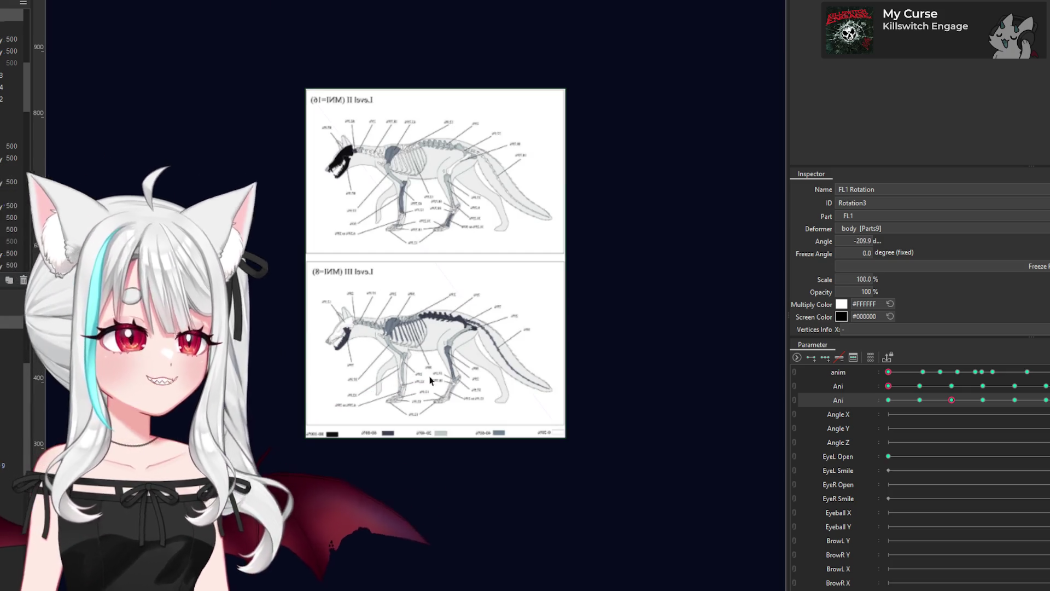
{"action": "scroll", "coordinate": [413, 375], "scroll_direction": "up", "scroll_amount": 2}
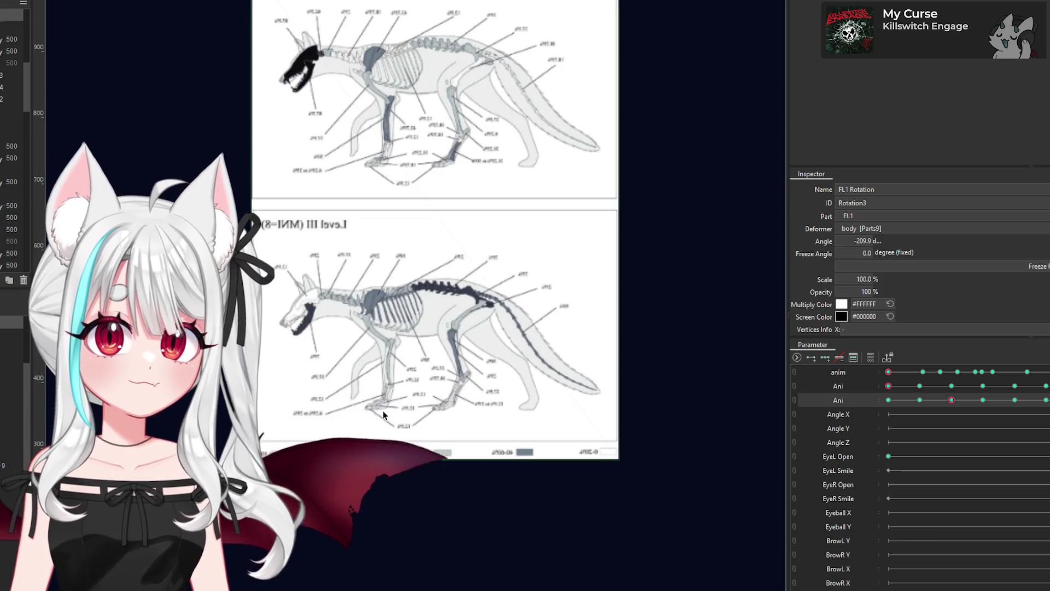
{"action": "scroll", "coordinate": [397, 362], "scroll_direction": "up", "scroll_amount": 3}
{"action": "scroll", "coordinate": [350, 414], "scroll_direction": "up", "scroll_amount": 2}
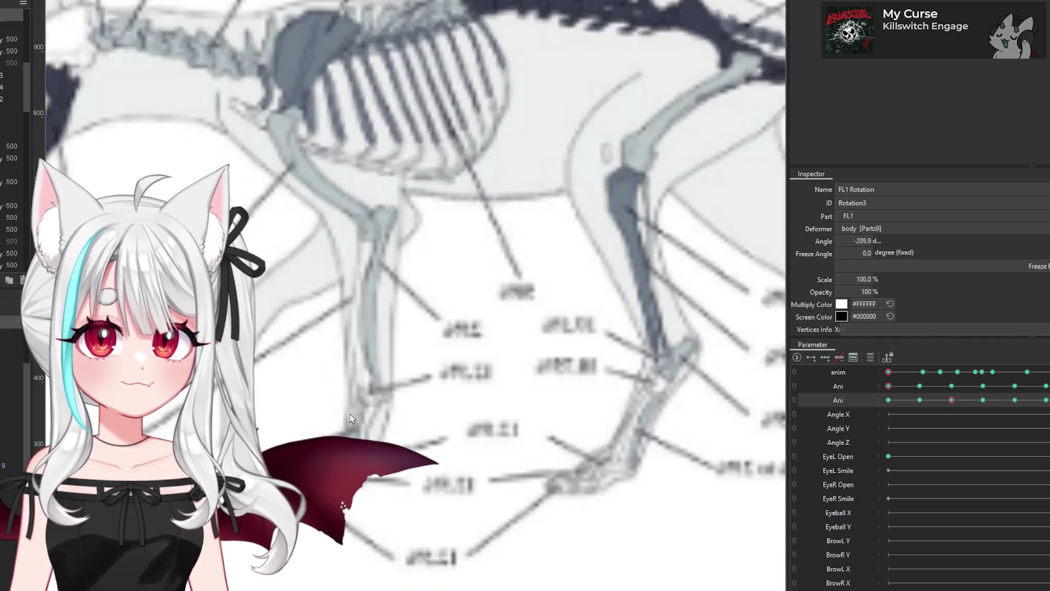
{"action": "scroll", "coordinate": [350, 413], "scroll_direction": "down", "scroll_amount": 3}
{"action": "scroll", "coordinate": [321, 238], "scroll_direction": "up", "scroll_amount": 1}
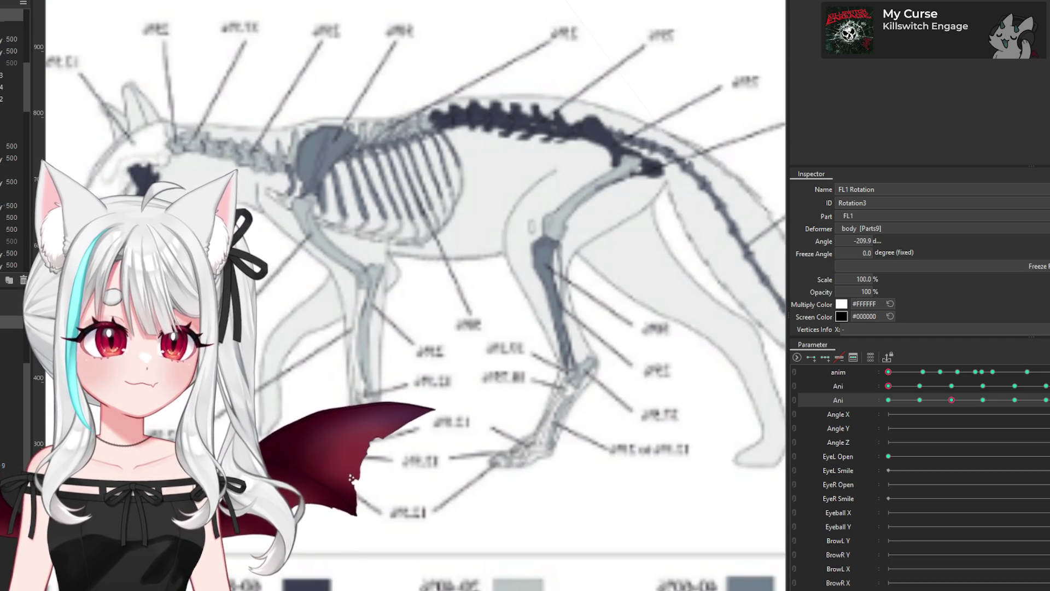
{"action": "scroll", "coordinate": [358, 406], "scroll_direction": "down", "scroll_amount": 3}
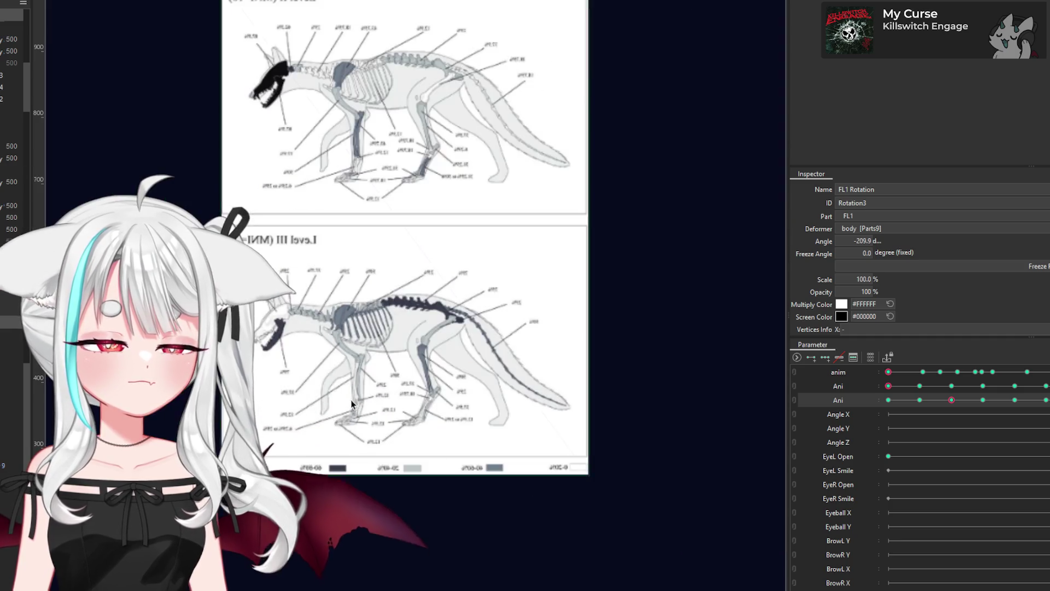
{"action": "scroll", "coordinate": [358, 405], "scroll_direction": "down", "scroll_amount": 2}
{"action": "scroll", "coordinate": [675, 327], "scroll_direction": "up", "scroll_amount": 5}
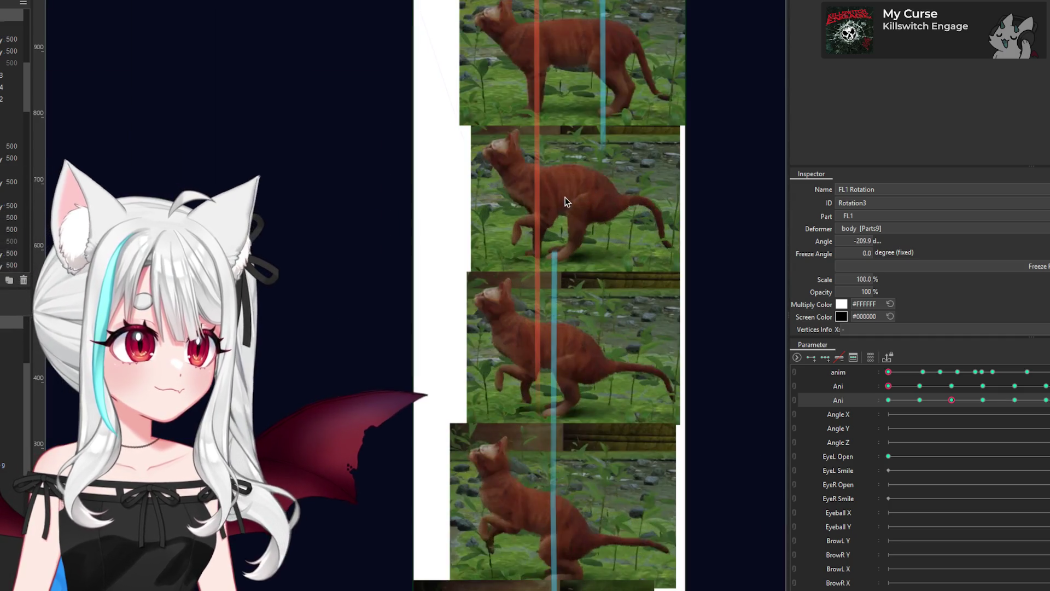
{"action": "scroll", "coordinate": [625, 179], "scroll_direction": "down", "scroll_amount": 1}
{"action": "scroll", "coordinate": [569, 262], "scroll_direction": "down", "scroll_amount": 1}
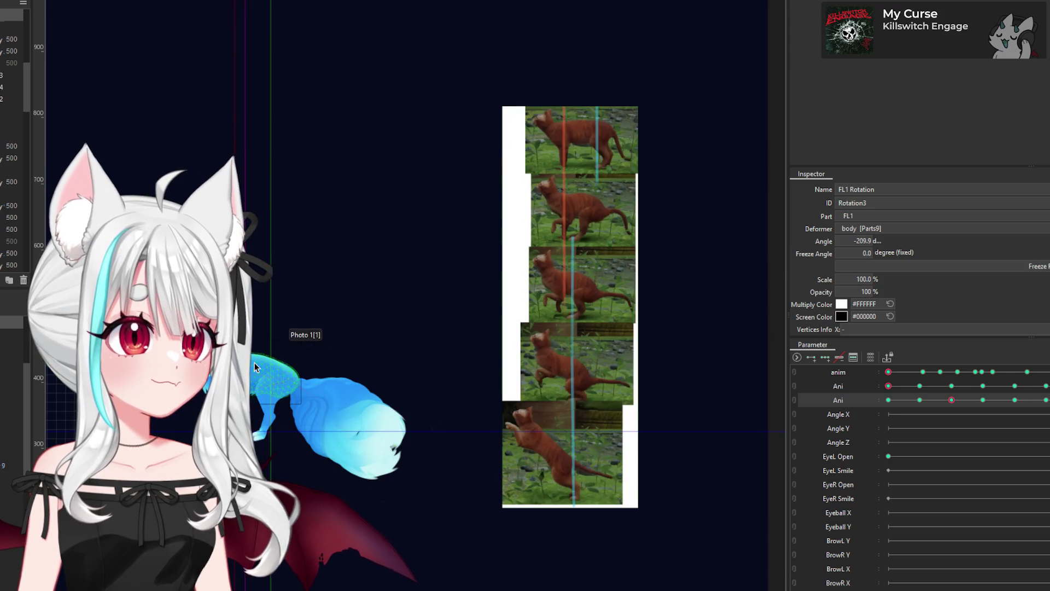
{"action": "scroll", "coordinate": [254, 362], "scroll_direction": "up", "scroll_amount": 1}
{"action": "left_click", "coordinate": [919, 400]}
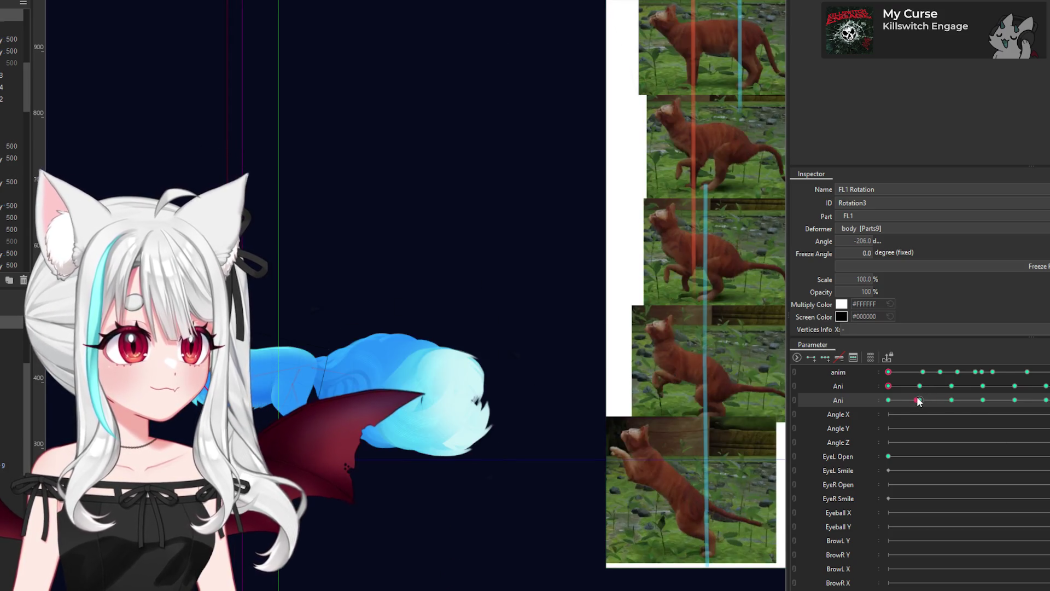
{"action": "scroll", "coordinate": [636, 364], "scroll_direction": "down", "scroll_amount": 5}
Step: Move the canine skeleton chart next to the fox and enlarge it
{"action": "left_click", "coordinate": [428, 398]}
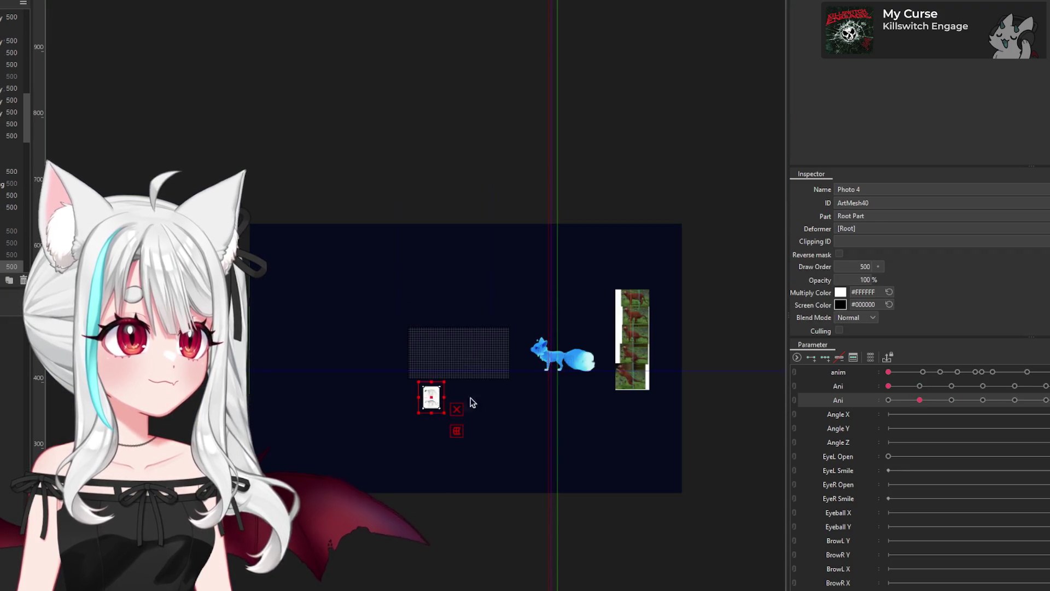
{"action": "scroll", "coordinate": [383, 398], "scroll_direction": "up", "scroll_amount": 2}
{"action": "mouse_move", "coordinate": [362, 377]}
{"action": "left_mouse_down"}
{"action": "mouse_move", "coordinate": [679, 285]}
{"action": "mouse_move", "coordinate": [678, 222]}
{"action": "left_mouse_up"}
{"action": "scroll", "coordinate": [679, 224], "scroll_direction": "up", "scroll_amount": 2}
{"action": "scroll", "coordinate": [547, 263], "scroll_direction": "right", "scroll_amount": 3}
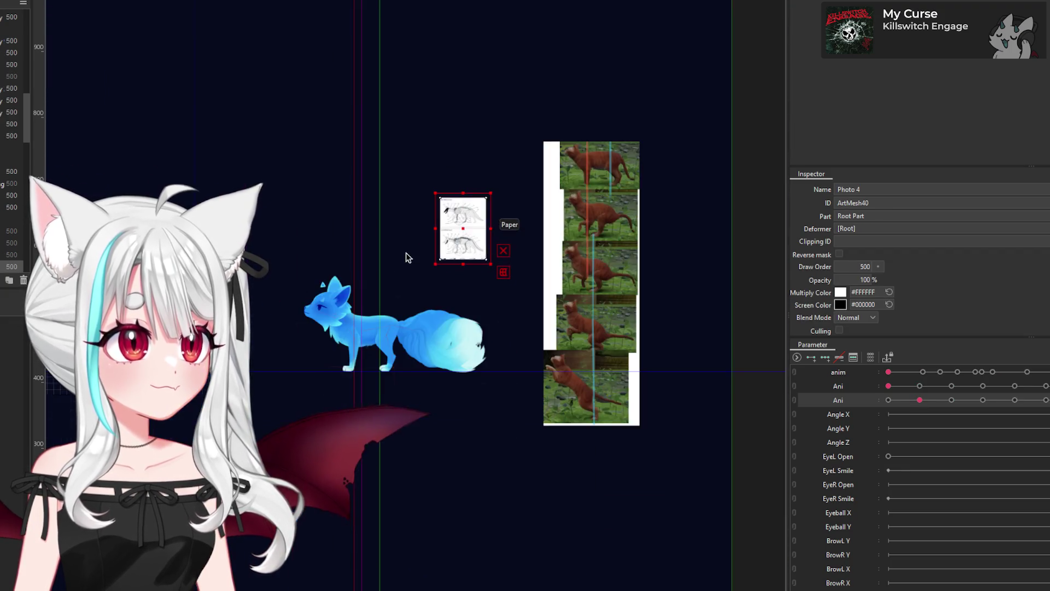
{"action": "scroll", "coordinate": [416, 285], "scroll_direction": "up", "scroll_amount": 3}
{"action": "left_click_drag", "start_coordinate": [412, 305], "coordinate": [356, 366]}
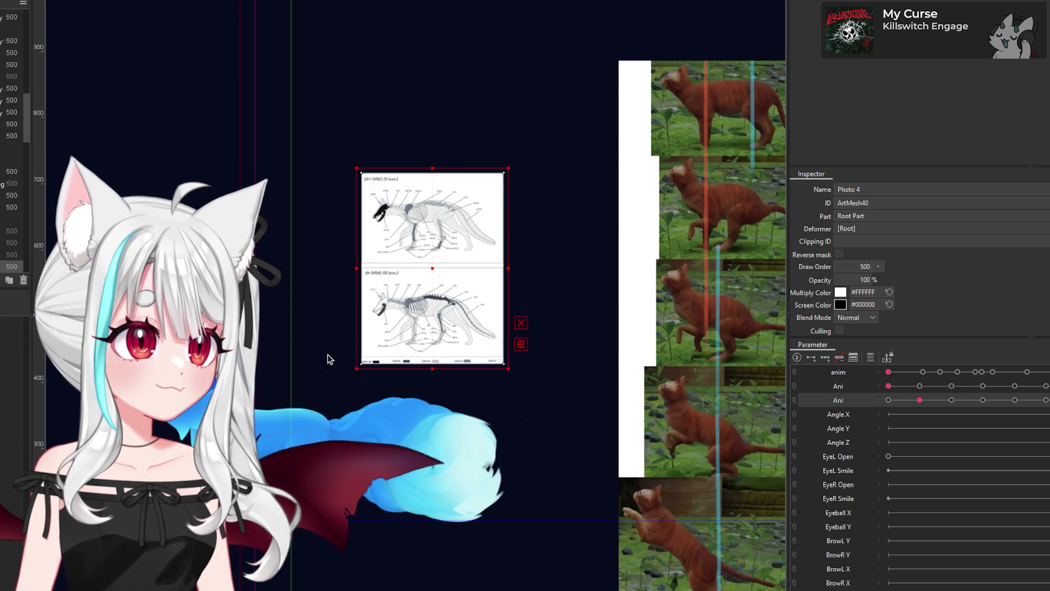
{"action": "left_click_drag", "start_coordinate": [492, 227], "coordinate": [490, 191]}
{"action": "left_click_drag", "start_coordinate": [505, 131], "coordinate": [563, 61]}
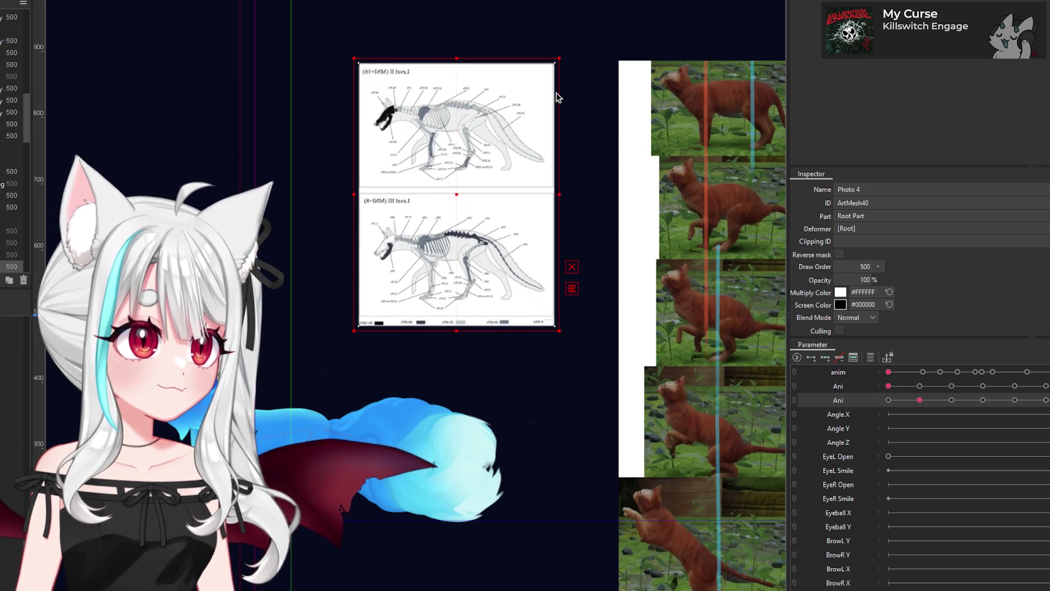
{"action": "scroll", "coordinate": [547, 219], "scroll_direction": "down", "scroll_amount": 5}
{"action": "left_click", "coordinate": [569, 310]}
{"action": "scroll", "coordinate": [460, 295], "scroll_direction": "up", "scroll_amount": 2}
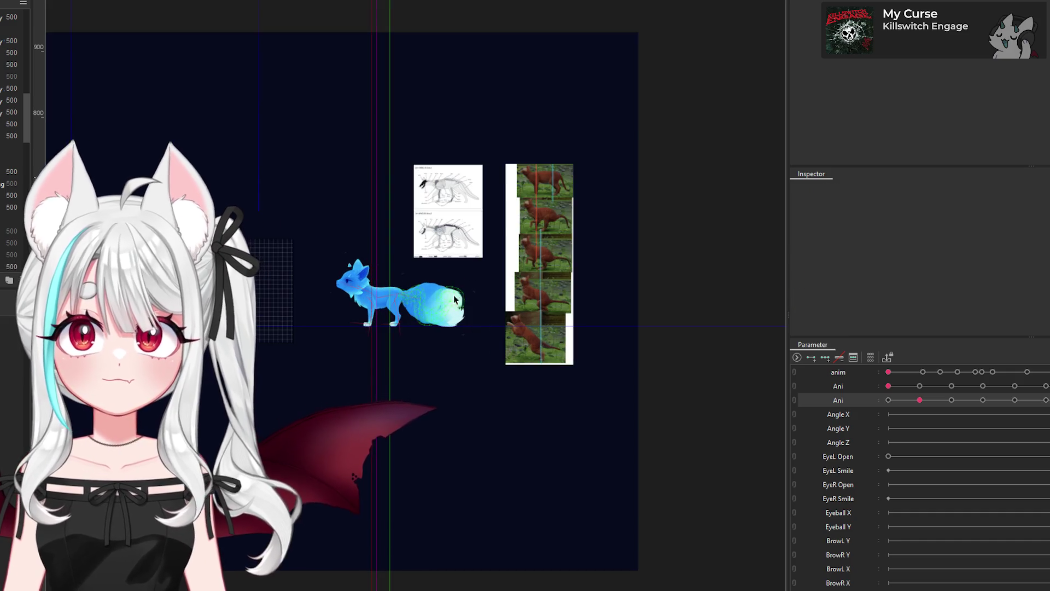
Step: Scrub Ani toward the later keyframe and select the Photo 1 art mesh
{"action": "scroll", "coordinate": [432, 262], "scroll_direction": "up", "scroll_amount": 4}
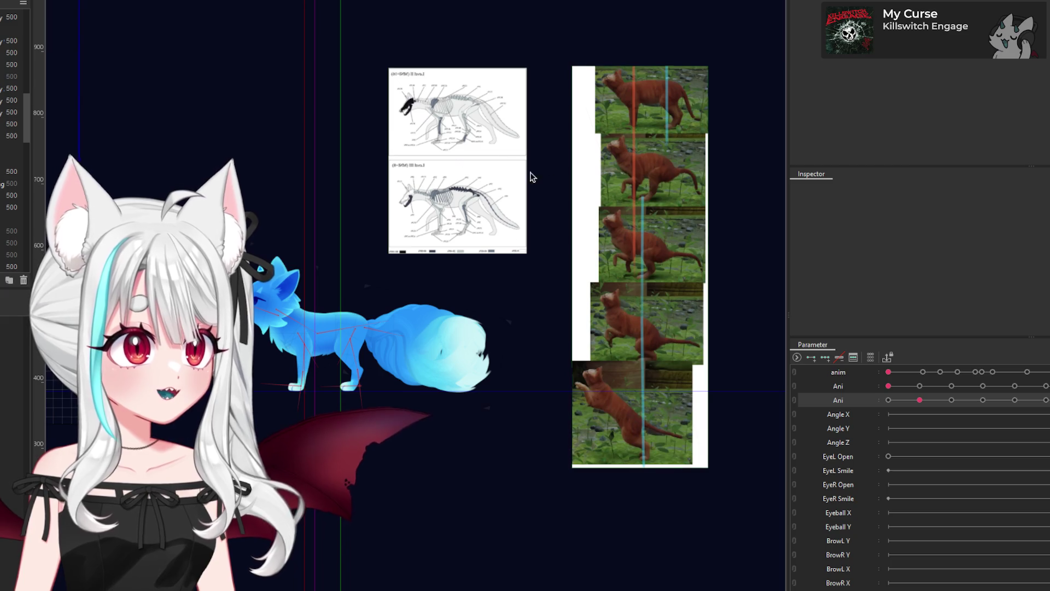
{"action": "scroll", "coordinate": [389, 133], "scroll_direction": "up", "scroll_amount": 2}
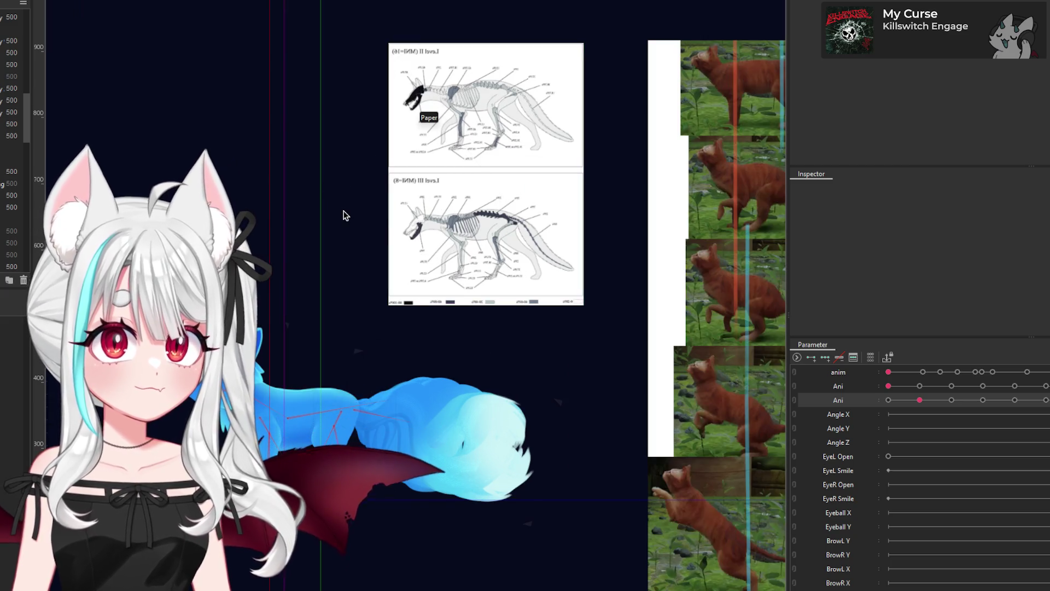
{"action": "scroll", "coordinate": [629, 171], "scroll_direction": "down", "scroll_amount": 2}
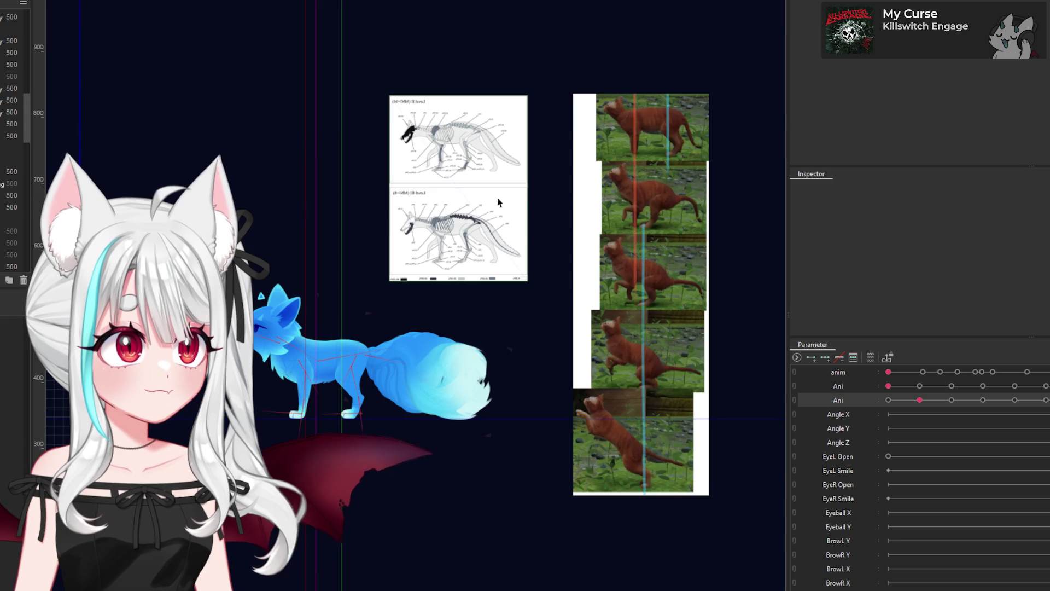
{"action": "scroll", "coordinate": [556, 178], "scroll_direction": "up", "scroll_amount": 2}
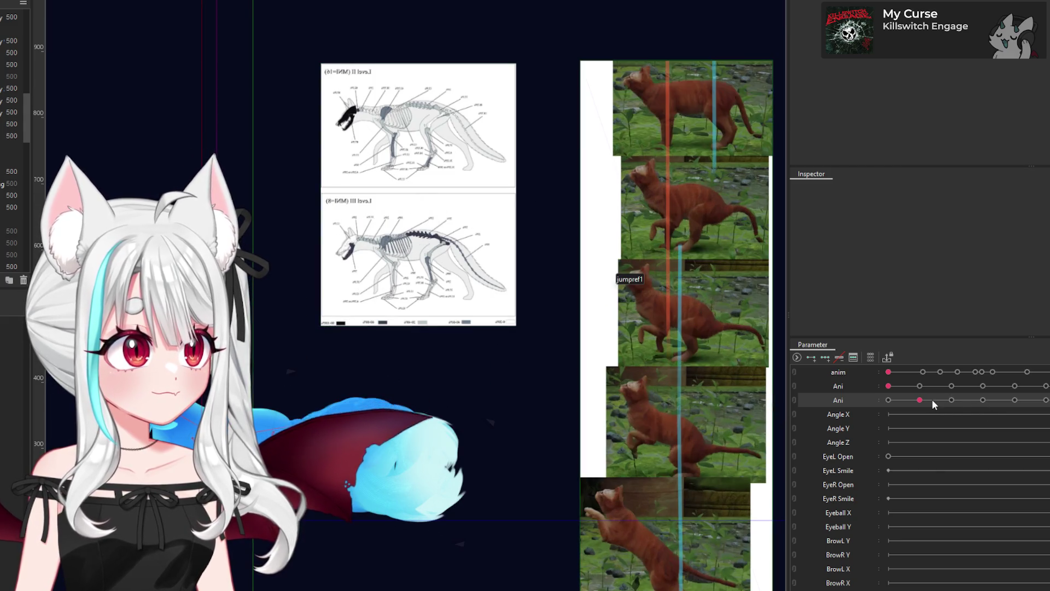
{"action": "left_click_drag", "start_coordinate": [934, 404], "coordinate": [948, 408]}
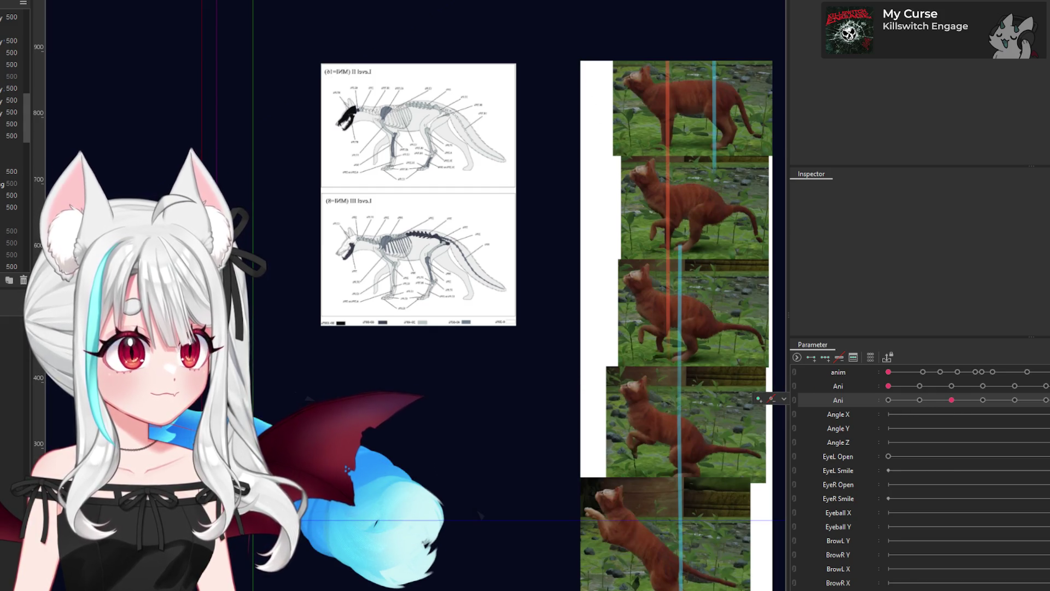
{"action": "left_click", "coordinate": [295, 445]}
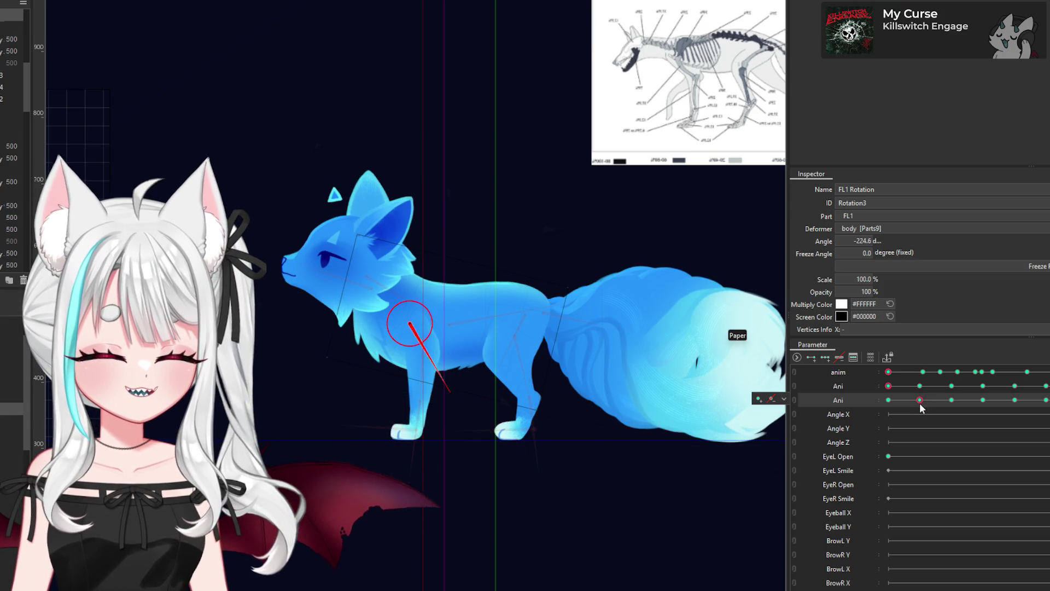
Step: Snap the Ani parameter exactly onto its second keyframe
{"action": "left_click_drag", "start_coordinate": [921, 407], "coordinate": [952, 408]}
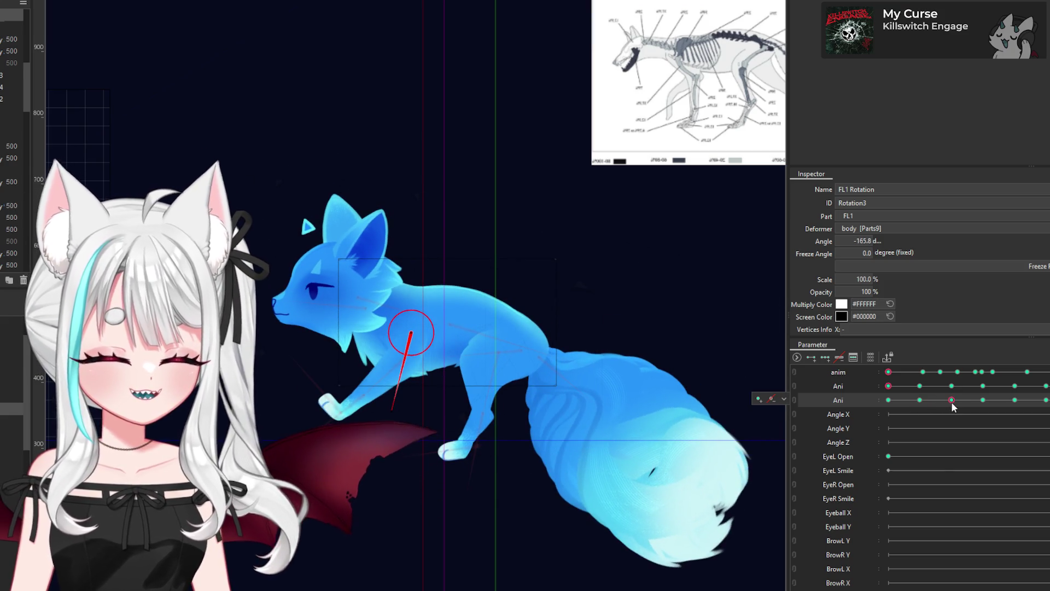
{"action": "scroll", "coordinate": [495, 406], "scroll_direction": "up", "scroll_amount": 2}
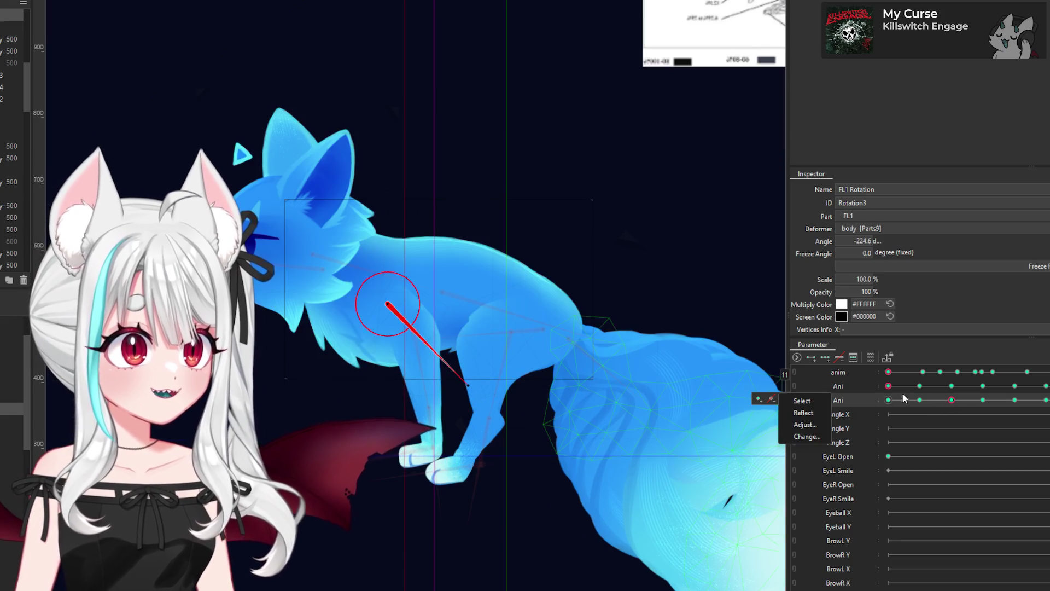
{"action": "left_click", "coordinate": [951, 401]}
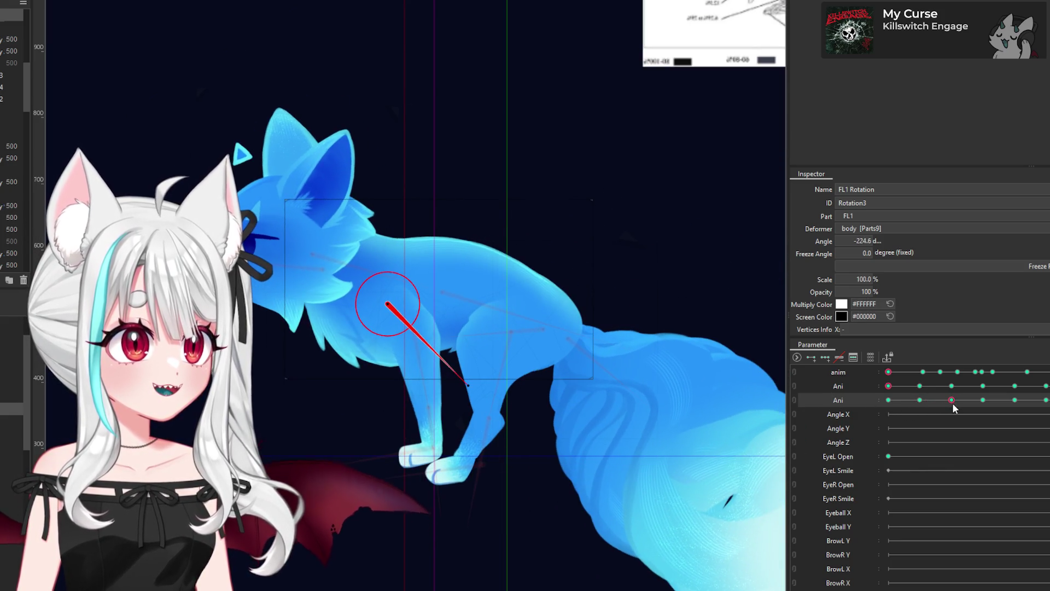
{"action": "left_click", "coordinate": [951, 401]}
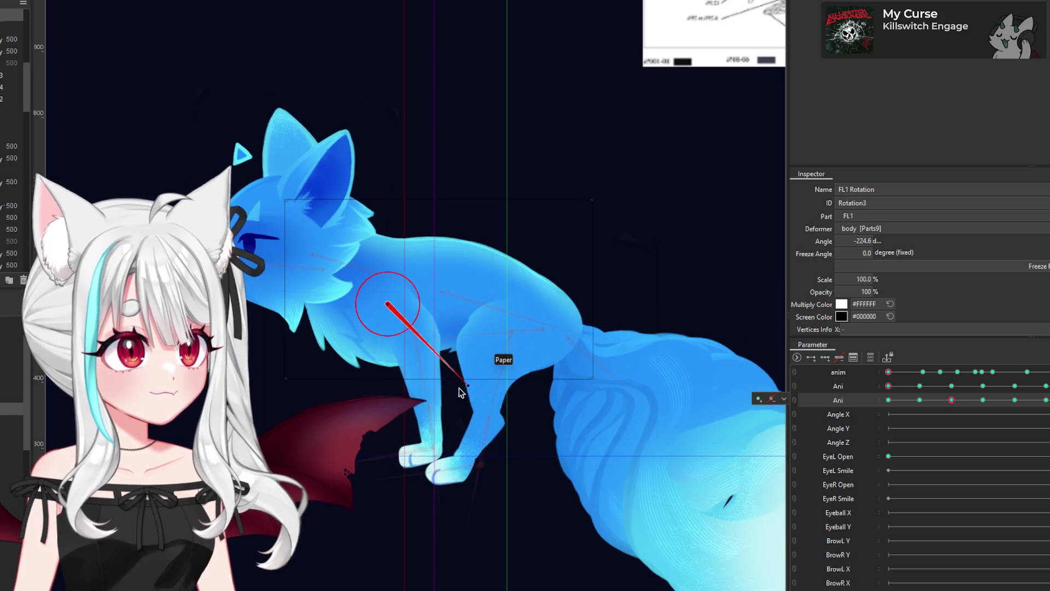
Step: Swing the FL1 front leg forward, then rotate it back at the shoulder
{"action": "left_click_drag", "start_coordinate": [470, 388], "coordinate": [420, 390]}
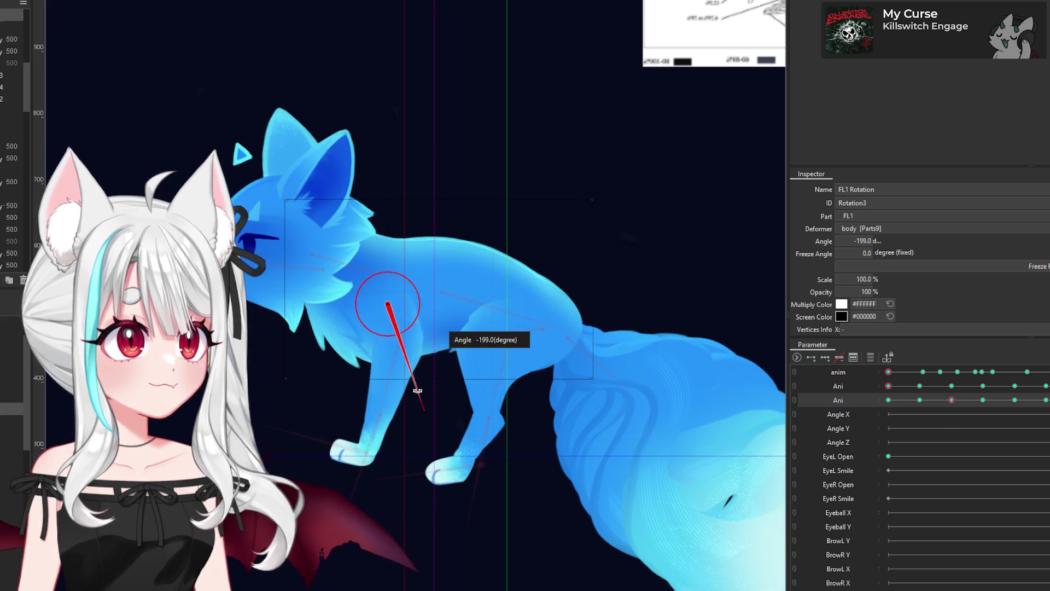
{"action": "scroll", "coordinate": [421, 422], "scroll_direction": "up", "scroll_amount": 1}
{"action": "scroll", "coordinate": [421, 421], "scroll_direction": "up", "scroll_amount": 1}
{"action": "left_click_drag", "start_coordinate": [429, 405], "coordinate": [474, 396]}
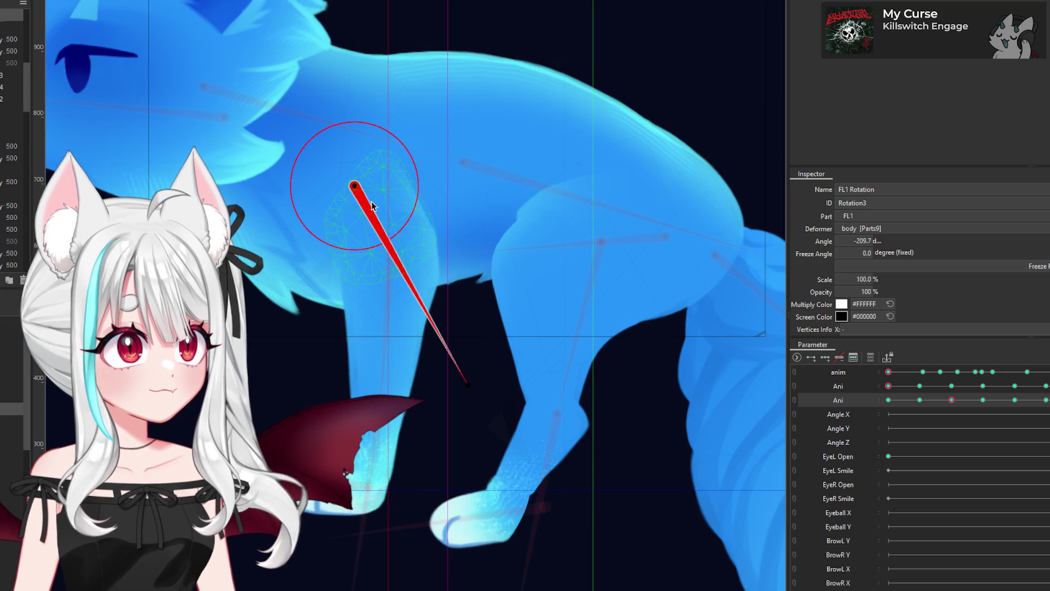
{"action": "left_click_drag", "start_coordinate": [479, 372], "coordinate": [498, 357]}
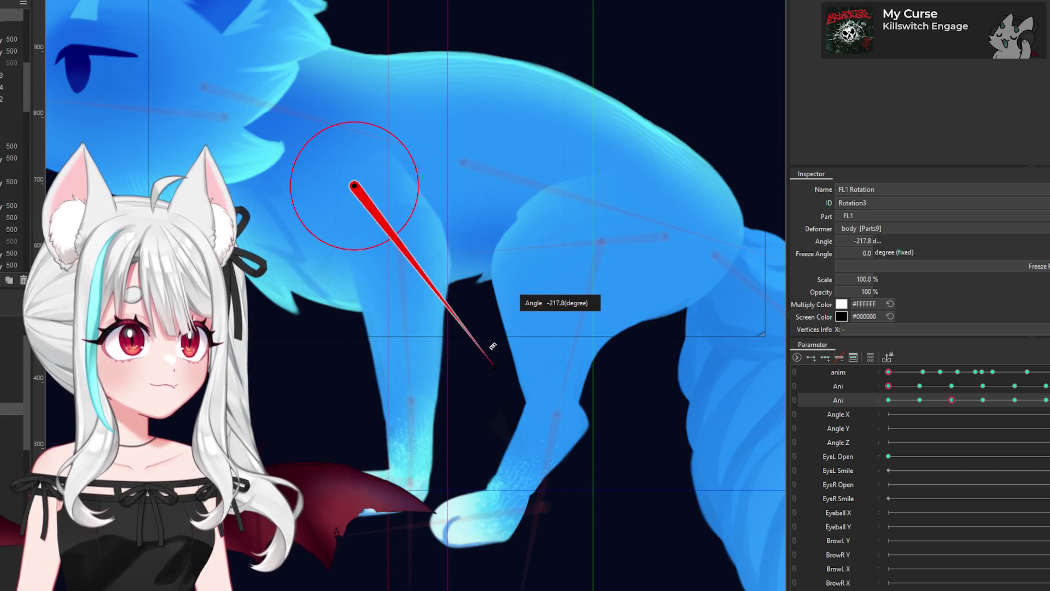
{"action": "scroll", "coordinate": [429, 236], "scroll_direction": "down", "scroll_amount": 2}
{"action": "scroll", "coordinate": [418, 235], "scroll_direction": "up", "scroll_amount": 2}
Step: Bend the lower front leg (FL1 Rotation2) forward and tilt the upper leg back
{"action": "left_click", "coordinate": [418, 234]}
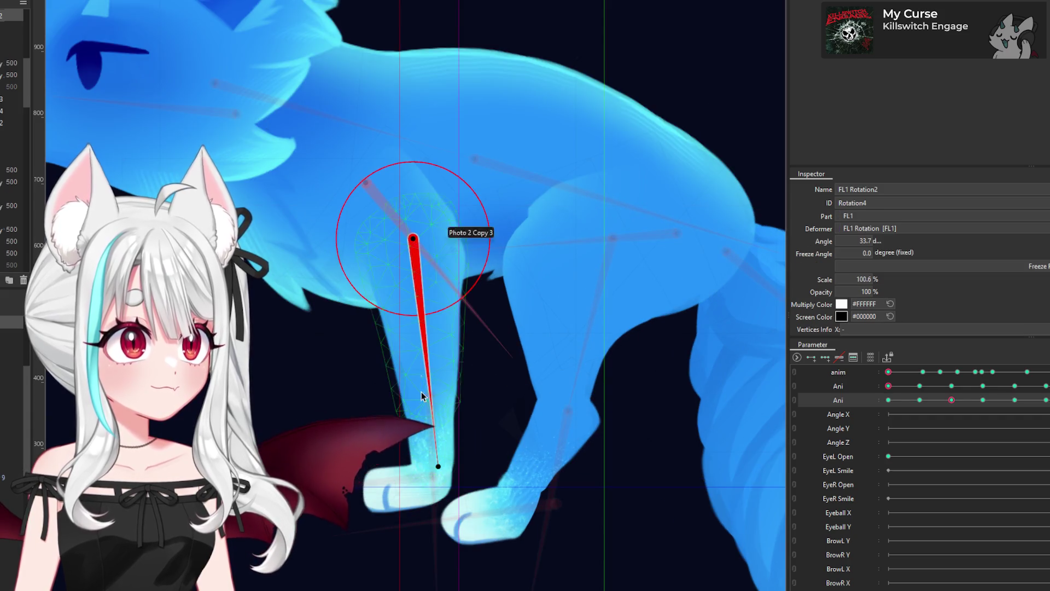
{"action": "left_click_drag", "start_coordinate": [392, 458], "coordinate": [377, 454]}
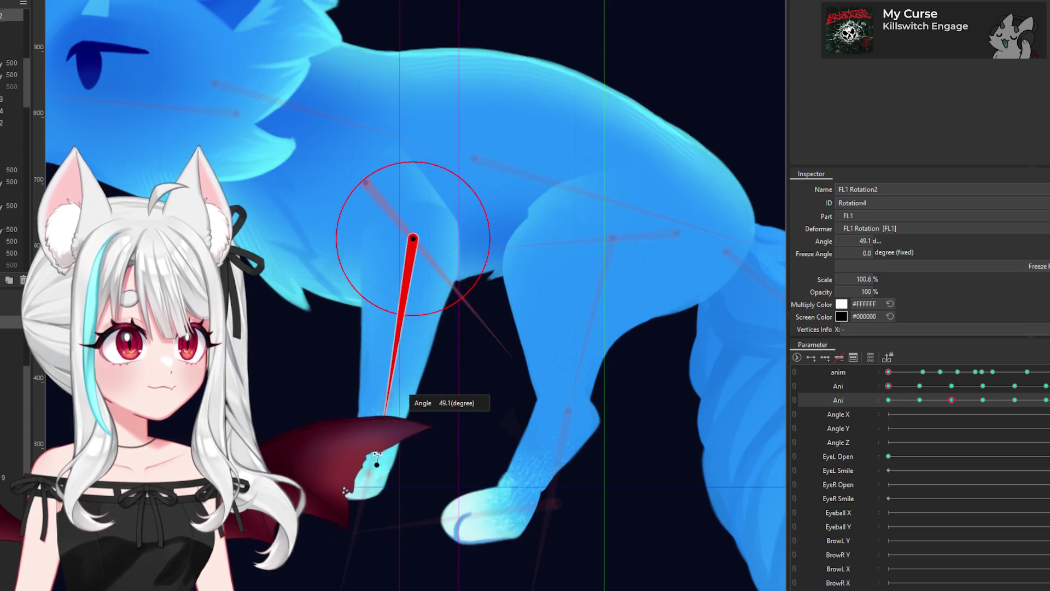
{"action": "left_click", "coordinate": [368, 192]}
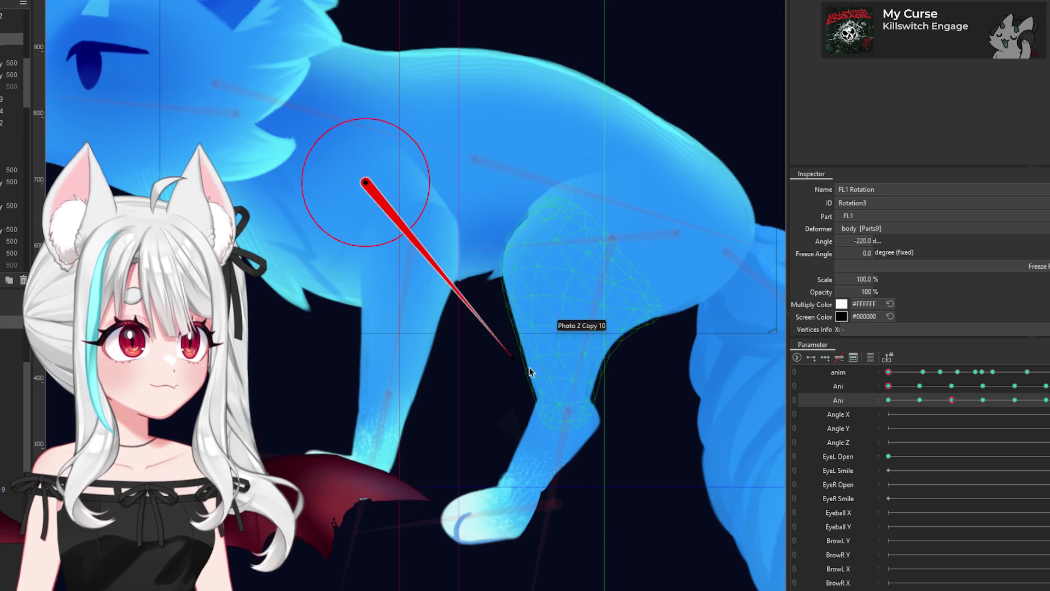
{"action": "left_click_drag", "start_coordinate": [510, 353], "coordinate": [519, 330]}
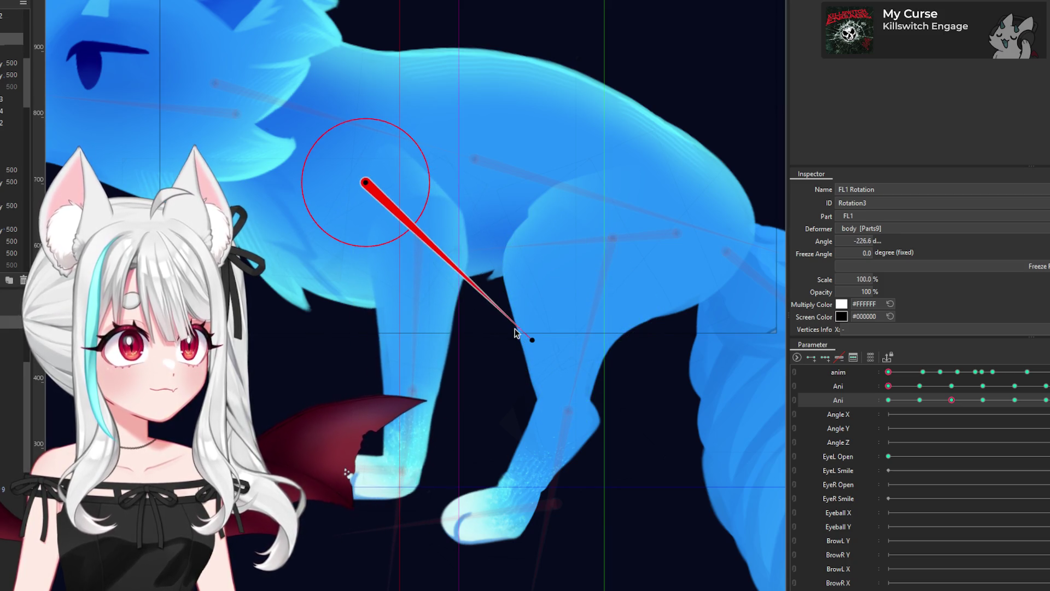
{"action": "left_click", "coordinate": [418, 246]}
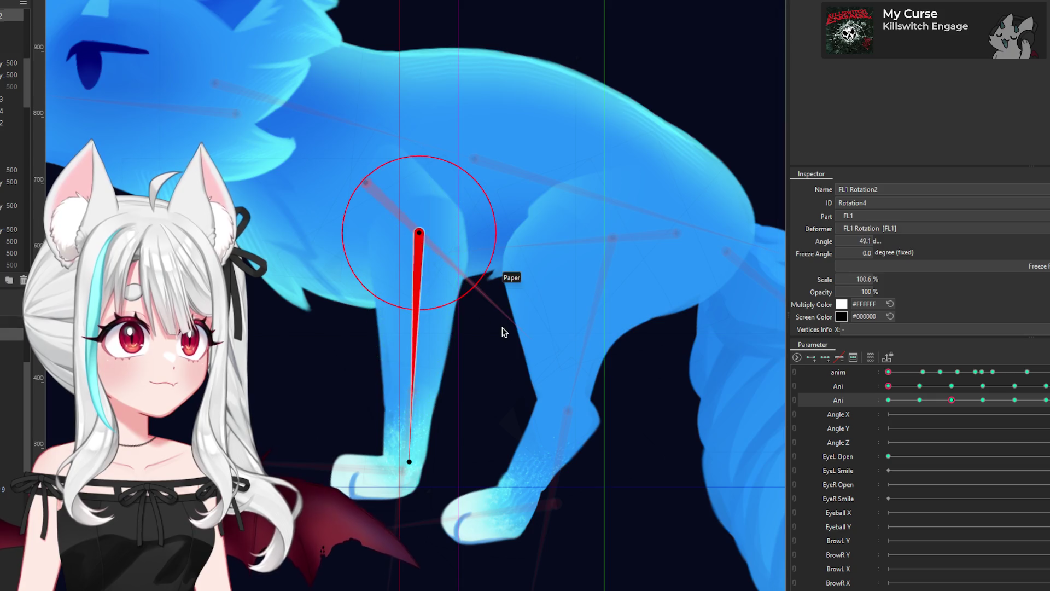
{"action": "mouse_move", "coordinate": [409, 461]}
{"action": "left_mouse_down"}
{"action": "mouse_move", "coordinate": [387, 458]}
{"action": "mouse_move", "coordinate": [356, 430]}
{"action": "left_mouse_up"}
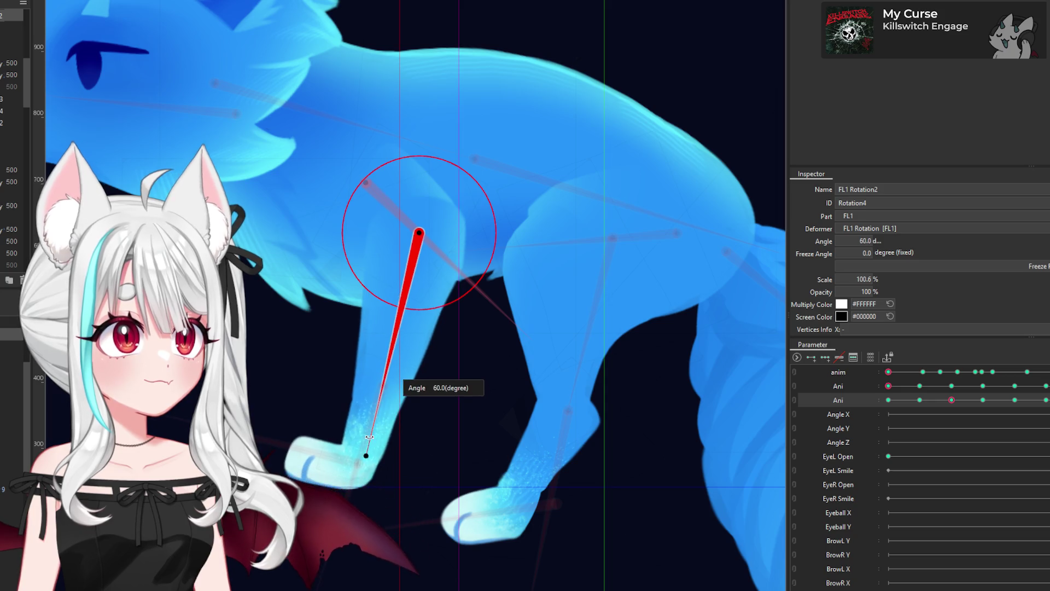
Step: Fine-tune the foreleg to FL1 Rotation -233.6° and FL1 Rotation2 62.7°
{"action": "left_click", "coordinate": [539, 329]}
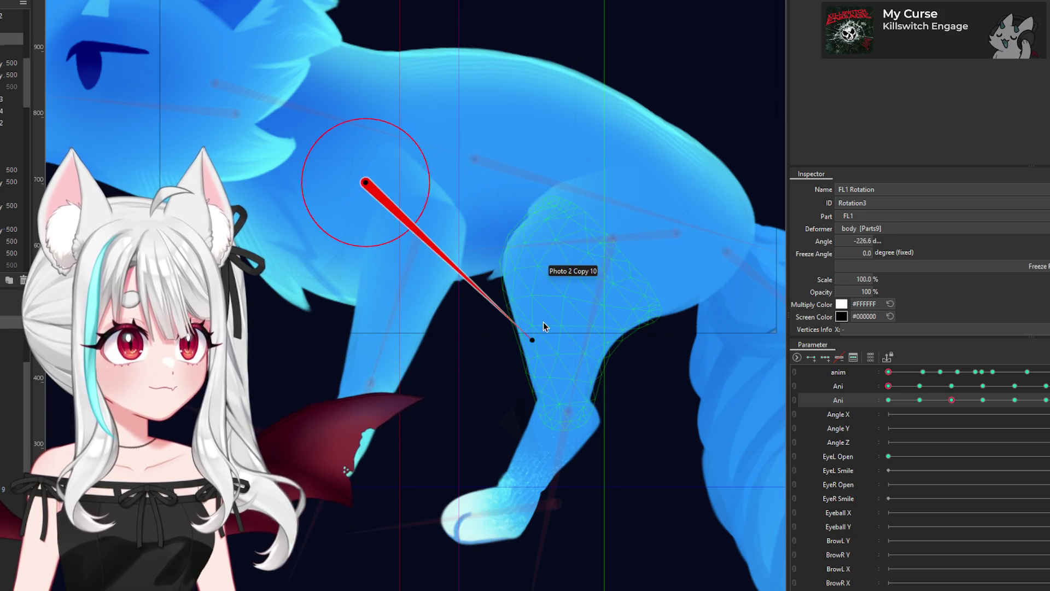
{"action": "left_click_drag", "start_coordinate": [533, 339], "coordinate": [560, 314]}
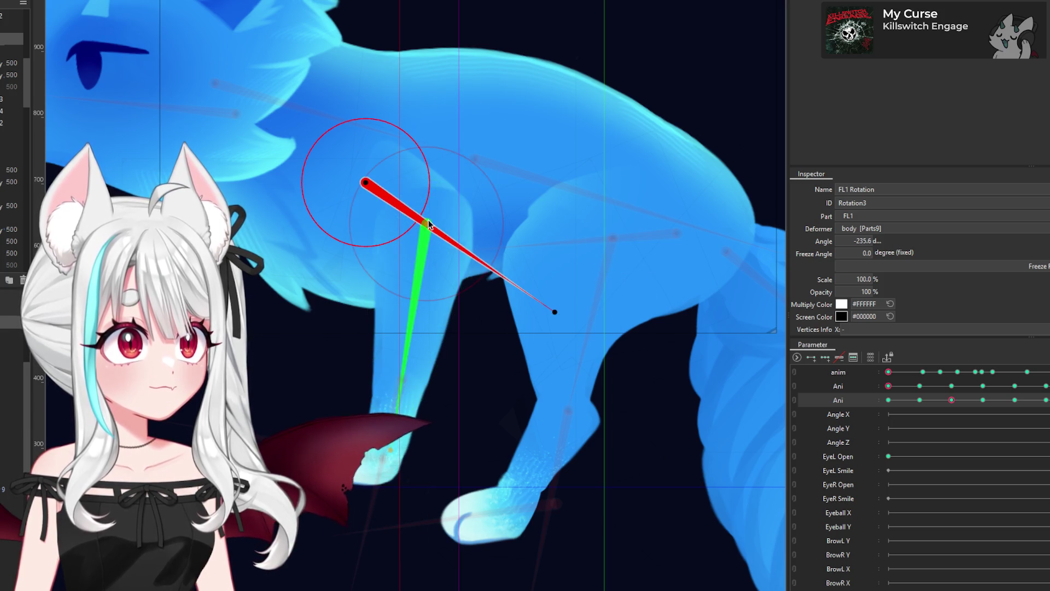
{"action": "left_click", "coordinate": [417, 384]}
{"action": "left_click_drag", "start_coordinate": [392, 450], "coordinate": [398, 451]}
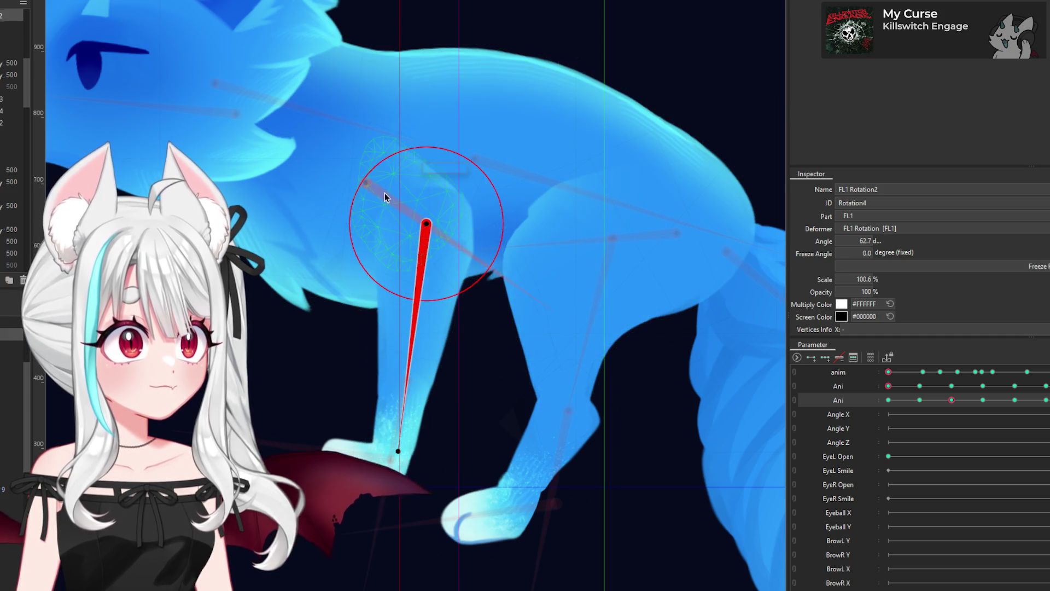
{"action": "left_click", "coordinate": [552, 309]}
{"action": "left_click_drag", "start_coordinate": [554, 313], "coordinate": [551, 317]}
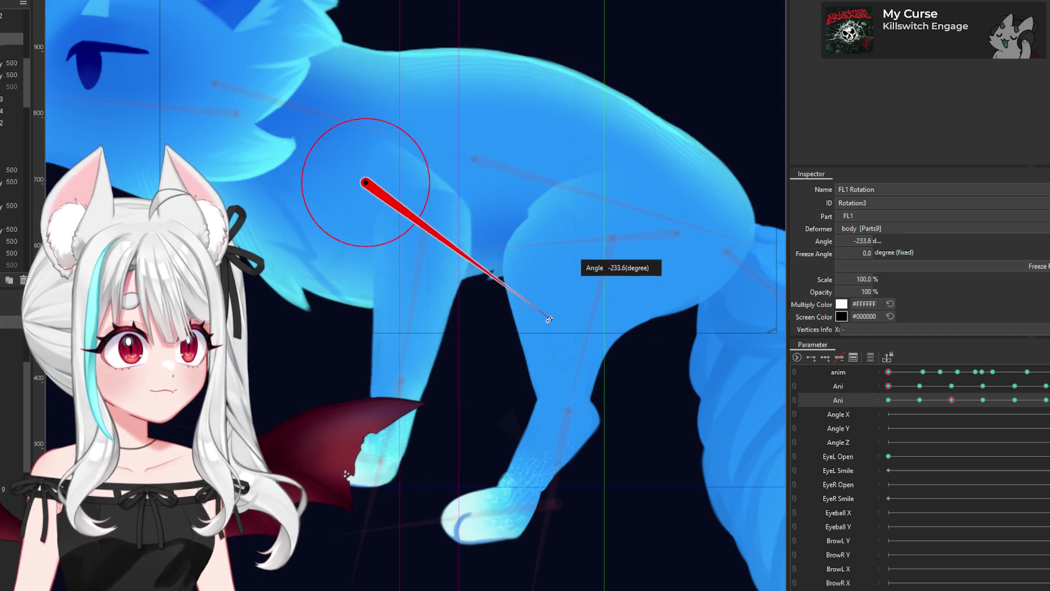
{"action": "left_click", "coordinate": [428, 228]}
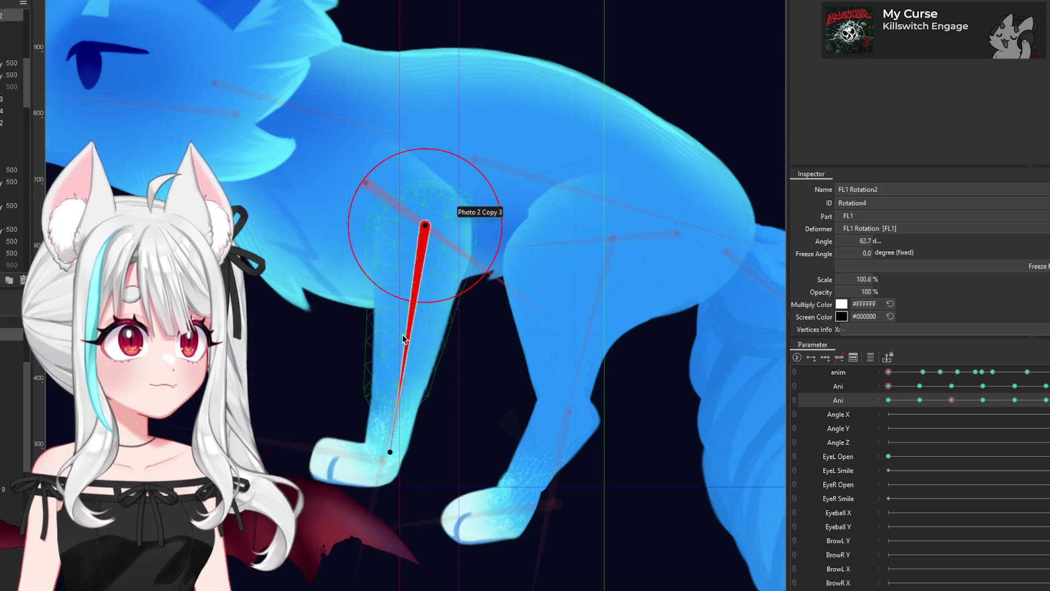
{"action": "left_click", "coordinate": [382, 466]}
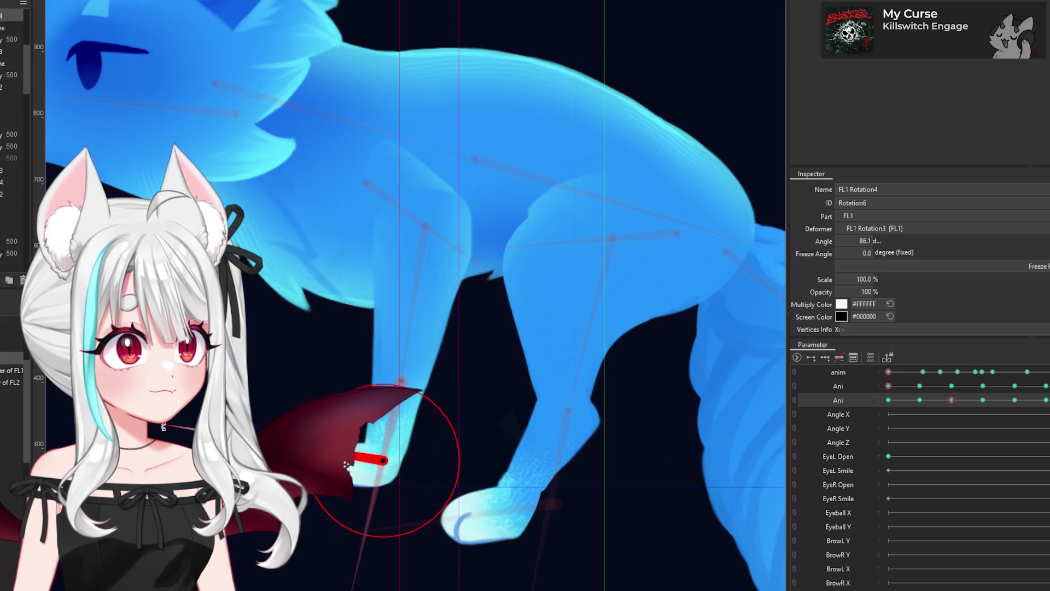
{"action": "left_click_drag", "start_coordinate": [370, 461], "coordinate": [263, 460]}
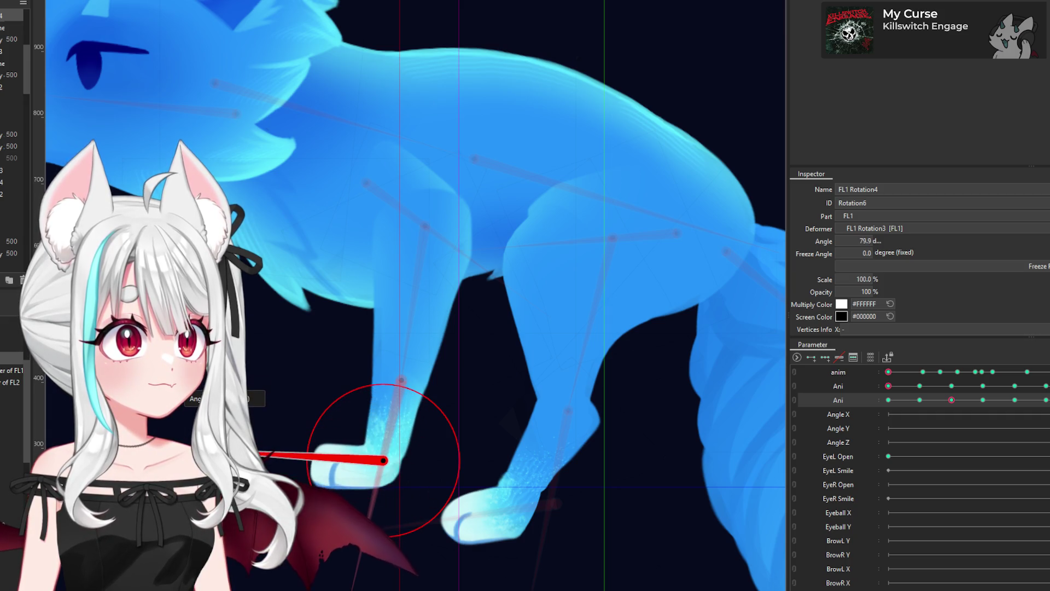
{"action": "left_click", "coordinate": [426, 237]}
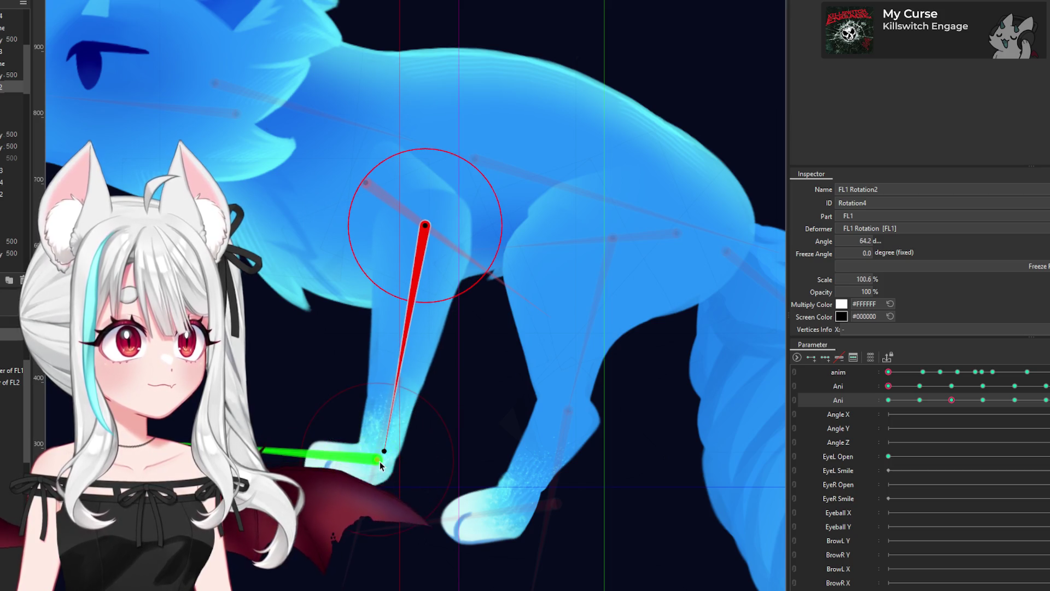
{"action": "left_click", "coordinate": [284, 453]}
{"action": "left_click_drag", "start_coordinate": [334, 516], "coordinate": [343, 485]}
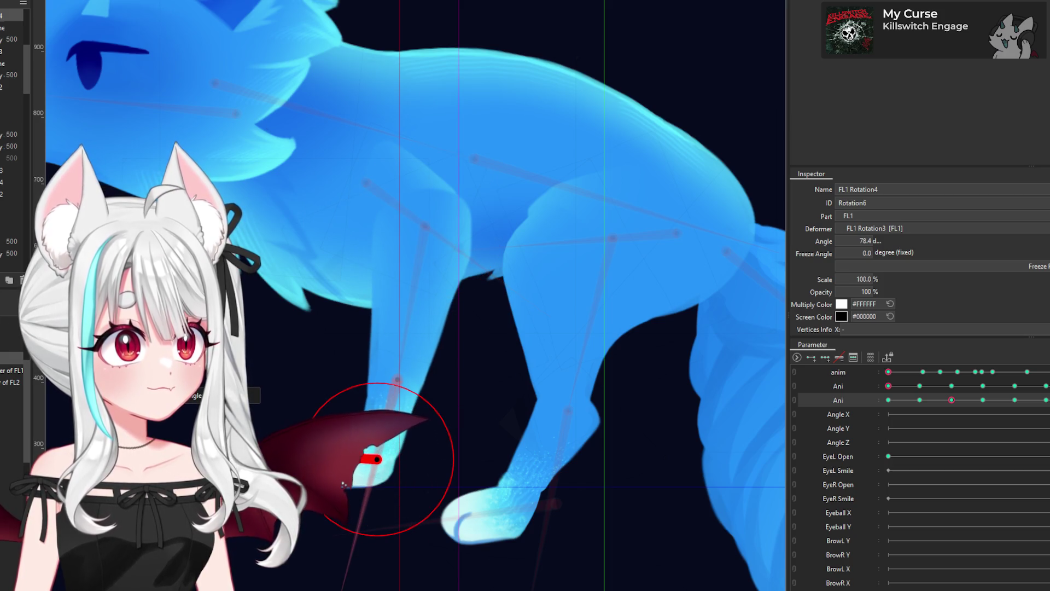
{"action": "scroll", "coordinate": [446, 395], "scroll_direction": "down", "scroll_amount": 2}
{"action": "left_click", "coordinate": [920, 400]}
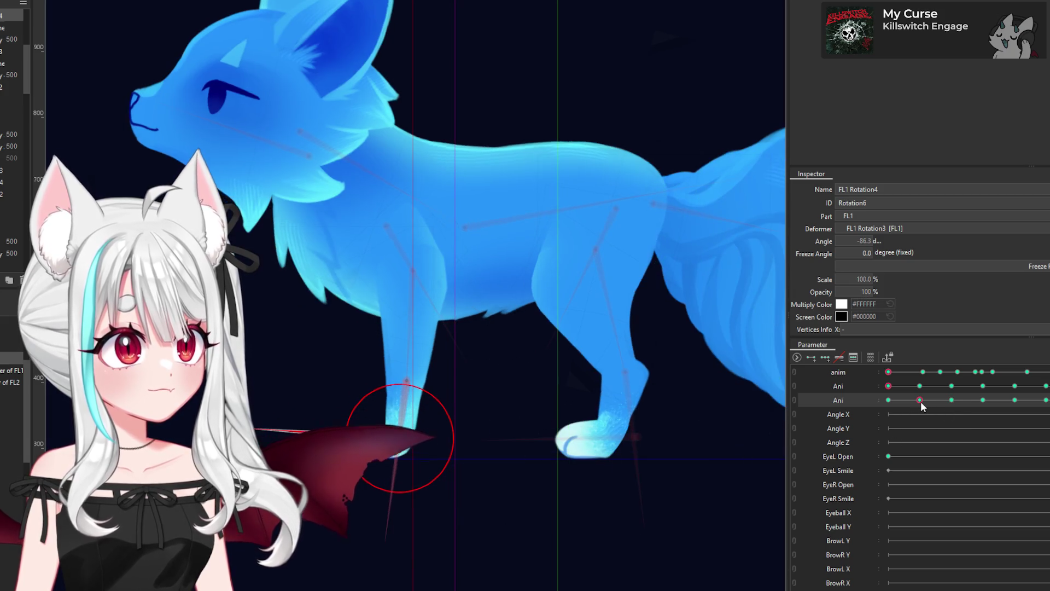
{"action": "left_click", "coordinate": [952, 401]}
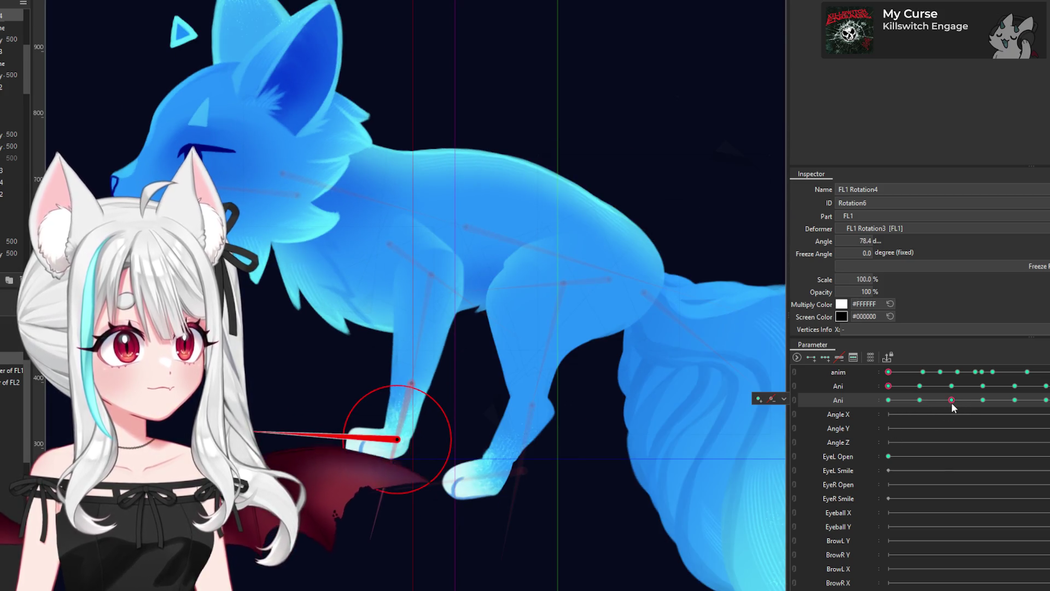
{"action": "left_click", "coordinate": [920, 401]}
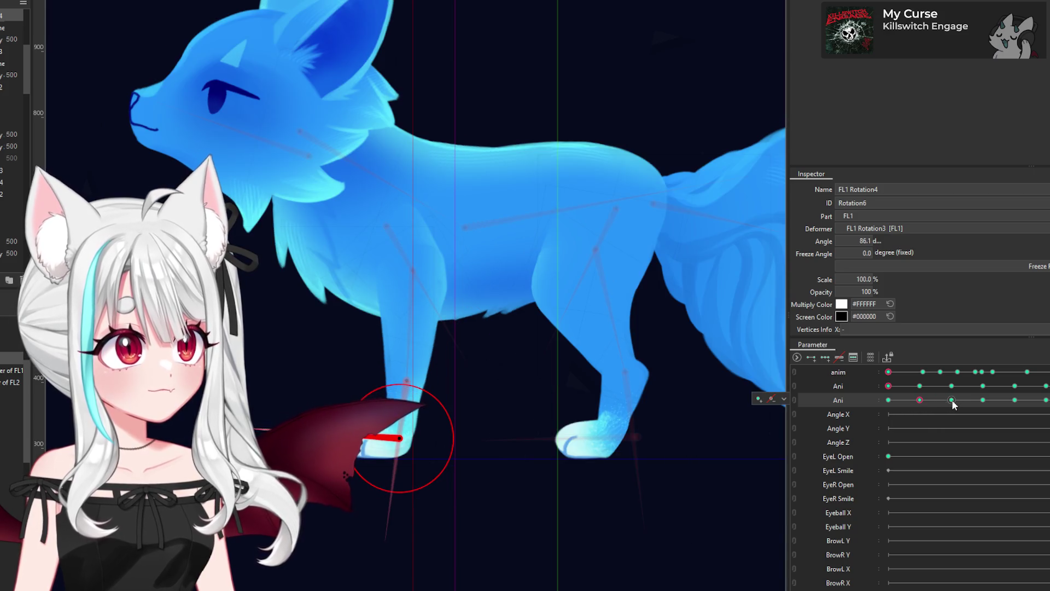
{"action": "left_click", "coordinate": [952, 400]}
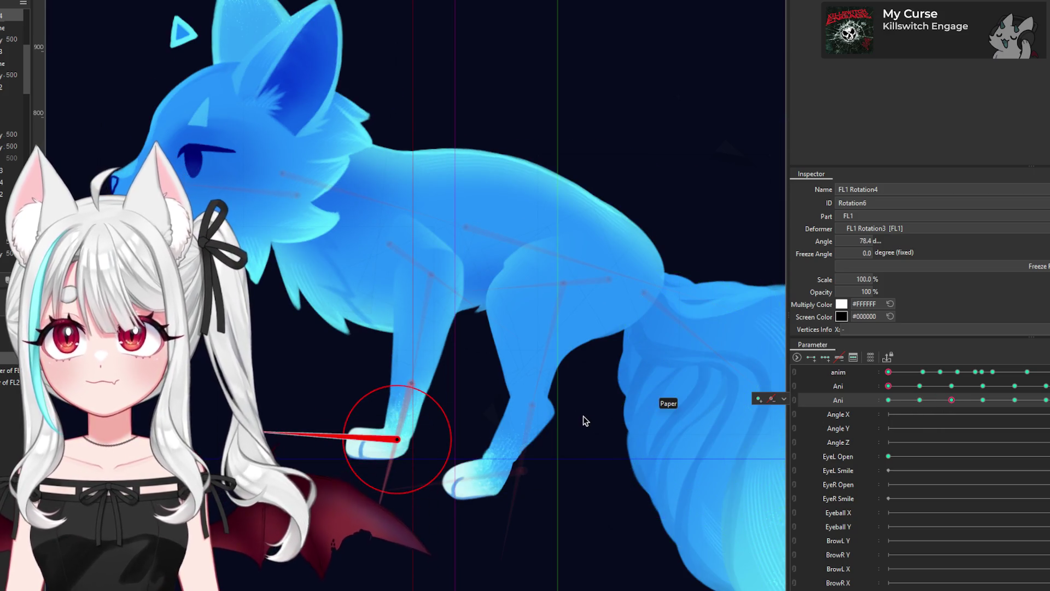
{"action": "scroll", "coordinate": [583, 416], "scroll_direction": "down", "scroll_amount": 2}
{"action": "scroll", "coordinate": [641, 314], "scroll_direction": "down", "scroll_amount": 2}
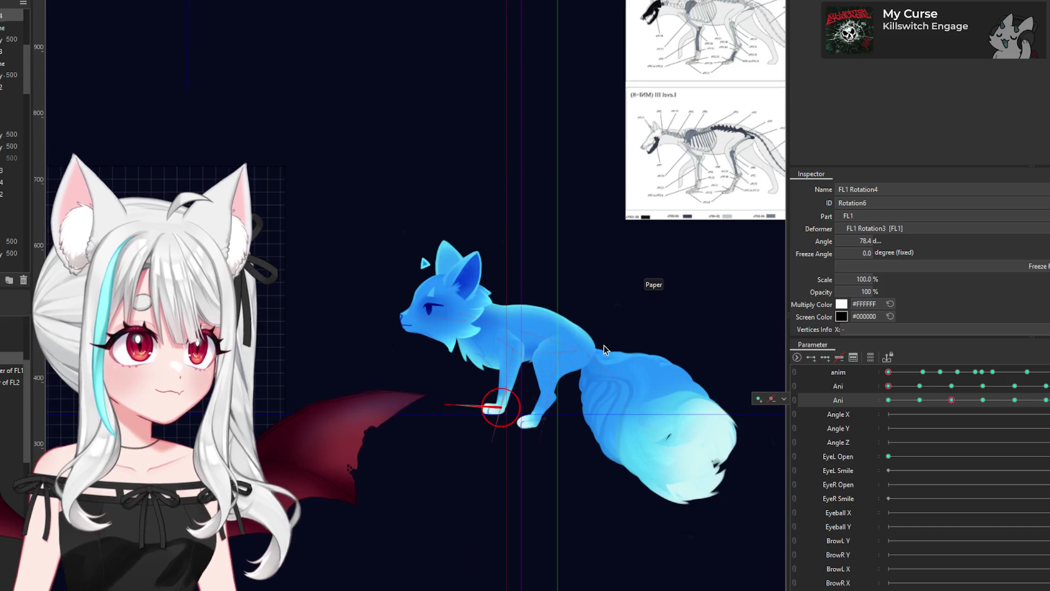
{"action": "scroll", "coordinate": [569, 361], "scroll_direction": "up", "scroll_amount": 1}
{"action": "scroll", "coordinate": [568, 361], "scroll_direction": "up", "scroll_amount": 1}
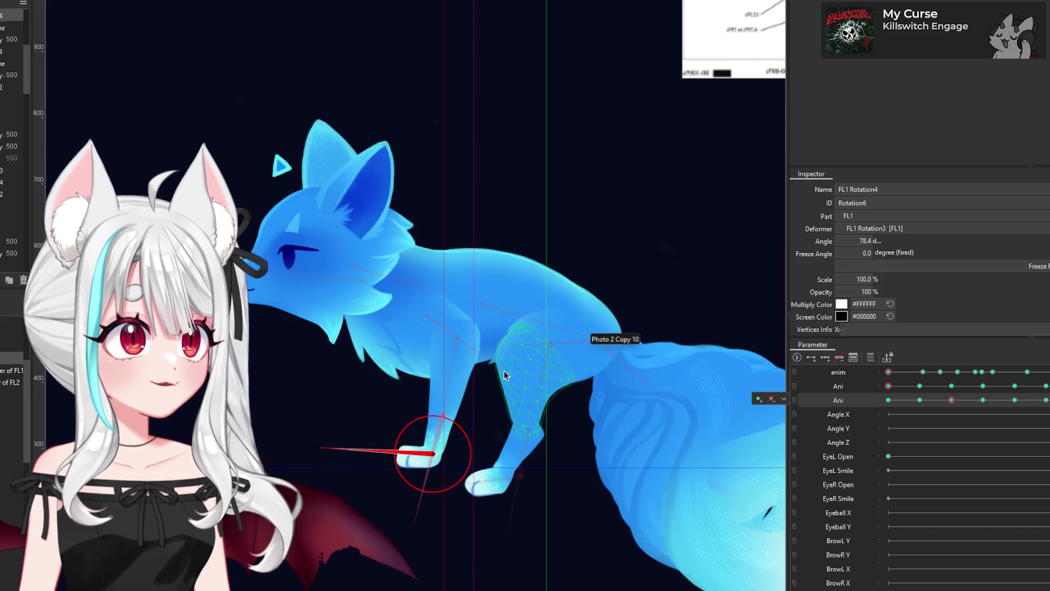
{"action": "scroll", "coordinate": [556, 353], "scroll_direction": "down", "scroll_amount": 1}
{"action": "scroll", "coordinate": [549, 351], "scroll_direction": "down", "scroll_amount": 2}
{"action": "scroll", "coordinate": [654, 300], "scroll_direction": "down", "scroll_amount": 2}
{"action": "scroll", "coordinate": [673, 290], "scroll_direction": "up", "scroll_amount": 1}
{"action": "scroll", "coordinate": [567, 385], "scroll_direction": "up", "scroll_amount": 3}
{"action": "scroll", "coordinate": [393, 421], "scroll_direction": "down", "scroll_amount": 2}
{"action": "scroll", "coordinate": [374, 415], "scroll_direction": "down", "scroll_amount": 1}
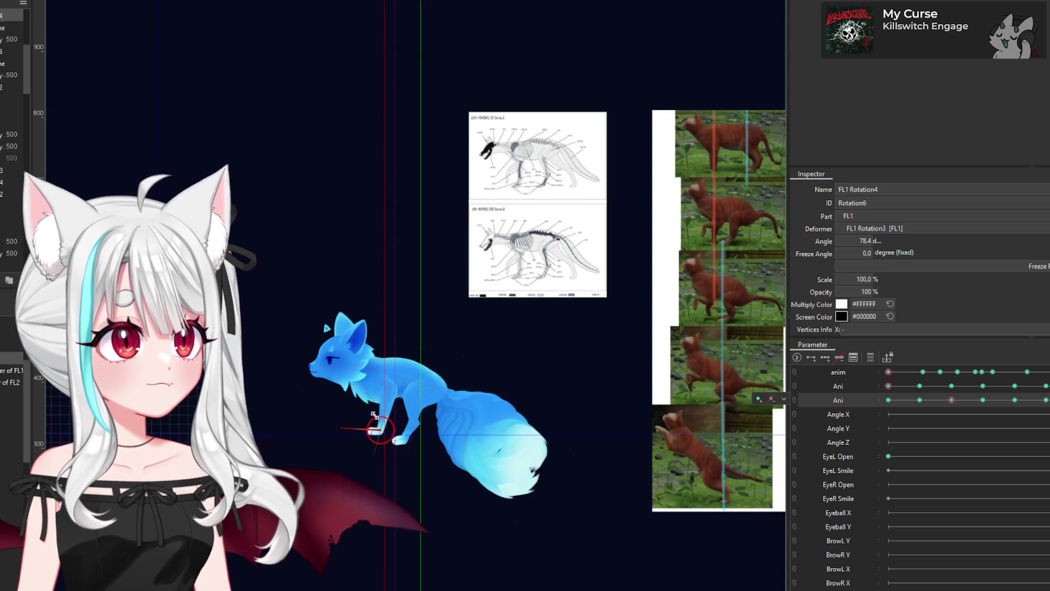
{"action": "scroll", "coordinate": [376, 455], "scroll_direction": "up", "scroll_amount": 2}
{"action": "scroll", "coordinate": [376, 455], "scroll_direction": "up", "scroll_amount": 3}
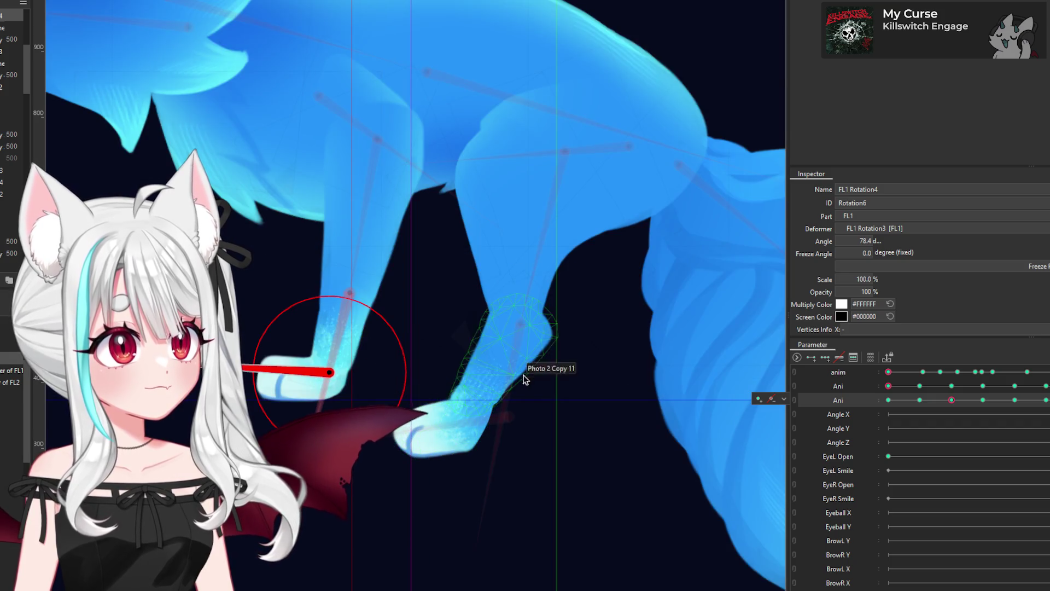
{"action": "scroll", "coordinate": [555, 260], "scroll_direction": "down", "scroll_amount": 3}
{"action": "scroll", "coordinate": [533, 204], "scroll_direction": "up", "scroll_amount": 1}
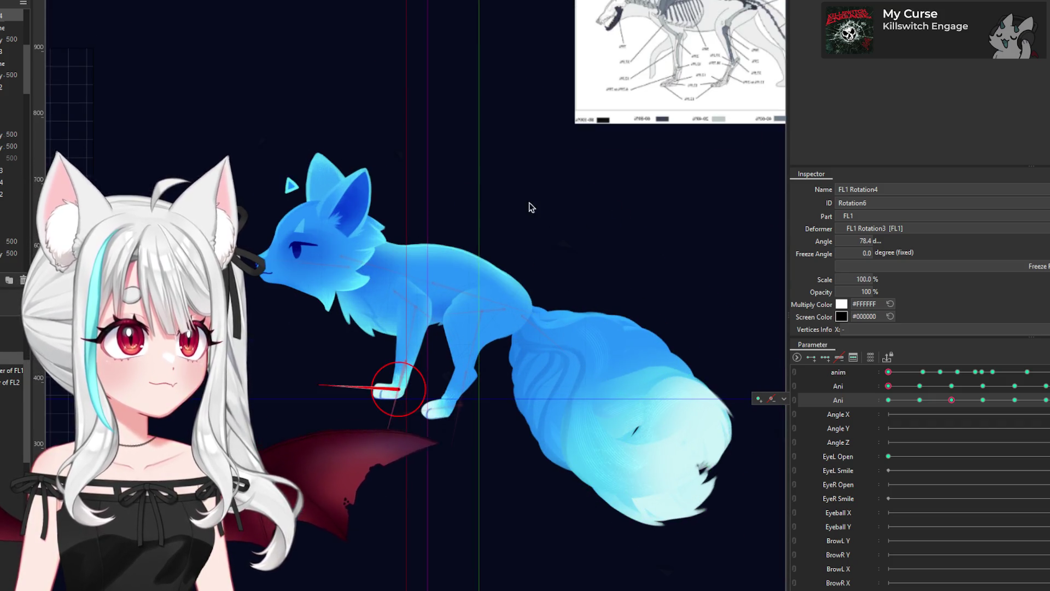
{"action": "scroll", "coordinate": [530, 202], "scroll_direction": "up", "scroll_amount": 3}
{"action": "left_click", "coordinate": [504, 309]}
Step: Swing the hind leg's top joint (BL1 Rotation) to about -178 degrees
{"action": "left_click_drag", "start_coordinate": [343, 320], "coordinate": [342, 291]}
{"action": "scroll", "coordinate": [370, 340], "scroll_direction": "down", "scroll_amount": 3}
{"action": "scroll", "coordinate": [369, 345], "scroll_direction": "down", "scroll_amount": 2}
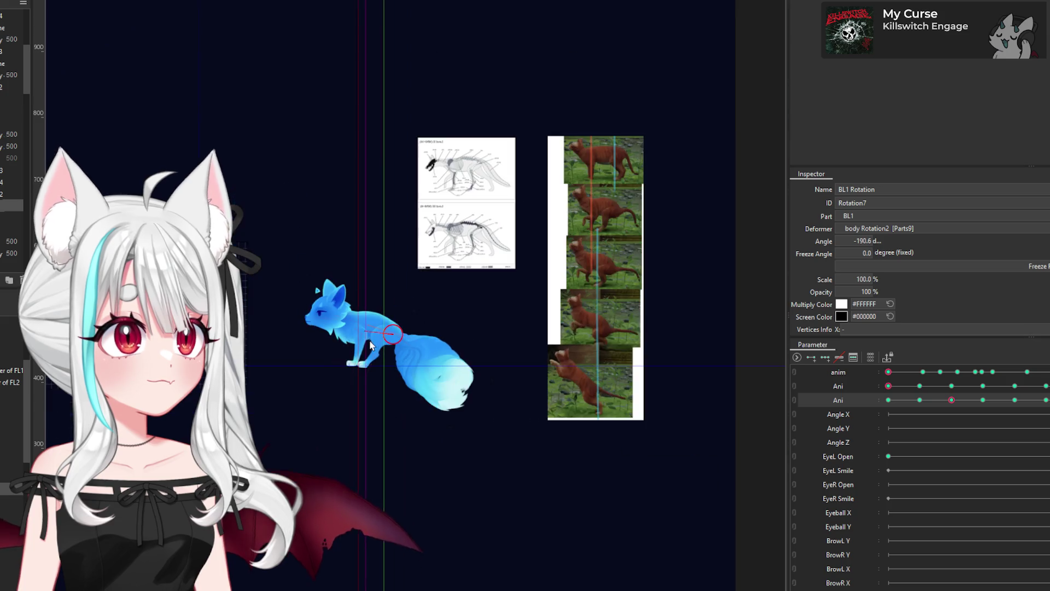
{"action": "scroll", "coordinate": [393, 336], "scroll_direction": "up", "scroll_amount": 5}
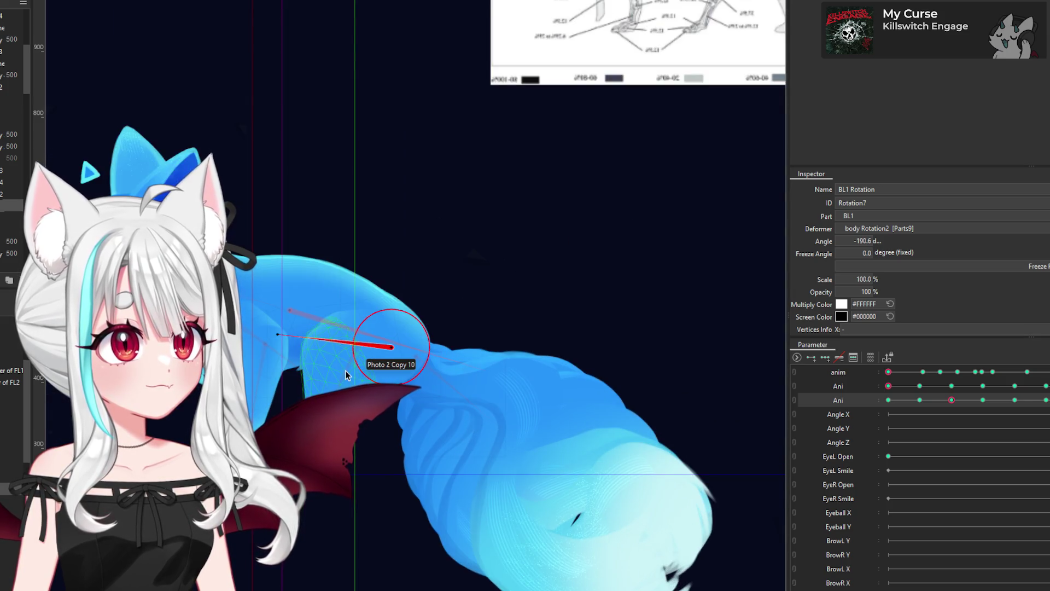
{"action": "left_click_drag", "start_coordinate": [278, 334], "coordinate": [280, 323]}
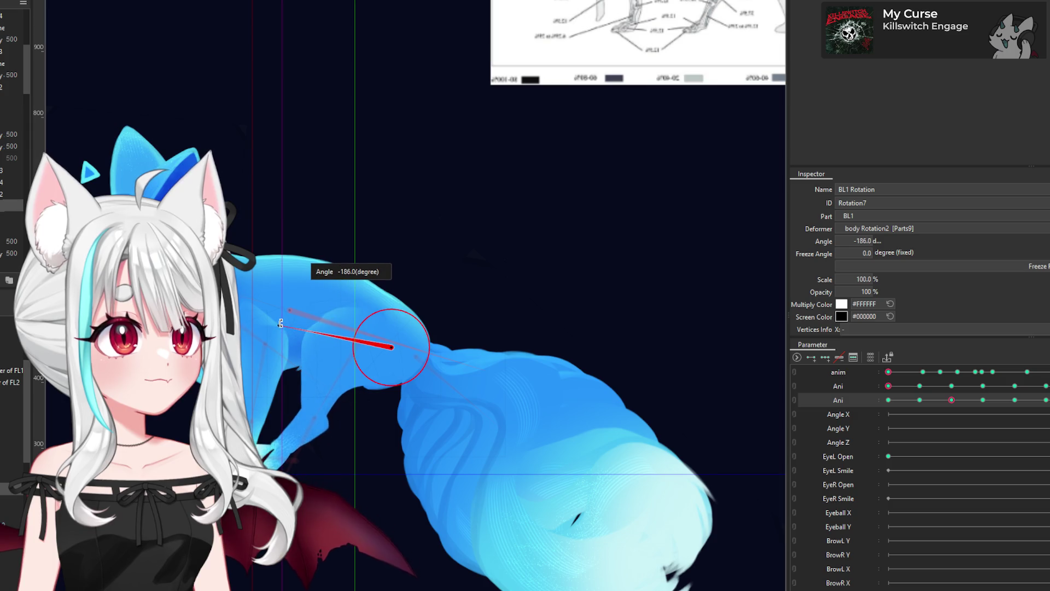
{"action": "left_click", "coordinate": [309, 432]}
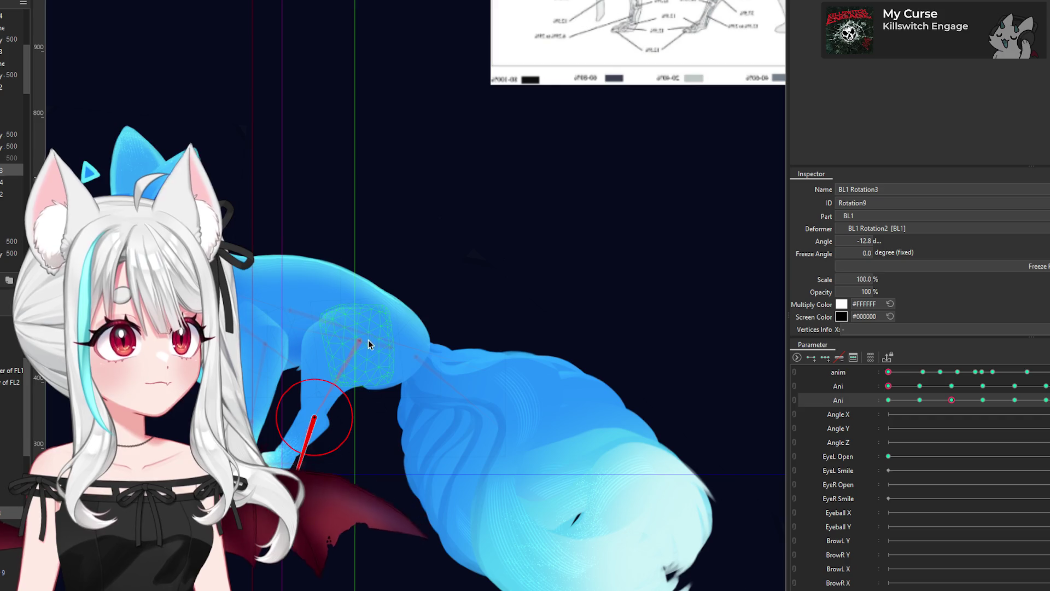
{"action": "left_click_drag", "start_coordinate": [391, 352], "coordinate": [284, 309]}
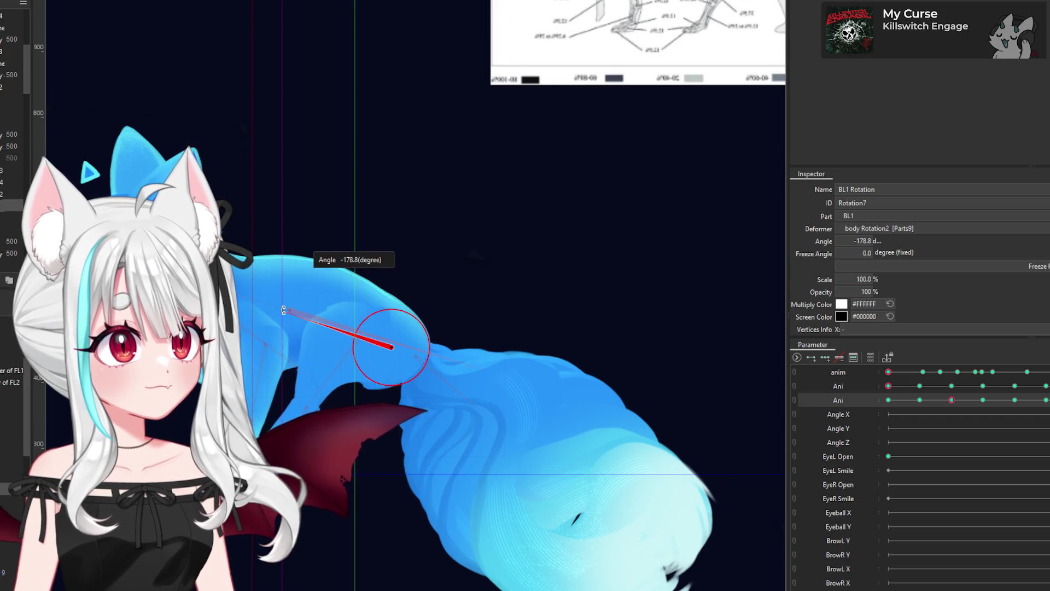
Step: Bend the lower hind-leg joint to about -27° and the middle joint to about 284°
{"action": "left_click", "coordinate": [304, 405]}
{"action": "mouse_move", "coordinate": [328, 432]}
{"action": "left_mouse_down"}
{"action": "mouse_move", "coordinate": [292, 474]}
{"action": "mouse_move", "coordinate": [276, 434]}
{"action": "left_mouse_up"}
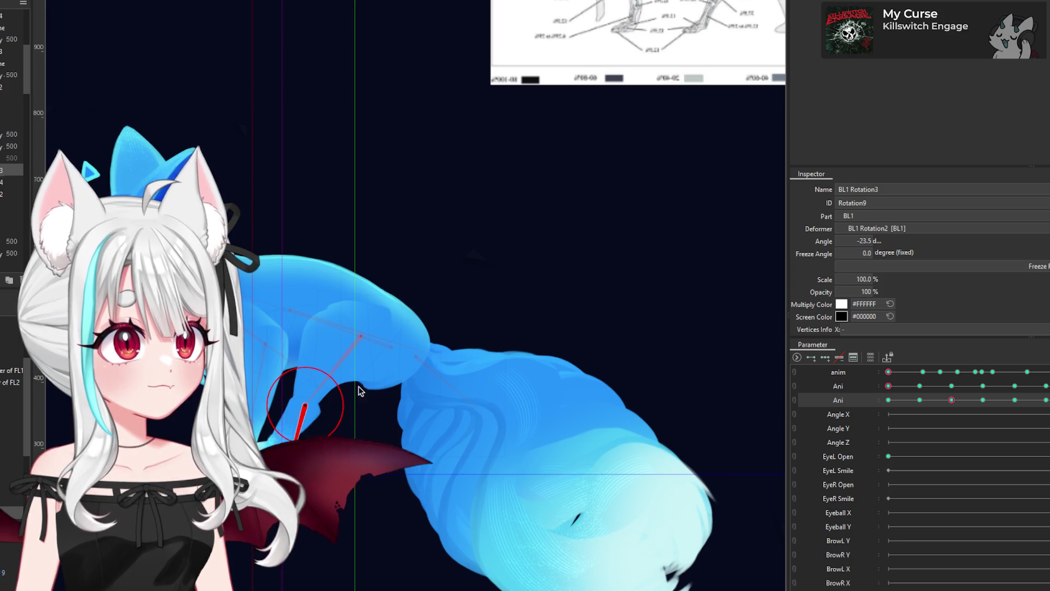
{"action": "left_click", "coordinate": [361, 336]}
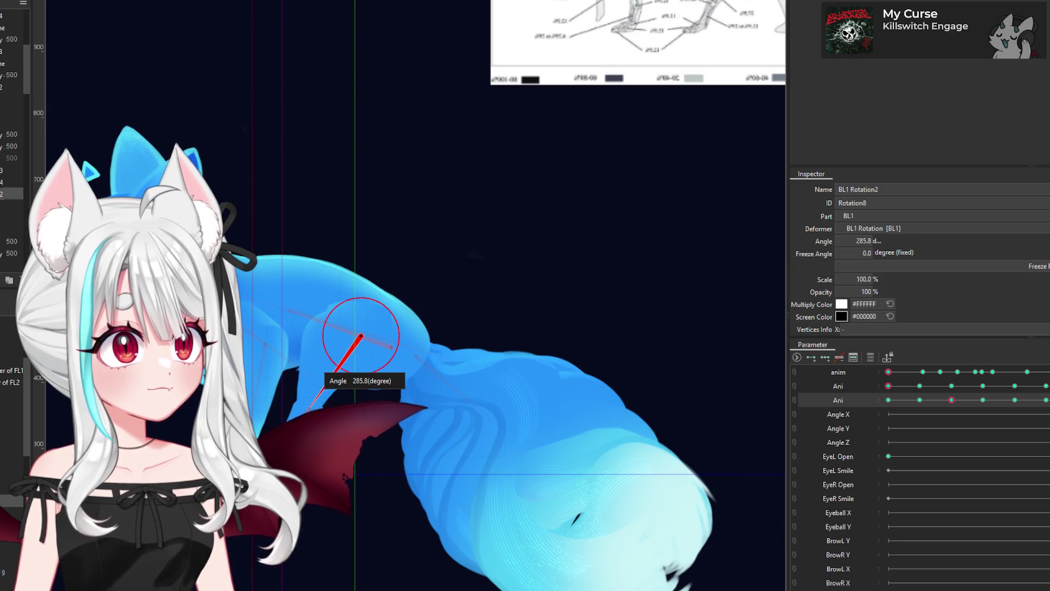
{"action": "left_click_drag", "start_coordinate": [311, 395], "coordinate": [295, 432]}
{"action": "left_click_drag", "start_coordinate": [374, 353], "coordinate": [305, 395]}
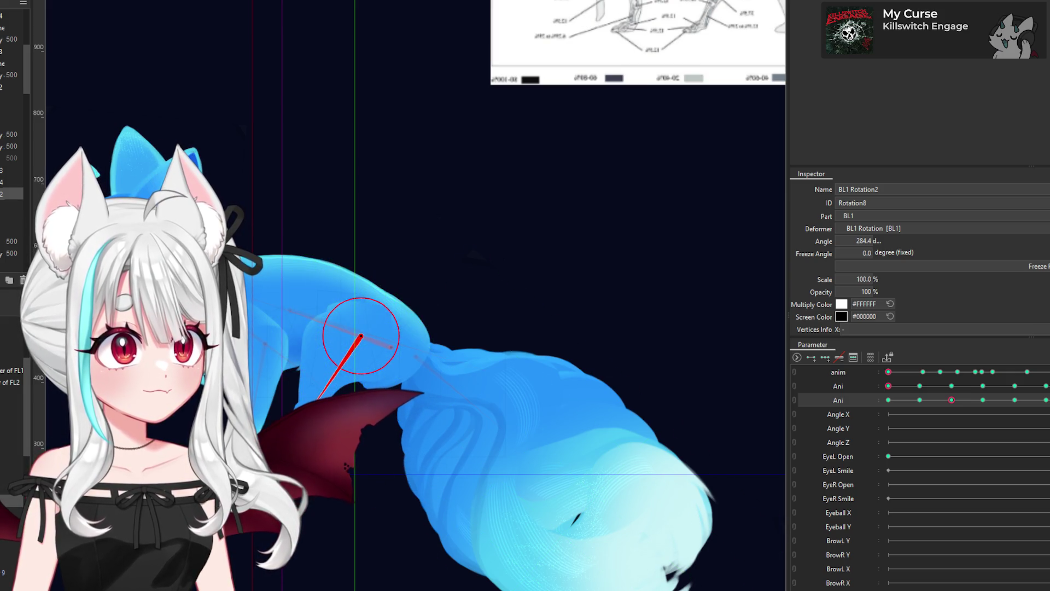
Step: Re-angle the BL1 Rotation2 middle joint to 277 degrees
{"action": "left_click", "coordinate": [289, 457]}
{"action": "scroll", "coordinate": [290, 456], "scroll_direction": "up", "scroll_amount": 5}
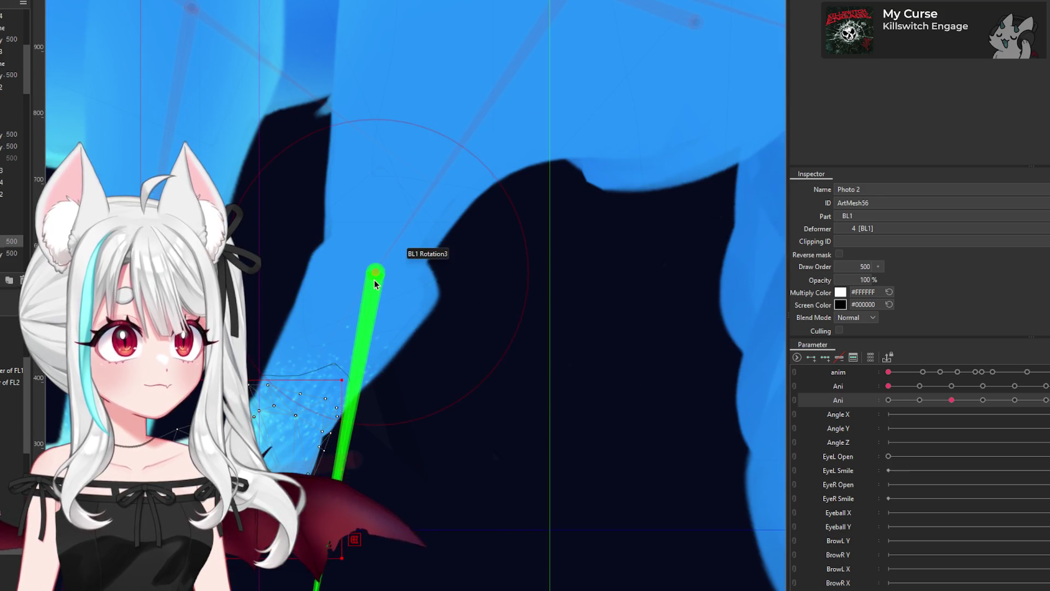
{"action": "left_click", "coordinate": [389, 372]}
{"action": "scroll", "coordinate": [391, 376], "scroll_direction": "down", "scroll_amount": 4}
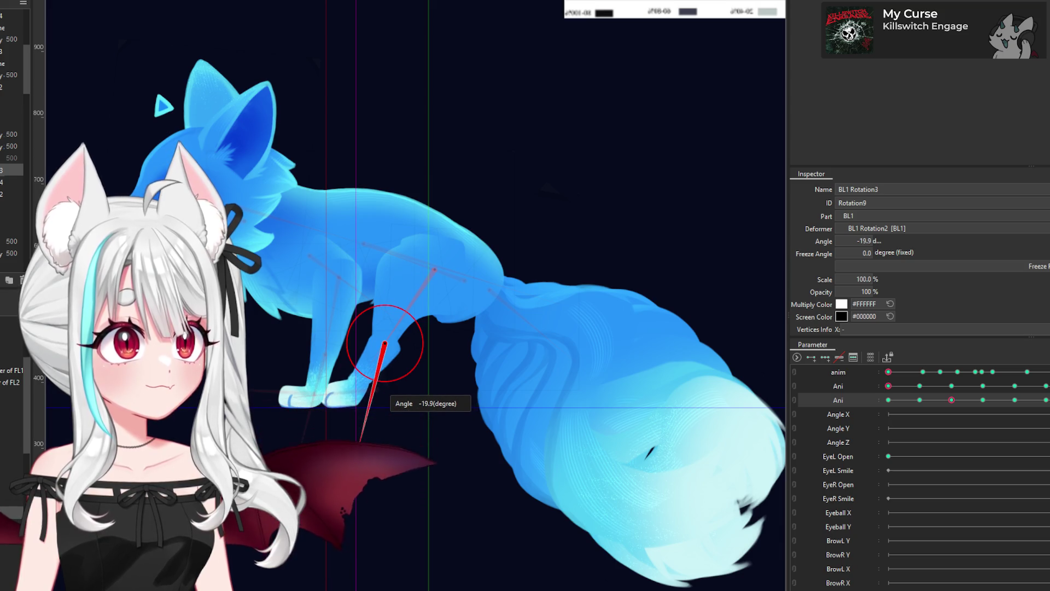
{"action": "scroll", "coordinate": [443, 264], "scroll_direction": "up", "scroll_amount": 2}
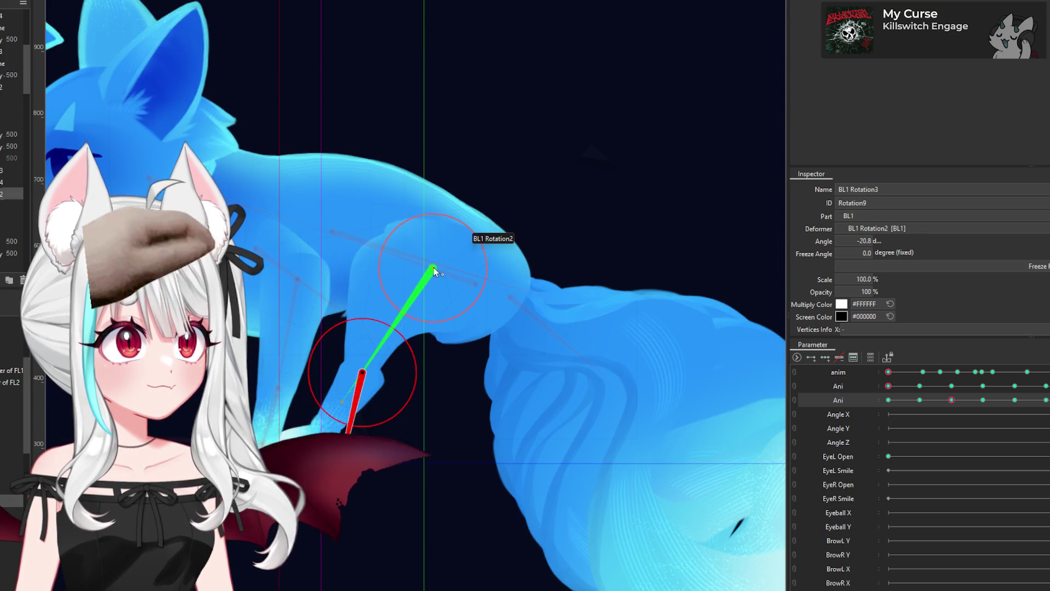
{"action": "left_click", "coordinate": [459, 282]}
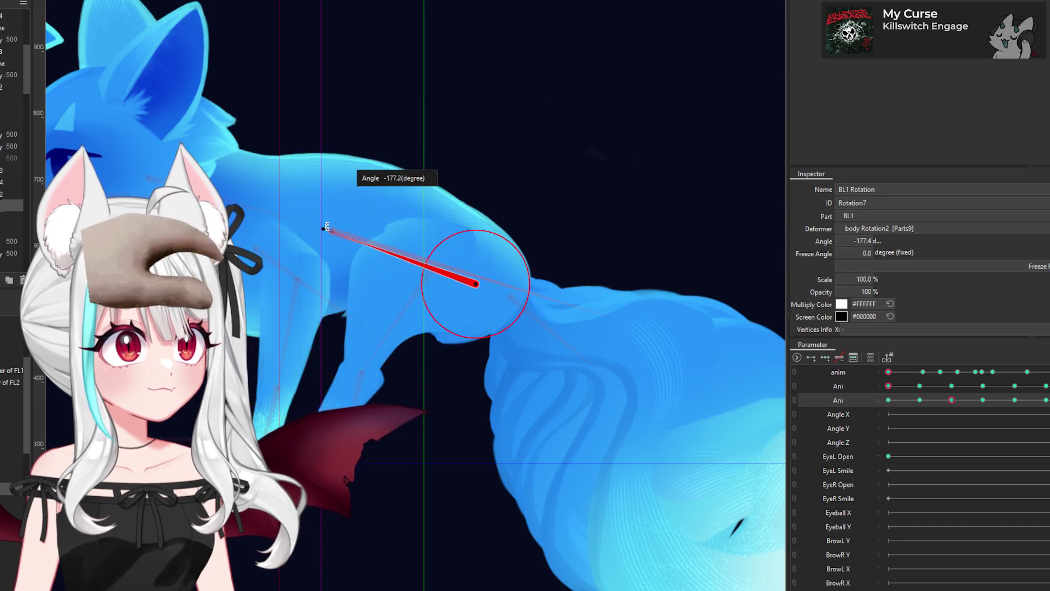
{"action": "left_click", "coordinate": [325, 225]}
{"action": "left_click_drag", "start_coordinate": [435, 272], "coordinate": [377, 350]}
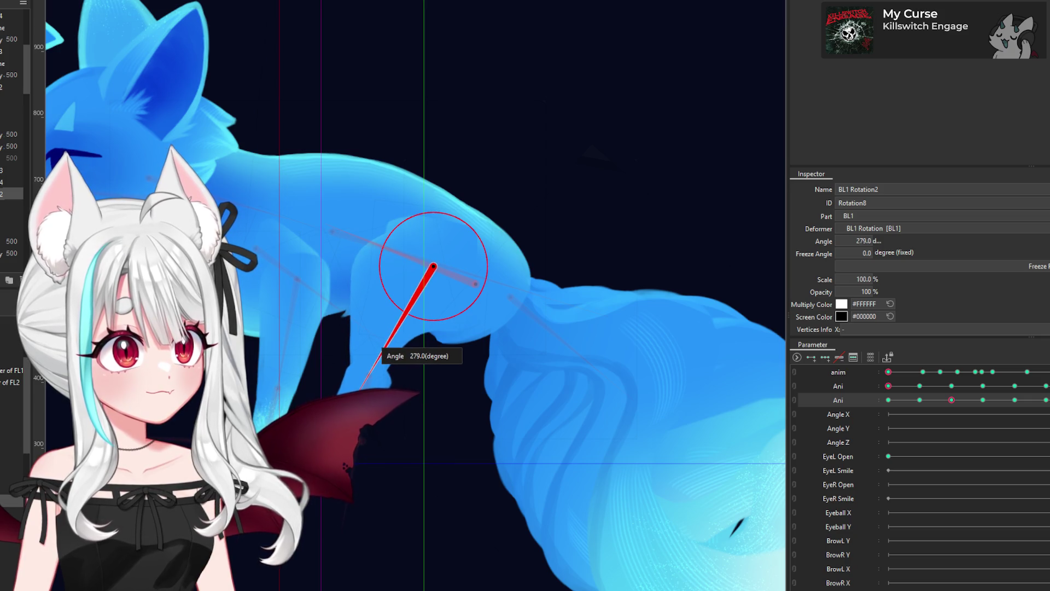
{"action": "left_click_drag", "start_coordinate": [376, 350], "coordinate": [372, 358]}
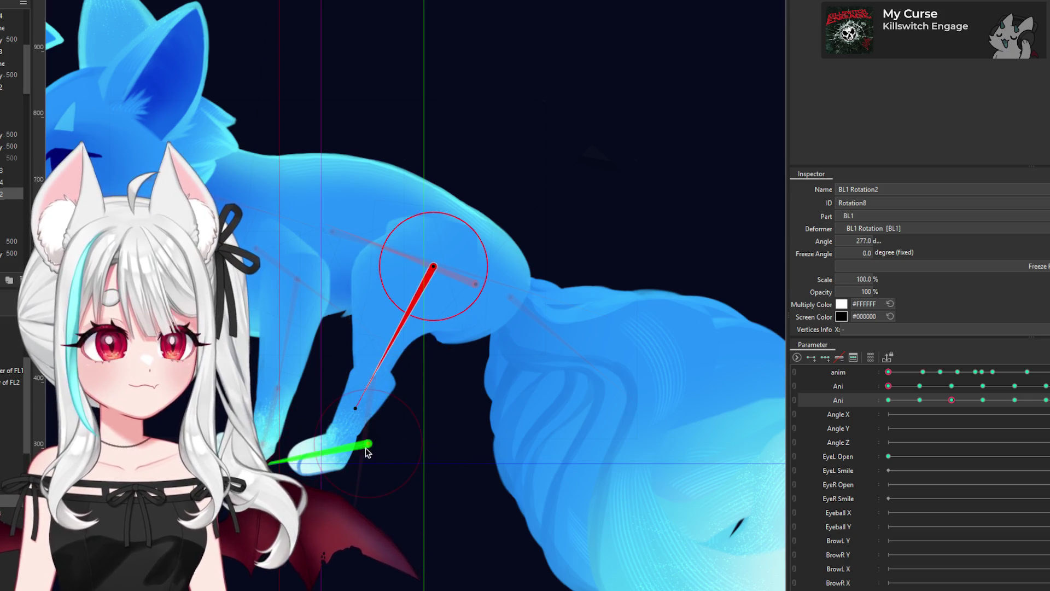
Step: Tilt the hind paw to about 82 degrees
{"action": "left_click_drag", "start_coordinate": [366, 449], "coordinate": [365, 443]}
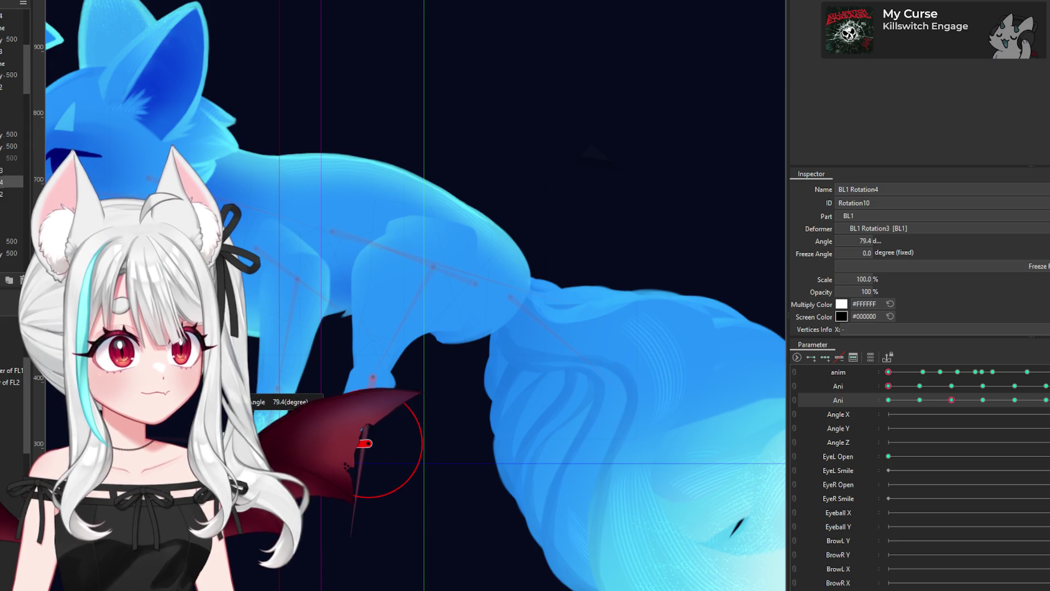
{"action": "left_click_drag", "start_coordinate": [365, 443], "coordinate": [382, 460]}
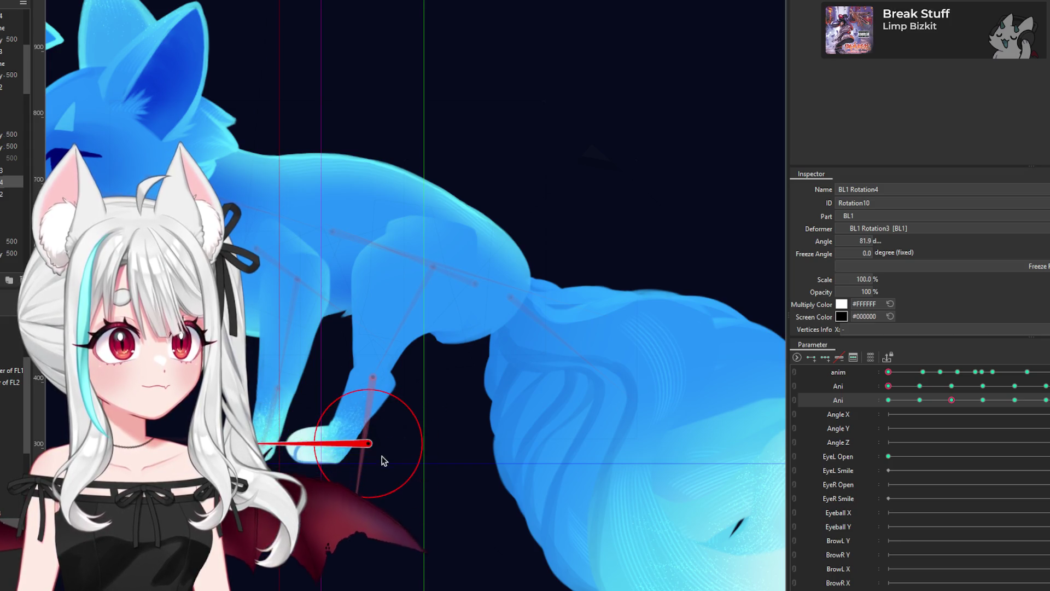
{"action": "scroll", "coordinate": [405, 359], "scroll_direction": "down", "scroll_amount": 2}
{"action": "scroll", "coordinate": [412, 411], "scroll_direction": "down", "scroll_amount": 5}
{"action": "scroll", "coordinate": [412, 412], "scroll_direction": "down", "scroll_amount": 2}
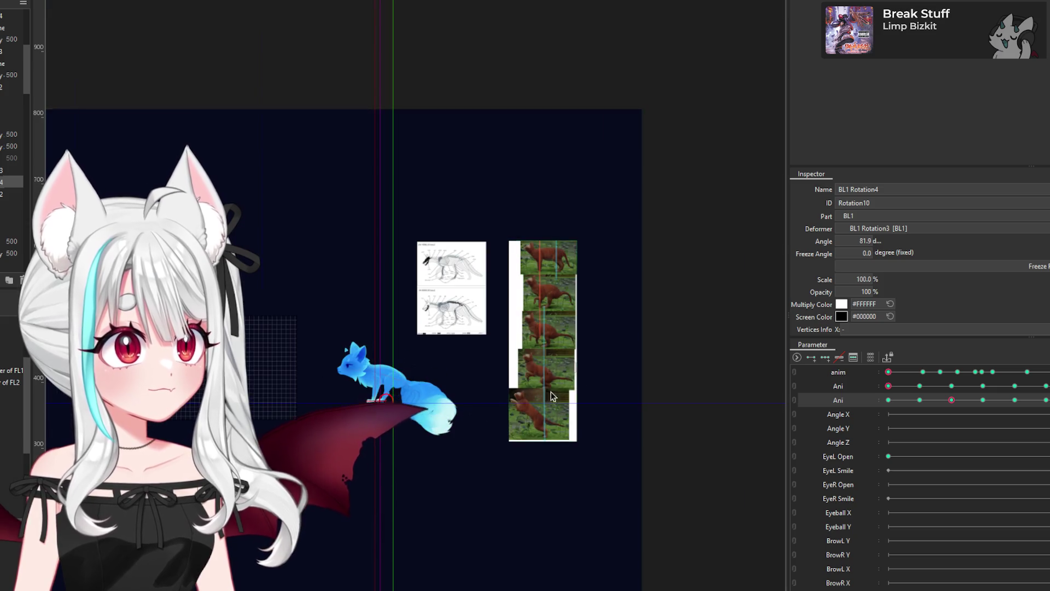
{"action": "left_click", "coordinate": [631, 362]}
{"action": "scroll", "coordinate": [324, 385], "scroll_direction": "up", "scroll_amount": 2}
{"action": "scroll", "coordinate": [402, 389], "scroll_direction": "up", "scroll_amount": 3}
{"action": "scroll", "coordinate": [402, 389], "scroll_direction": "up", "scroll_amount": 2}
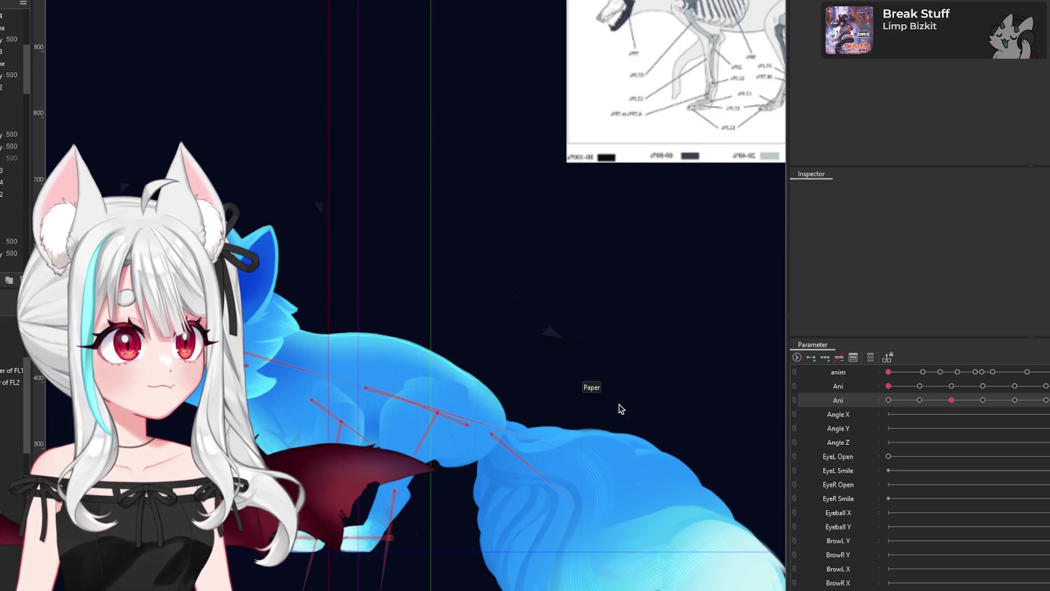
{"action": "left_click", "coordinate": [920, 400]}
{"action": "left_click", "coordinate": [952, 400]}
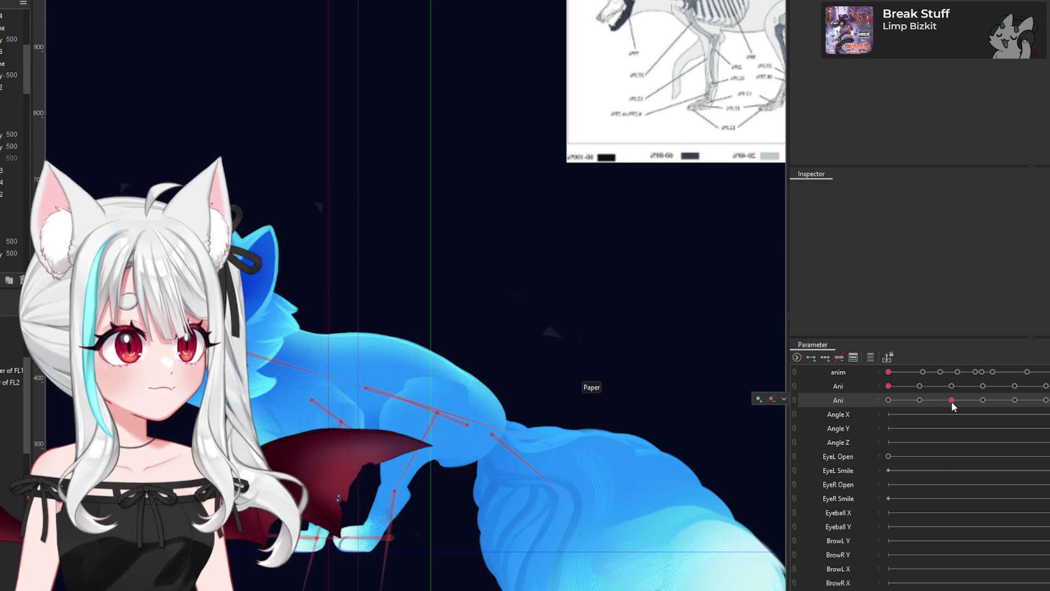
{"action": "scroll", "coordinate": [454, 403], "scroll_direction": "down", "scroll_amount": 2}
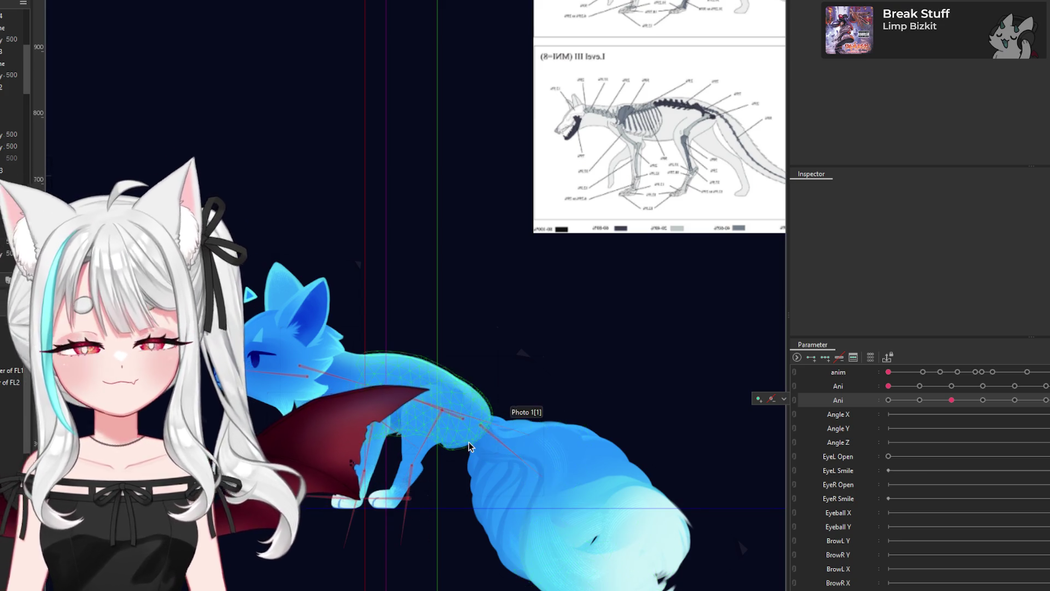
{"action": "scroll", "coordinate": [455, 418], "scroll_direction": "up", "scroll_amount": 2}
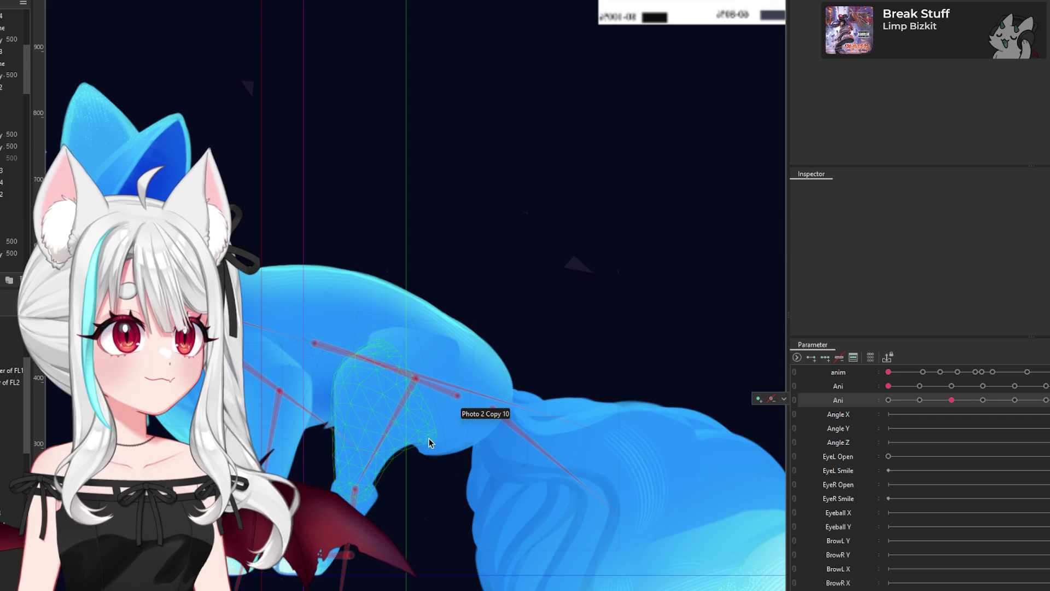
{"action": "left_click", "coordinate": [488, 435]}
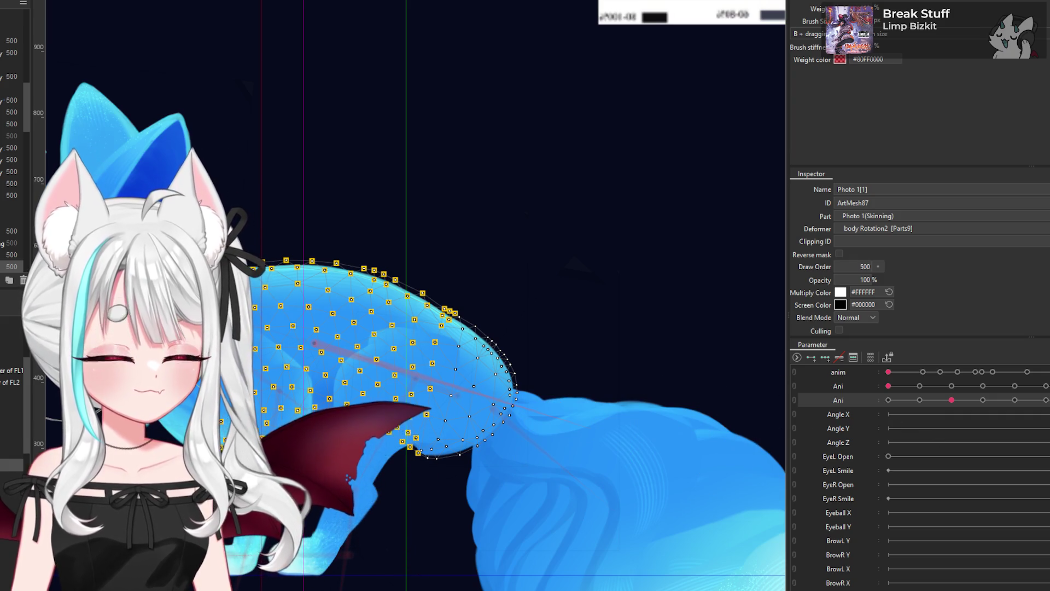
Step: Preview the body mesh deformation across the Ani parameter
{"action": "scroll", "coordinate": [524, 399], "scroll_direction": "up", "scroll_amount": 1}
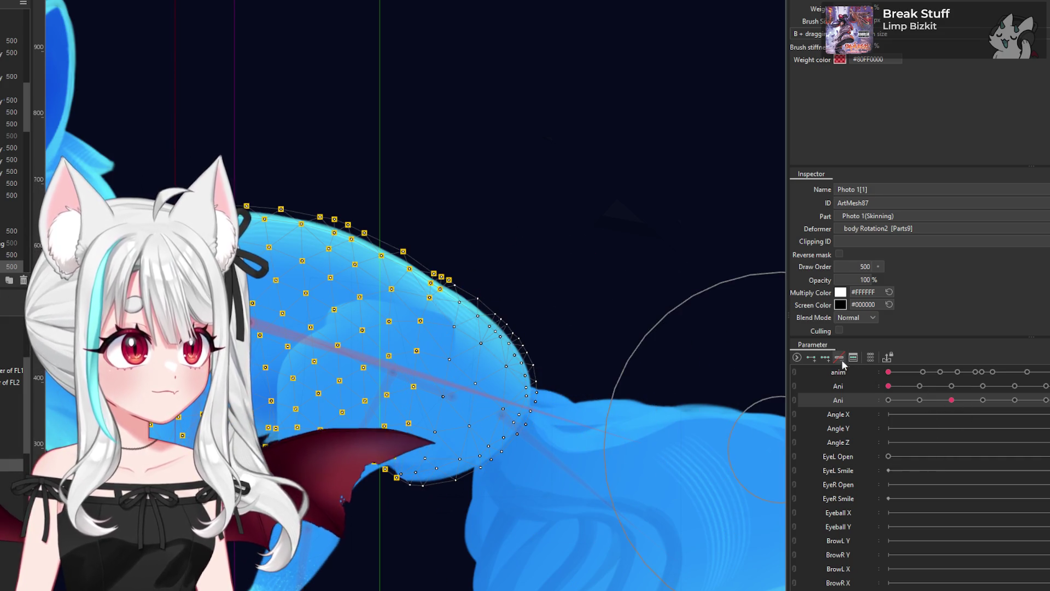
{"action": "left_click_drag", "start_coordinate": [951, 403], "coordinate": [953, 429]}
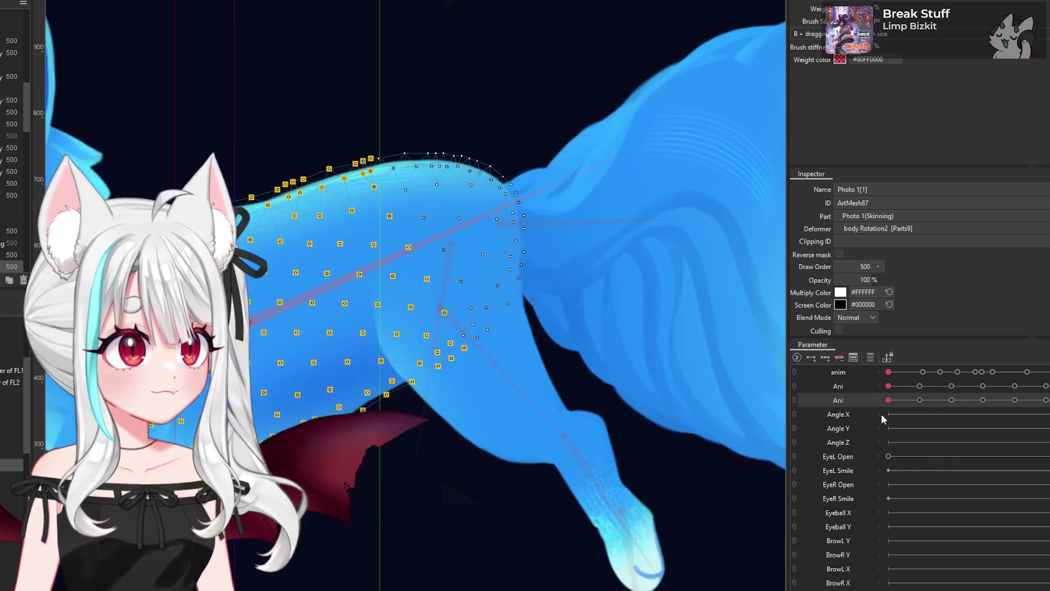
{"action": "scroll", "coordinate": [558, 321], "scroll_direction": "down", "scroll_amount": 2}
{"action": "scroll", "coordinate": [558, 321], "scroll_direction": "down", "scroll_amount": 3}
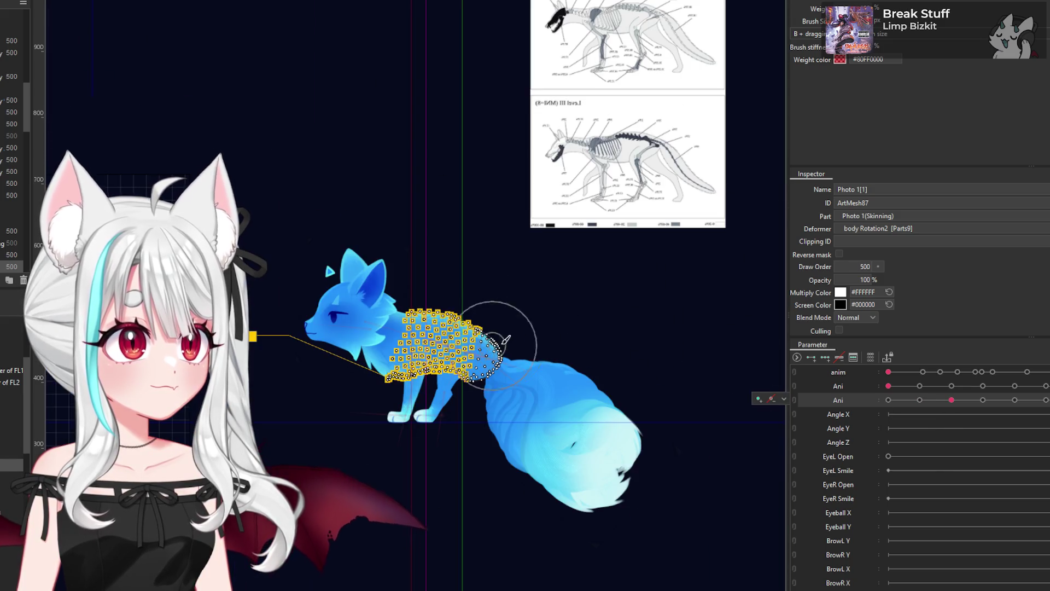
{"action": "scroll", "coordinate": [520, 321], "scroll_direction": "up", "scroll_amount": 1}
{"action": "scroll", "coordinate": [511, 387], "scroll_direction": "up", "scroll_amount": 1}
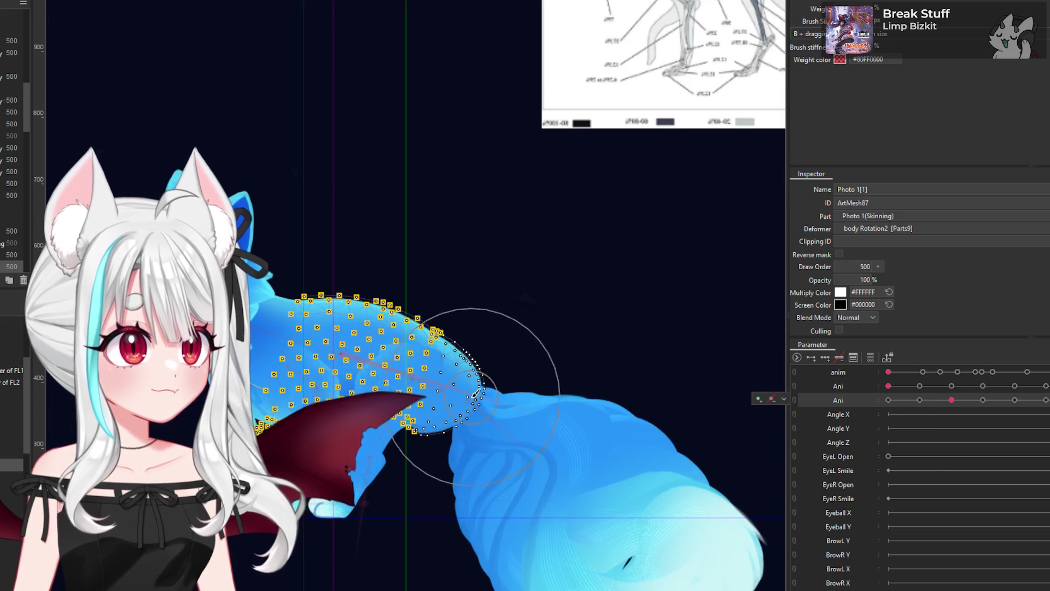
{"action": "scroll", "coordinate": [451, 482], "scroll_direction": "up", "scroll_amount": 1}
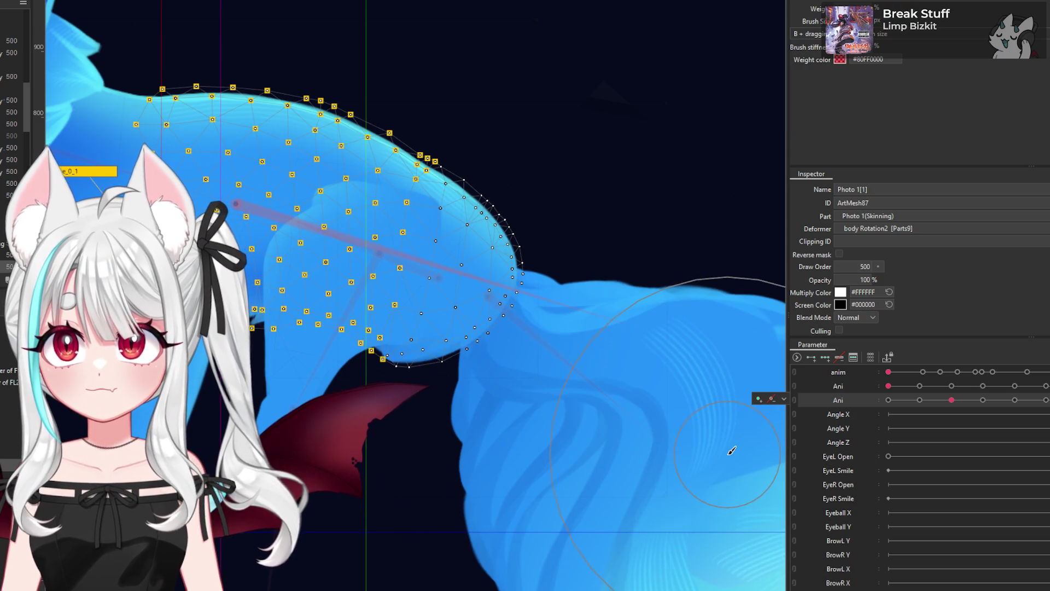
{"action": "scroll", "coordinate": [520, 430], "scroll_direction": "down", "scroll_amount": 2}
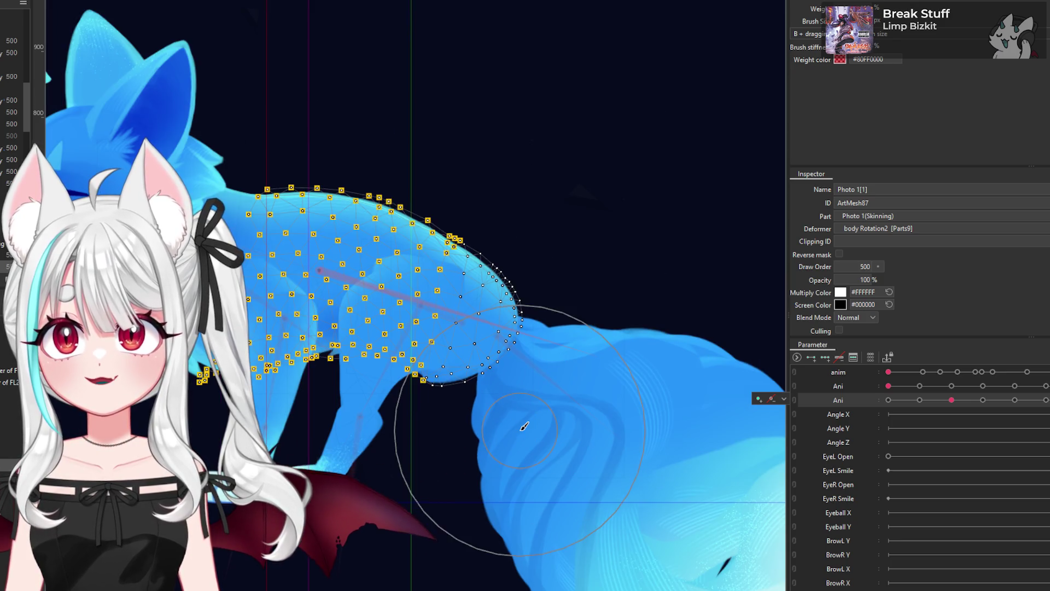
Step: Leave weight painting and select the fox's body Rotation2 deformer
{"action": "key", "text": "Escape"}
{"action": "scroll", "coordinate": [321, 270], "scroll_direction": "up", "scroll_amount": 2}
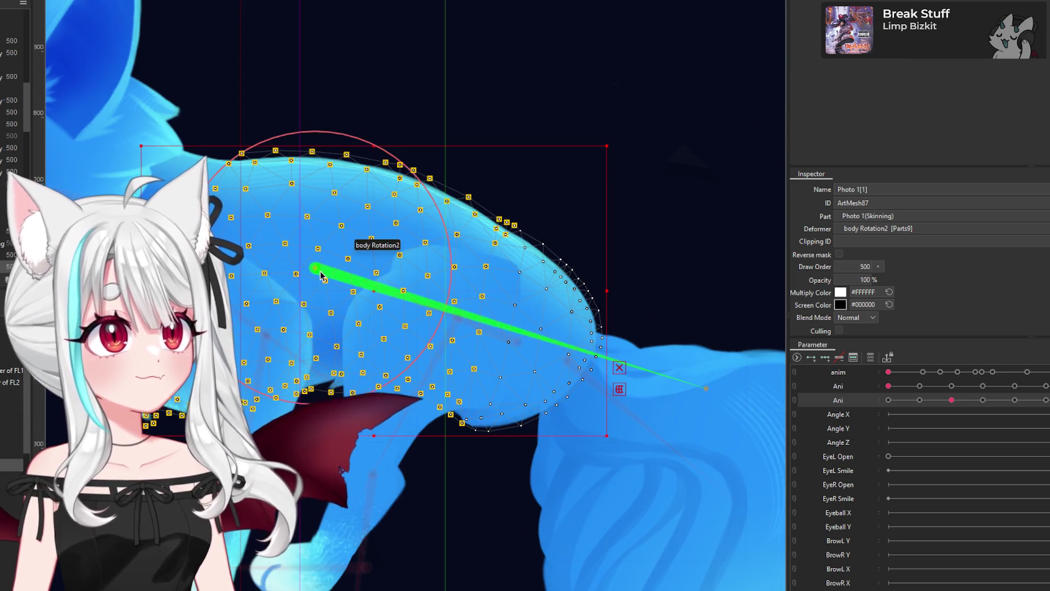
{"action": "scroll", "coordinate": [325, 278], "scroll_direction": "up", "scroll_amount": 1}
{"action": "left_click", "coordinate": [326, 278]}
{"action": "scroll", "coordinate": [509, 311], "scroll_direction": "down", "scroll_amount": 2}
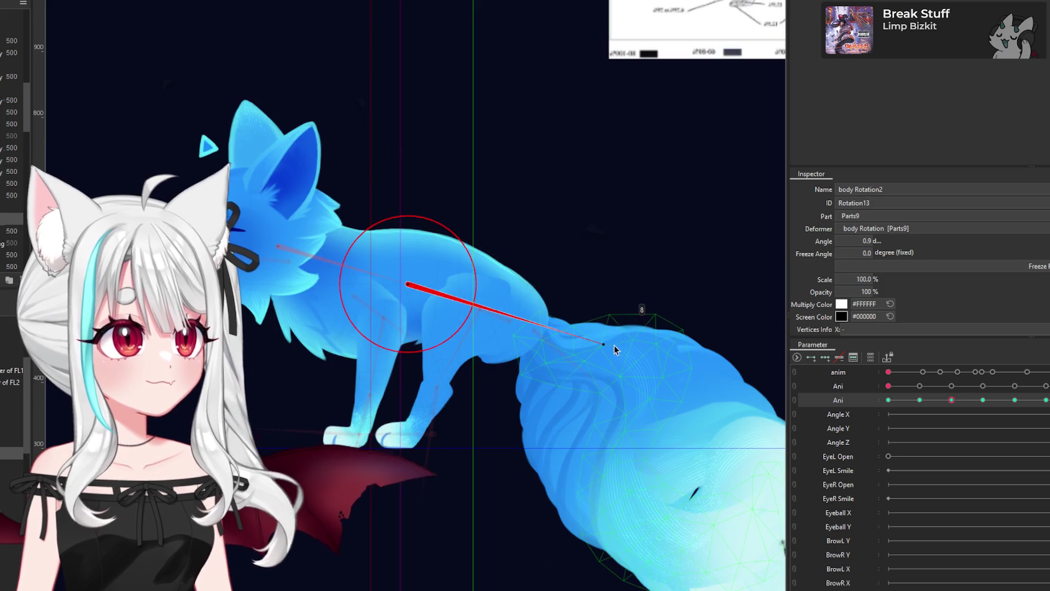
Step: Tilt the fox's body to 3.2° and start rotating the BL1 back leg at the hip
{"action": "left_click_drag", "start_coordinate": [603, 343], "coordinate": [601, 353]}
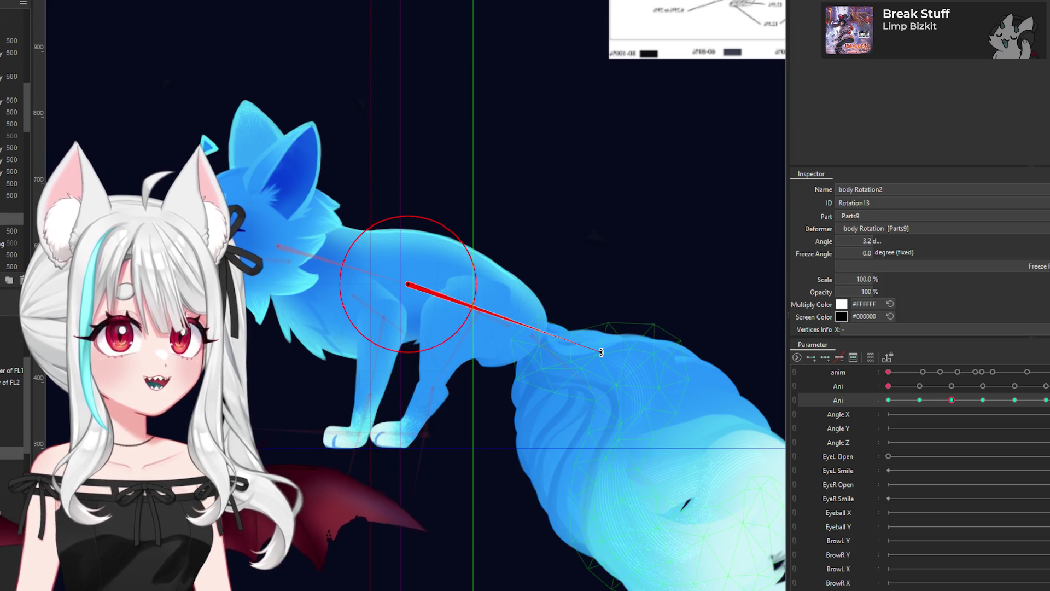
{"action": "scroll", "coordinate": [484, 320], "scroll_direction": "up", "scroll_amount": 1}
{"action": "left_click", "coordinate": [514, 328]}
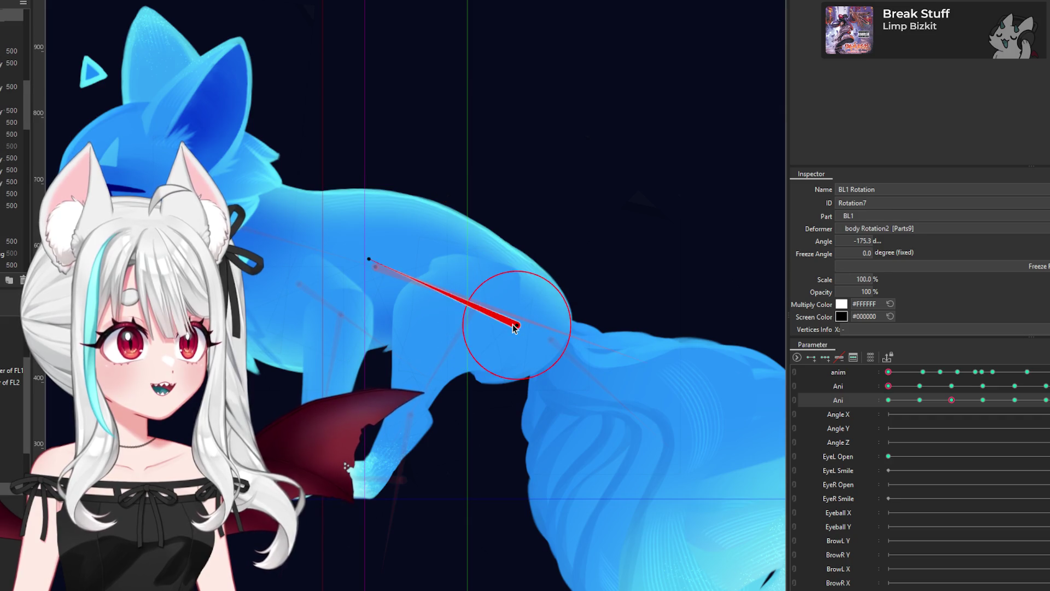
{"action": "left_click_drag", "start_coordinate": [368, 263], "coordinate": [382, 279]}
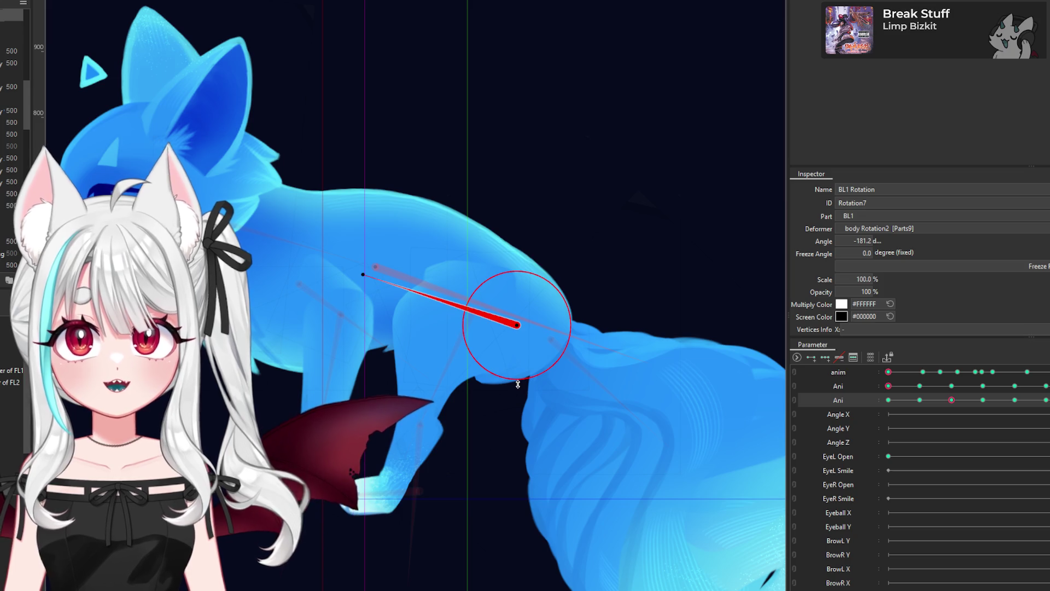
Step: Swing the BL1 back leg further back to about -186.8 degrees
{"action": "left_click", "coordinate": [582, 382]}
{"action": "left_click", "coordinate": [521, 327]}
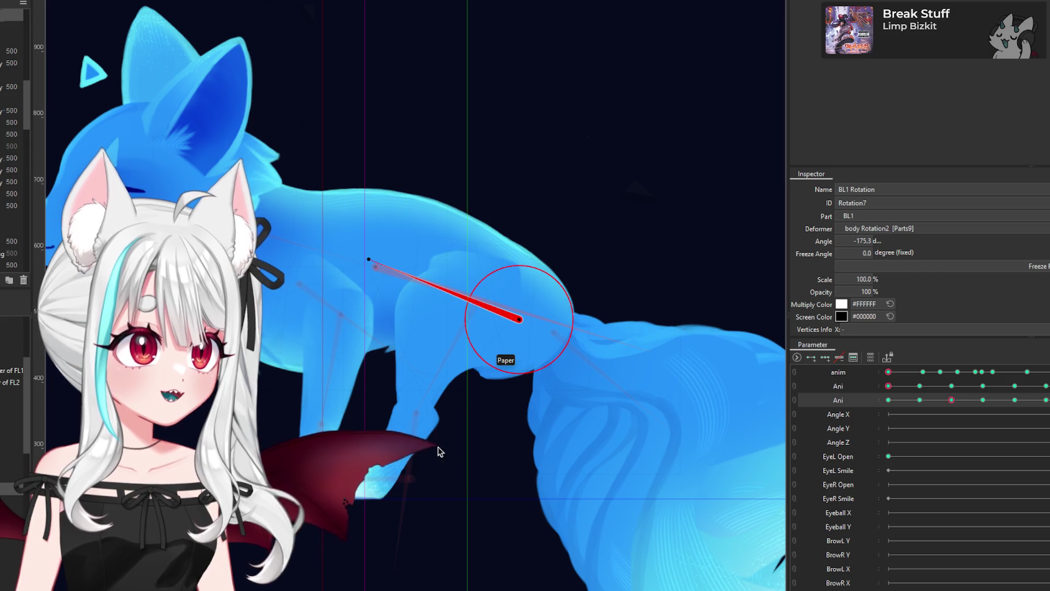
{"action": "left_click", "coordinate": [472, 370]}
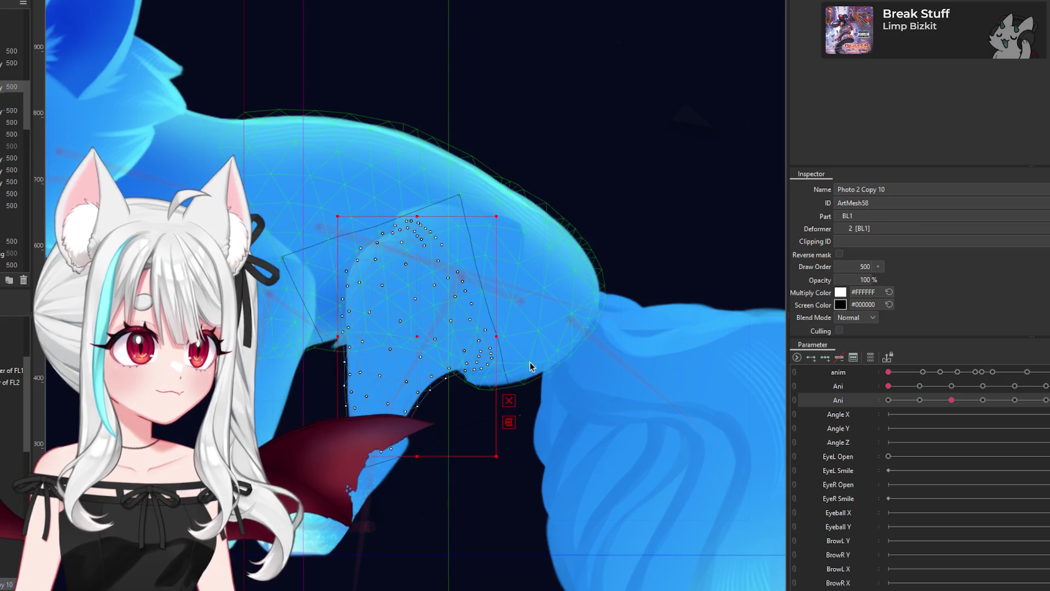
{"action": "left_click", "coordinate": [526, 370]}
{"action": "left_click", "coordinate": [509, 251]}
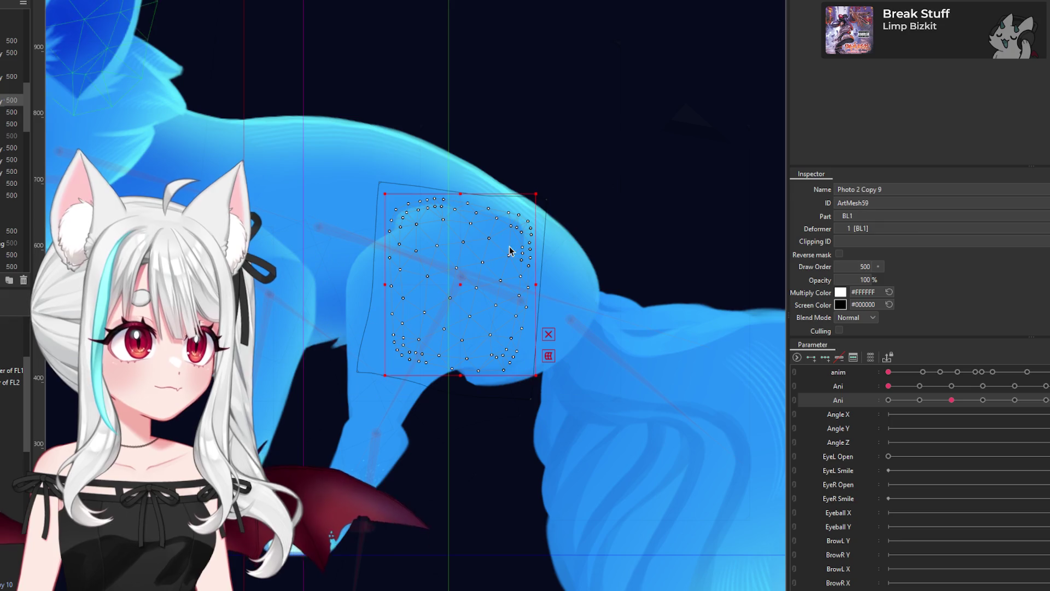
{"action": "left_click", "coordinate": [520, 306]}
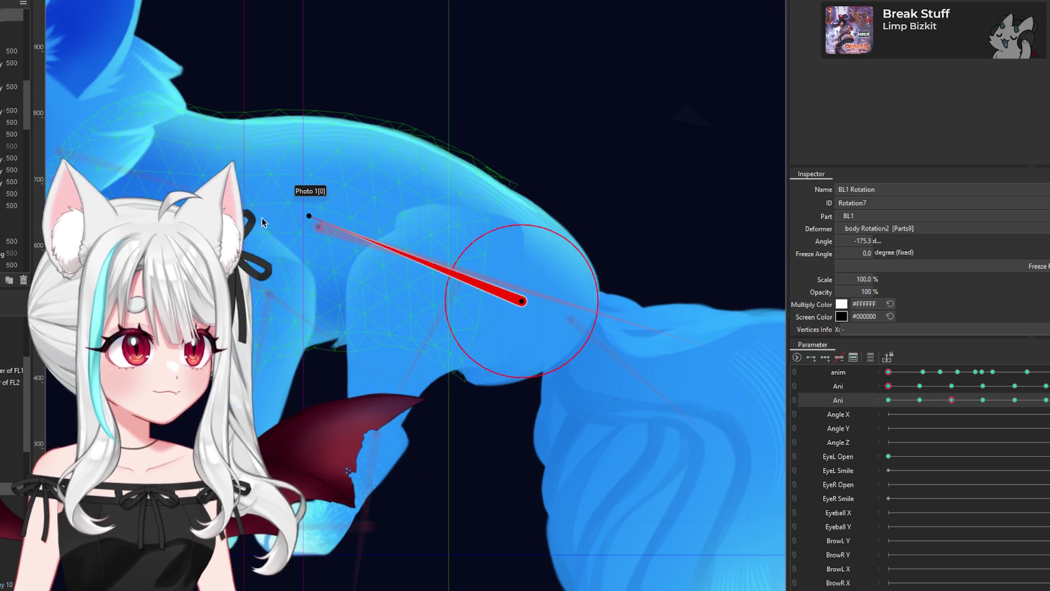
{"action": "left_click_drag", "start_coordinate": [311, 215], "coordinate": [319, 263]}
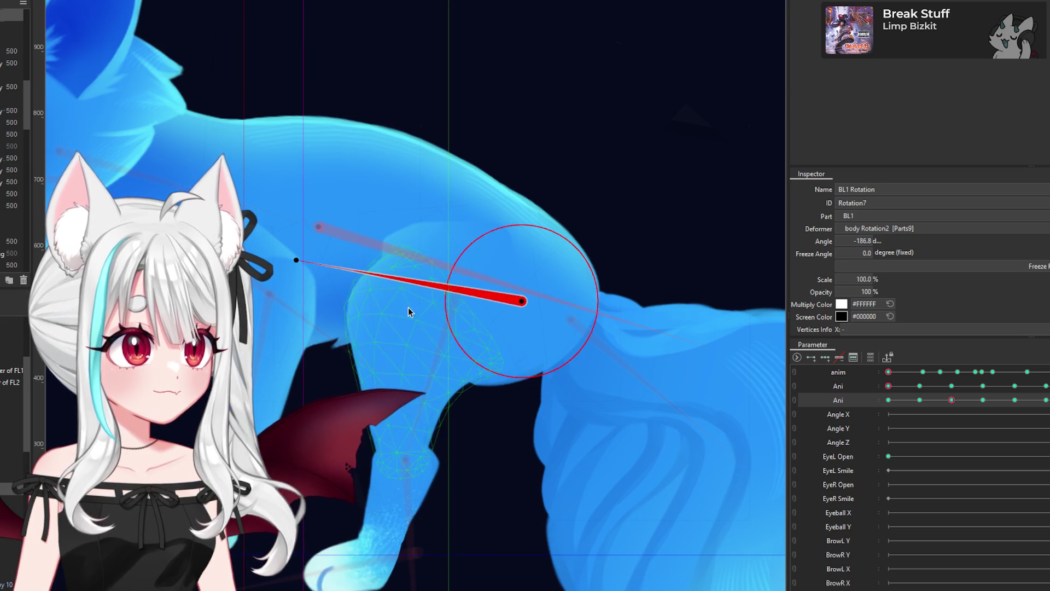
Step: Zoom the canvas out around the fox
{"action": "scroll", "coordinate": [398, 308], "scroll_direction": "down", "scroll_amount": 4}
{"action": "scroll", "coordinate": [528, 314], "scroll_direction": "down", "scroll_amount": 3}
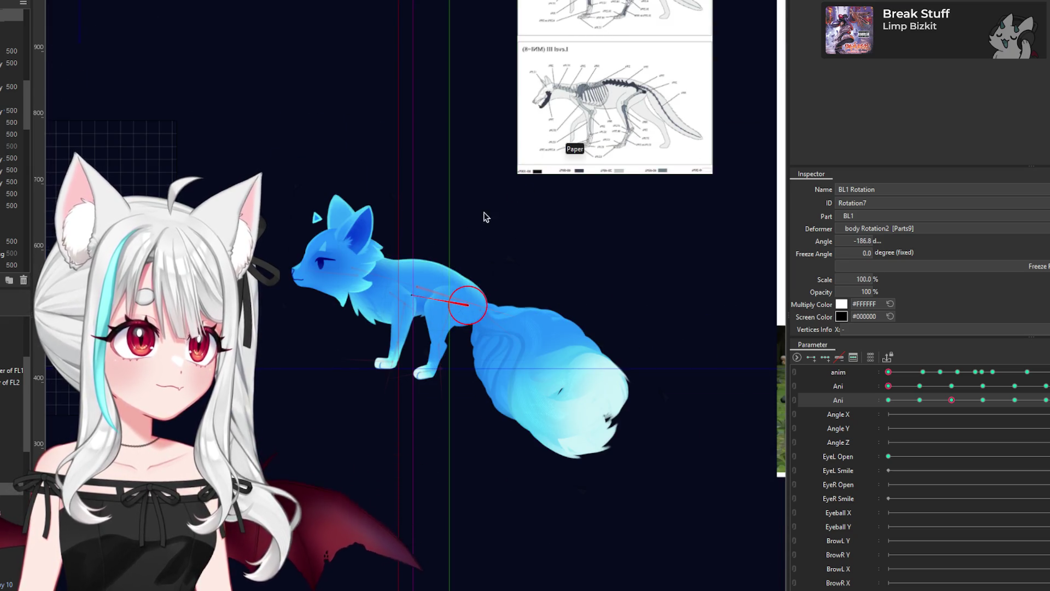
{"action": "scroll", "coordinate": [444, 297], "scroll_direction": "up", "scroll_amount": 2}
{"action": "scroll", "coordinate": [438, 336], "scroll_direction": "down", "scroll_amount": 2}
{"action": "scroll", "coordinate": [438, 336], "scroll_direction": "down", "scroll_amount": 2}
{"action": "scroll", "coordinate": [437, 336], "scroll_direction": "down", "scroll_amount": 1}
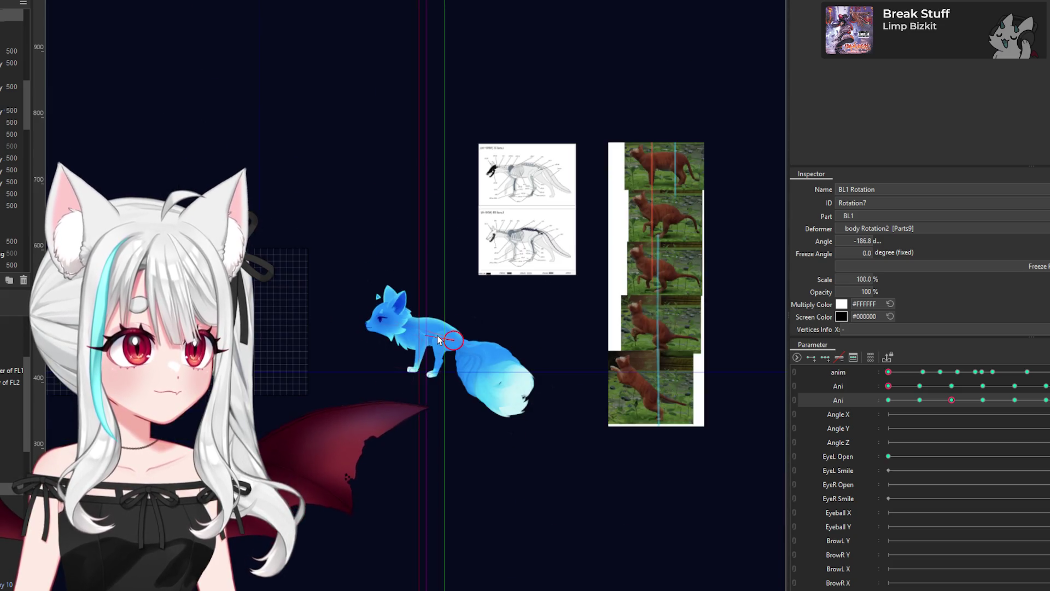
{"action": "scroll", "coordinate": [668, 242], "scroll_direction": "up", "scroll_amount": 2}
{"action": "scroll", "coordinate": [572, 363], "scroll_direction": "down", "scroll_amount": 3}
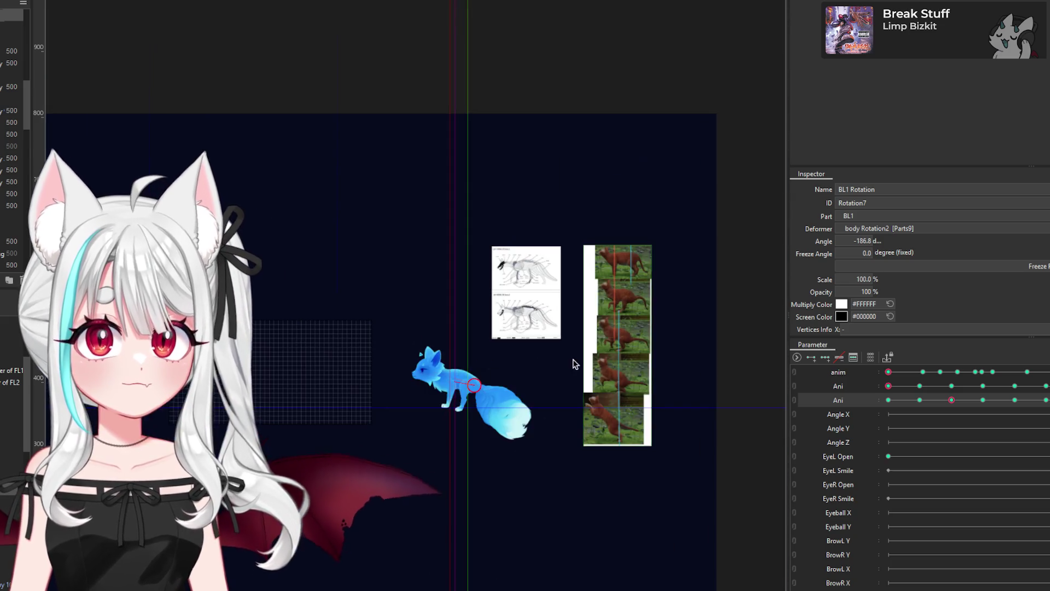
{"action": "scroll", "coordinate": [585, 352], "scroll_direction": "up", "scroll_amount": 1}
{"action": "scroll", "coordinate": [631, 342], "scroll_direction": "up", "scroll_amount": 1}
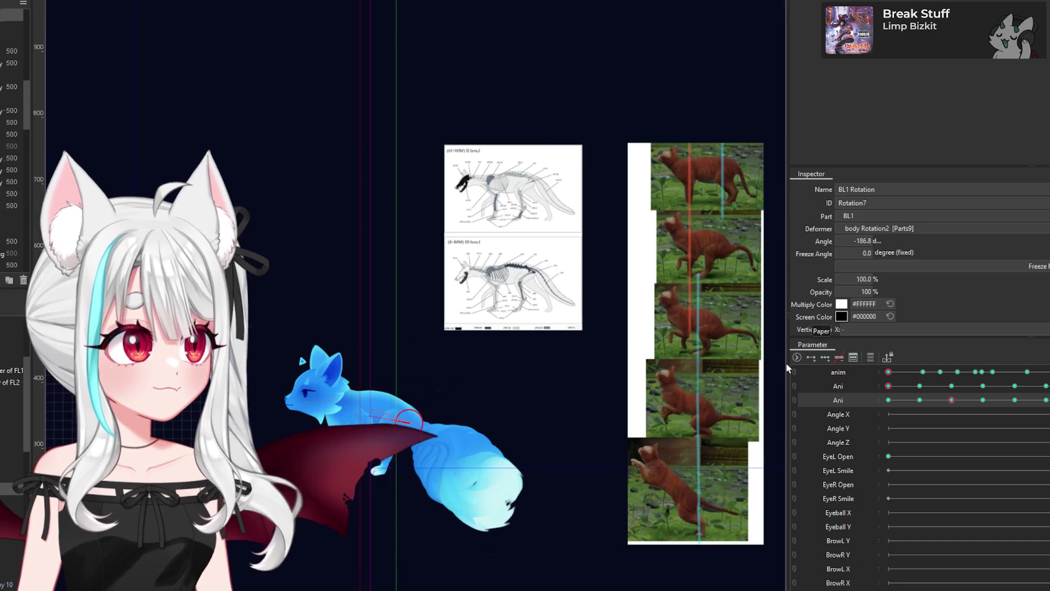
Step: Widen the canvas and frame the fox beside the skeleton chart and cat jump photos
{"action": "left_click_drag", "start_coordinate": [787, 360], "coordinate": [1001, 376]}
{"action": "scroll", "coordinate": [650, 482], "scroll_direction": "up", "scroll_amount": 2}
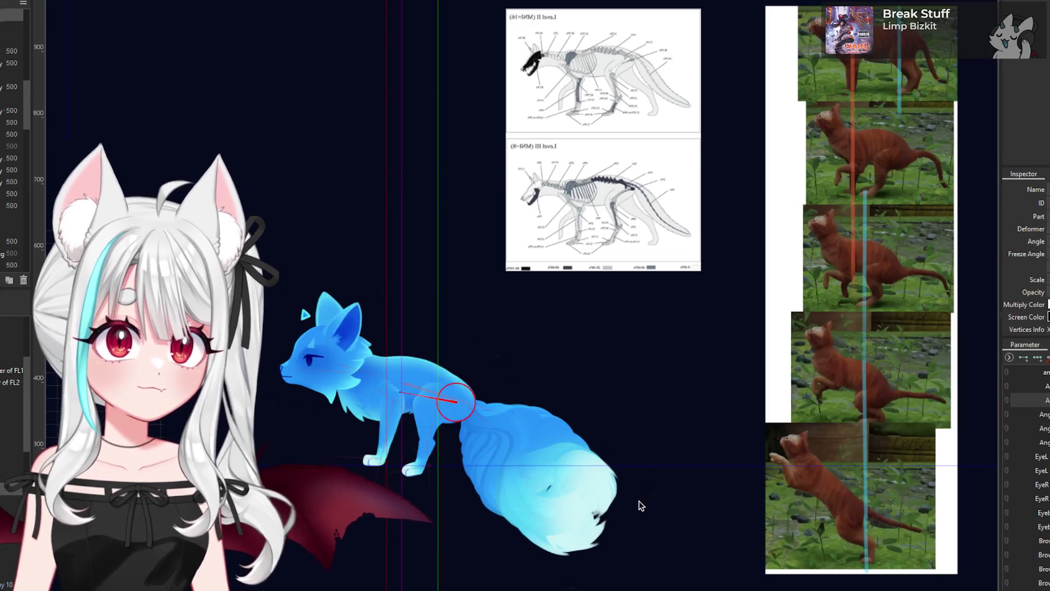
{"action": "scroll", "coordinate": [799, 465], "scroll_direction": "down", "scroll_amount": 1}
{"action": "scroll", "coordinate": [644, 503], "scroll_direction": "up", "scroll_amount": 1}
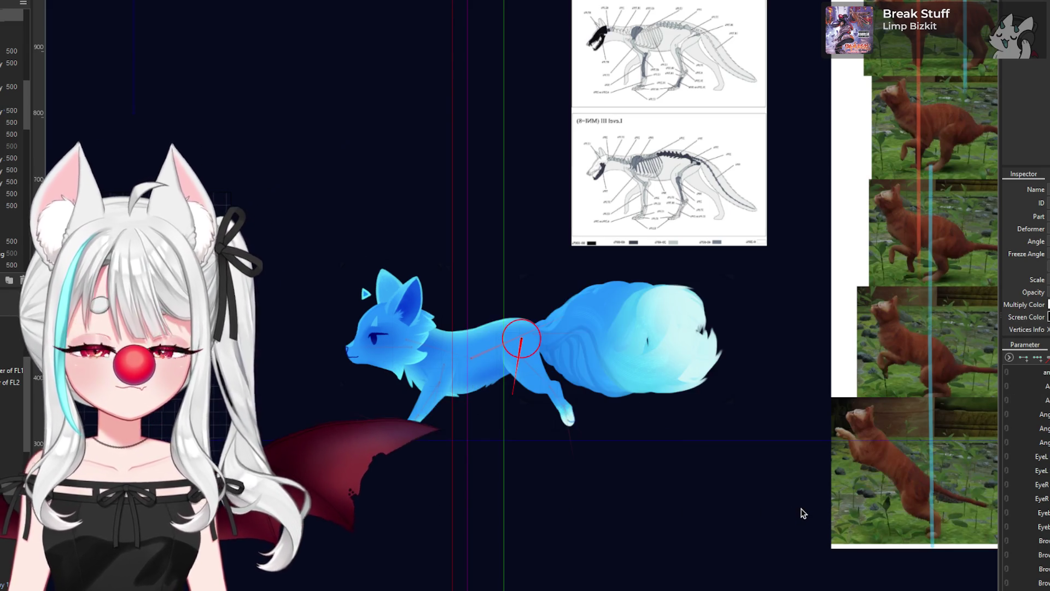
{"action": "scroll", "coordinate": [536, 328], "scroll_direction": "up", "scroll_amount": 2}
{"action": "scroll", "coordinate": [539, 331], "scroll_direction": "up", "scroll_amount": 3}
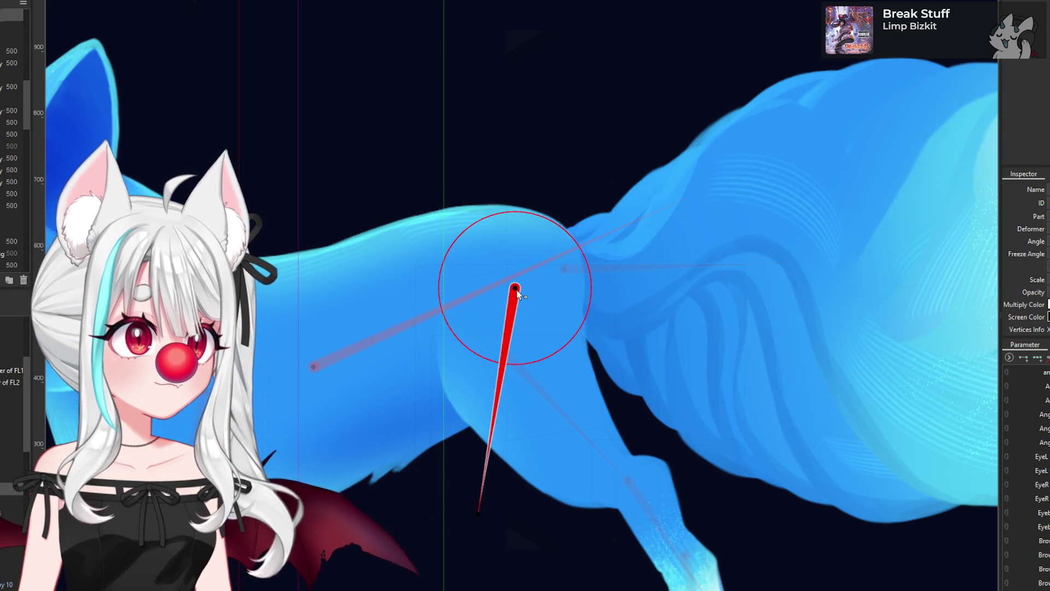
Step: Create rotation deformer BL1 Rotation5 from the hip deformer and set its pivot on the hip
{"action": "left_click", "coordinate": [557, 339]}
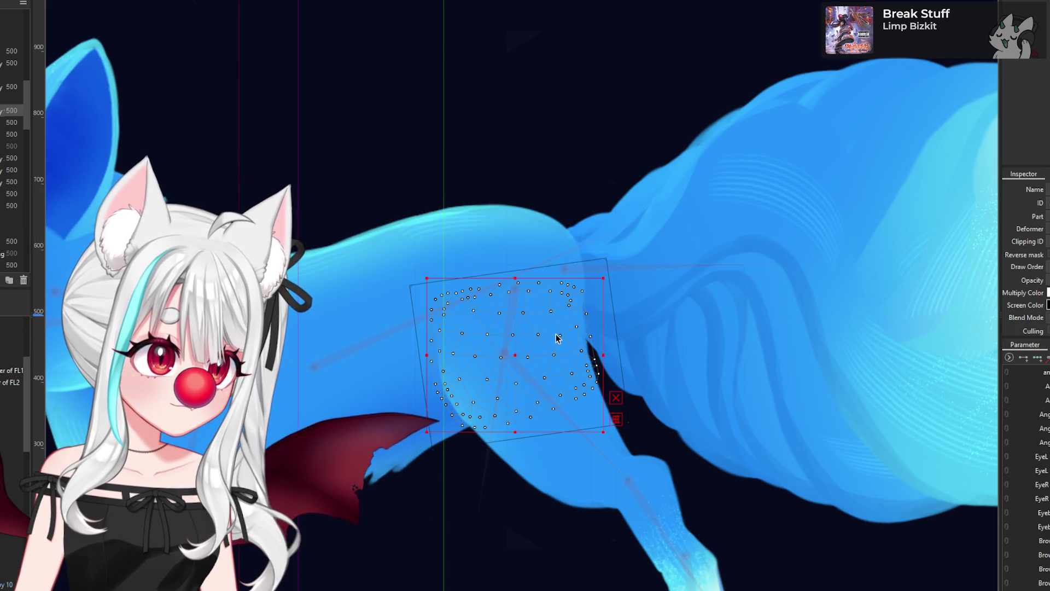
{"action": "left_click", "coordinate": [612, 265]}
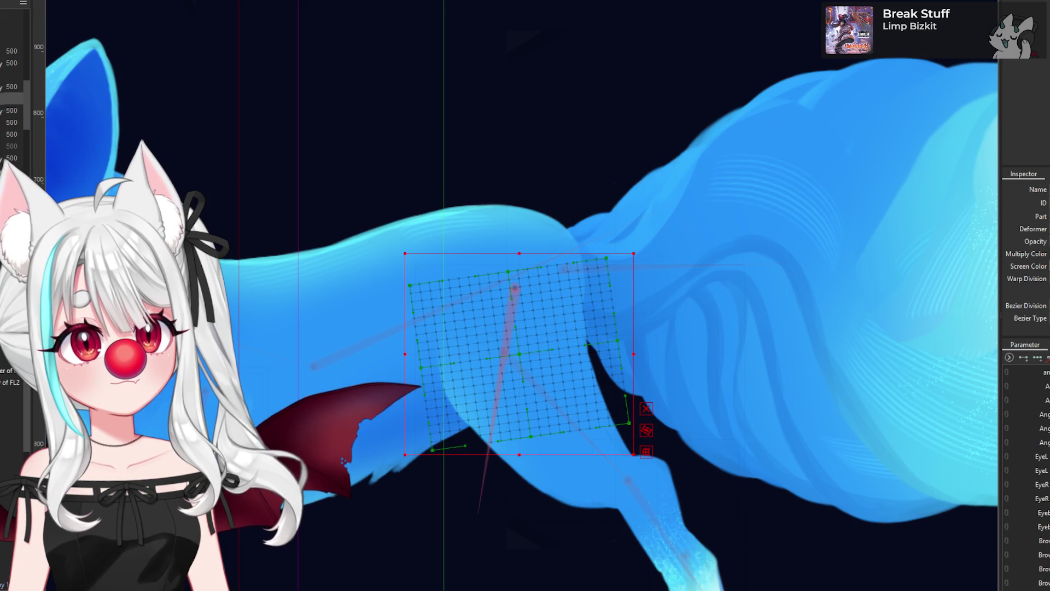
{"action": "key", "text": "ctrl+w"}
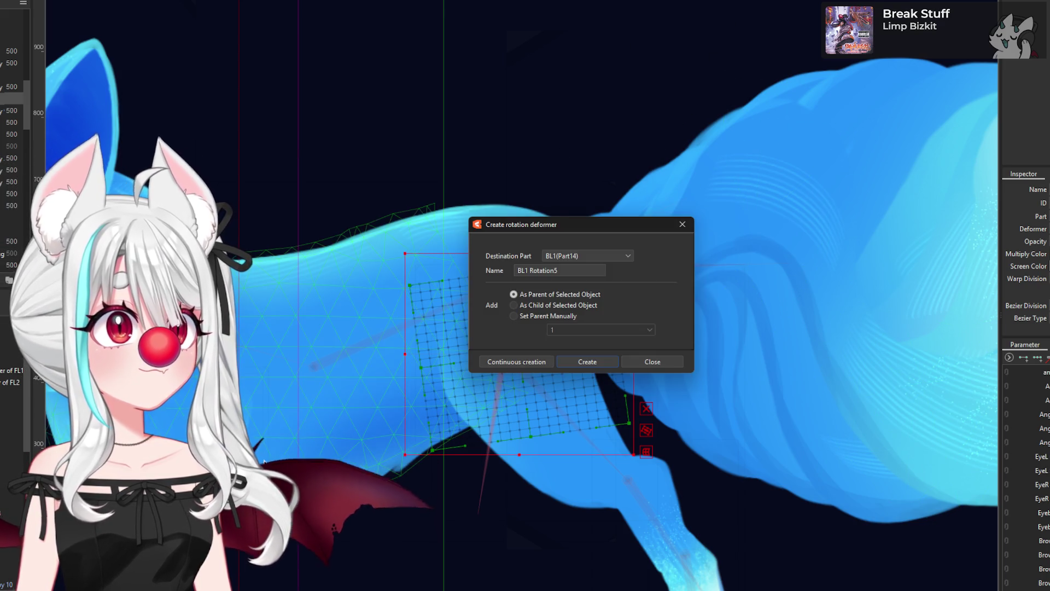
{"action": "key", "text": "Escape"}
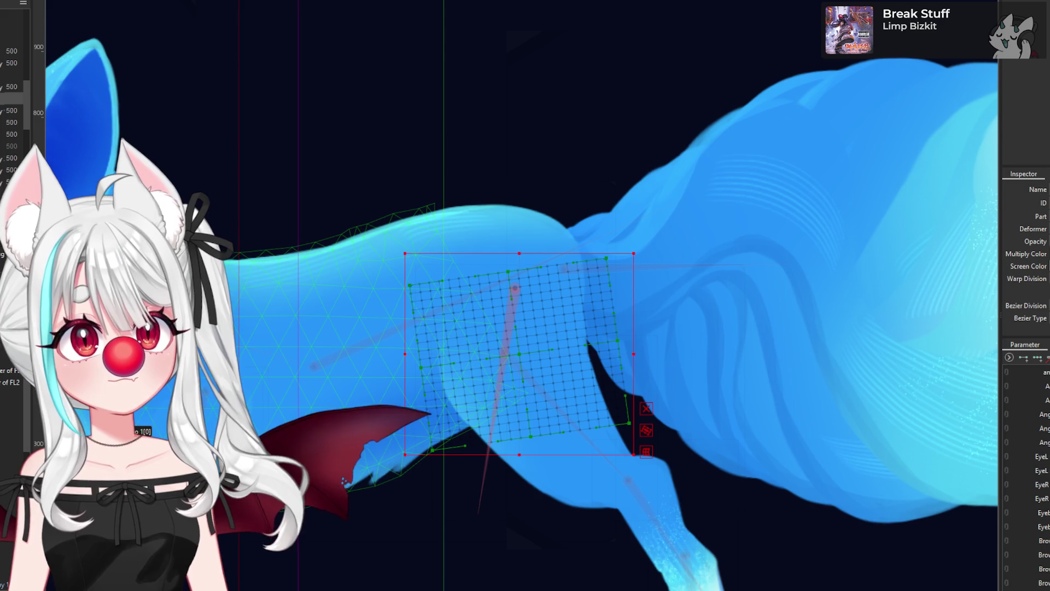
{"action": "left_click", "coordinate": [513, 306]}
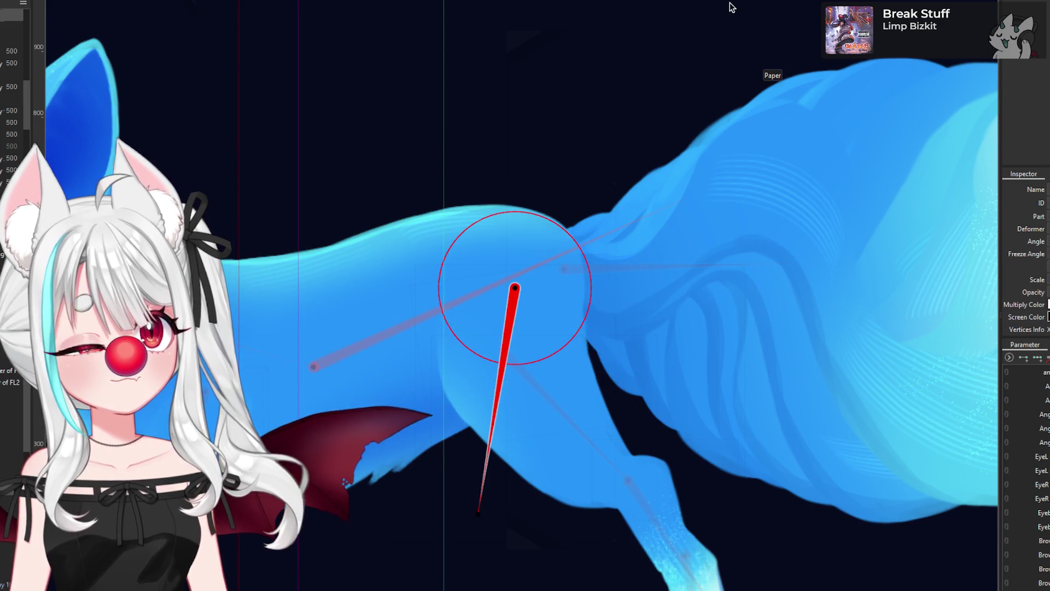
{"action": "key", "text": "ctrl+r"}
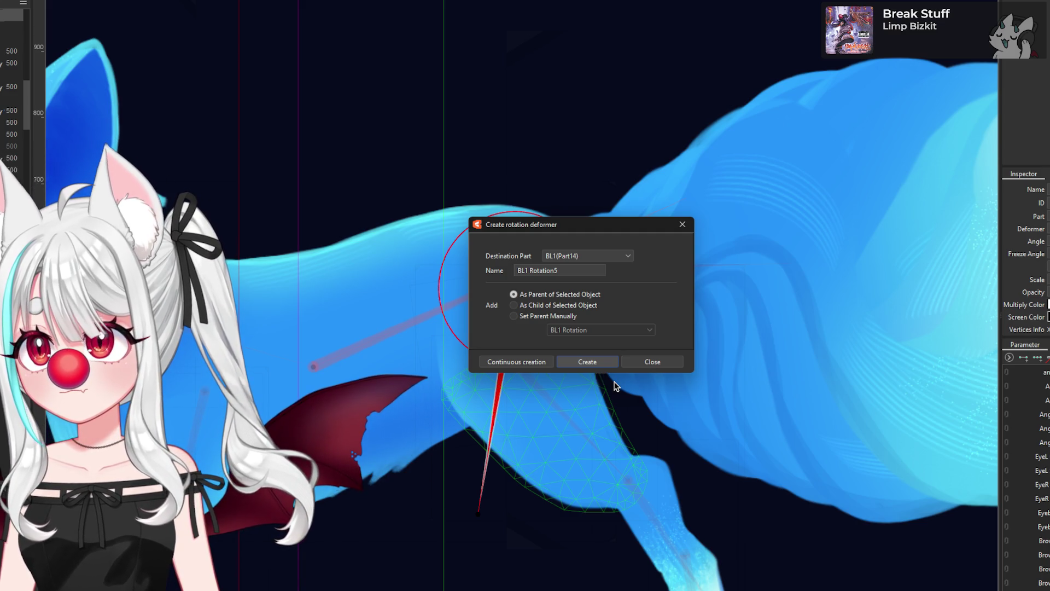
{"action": "key", "text": "Return"}
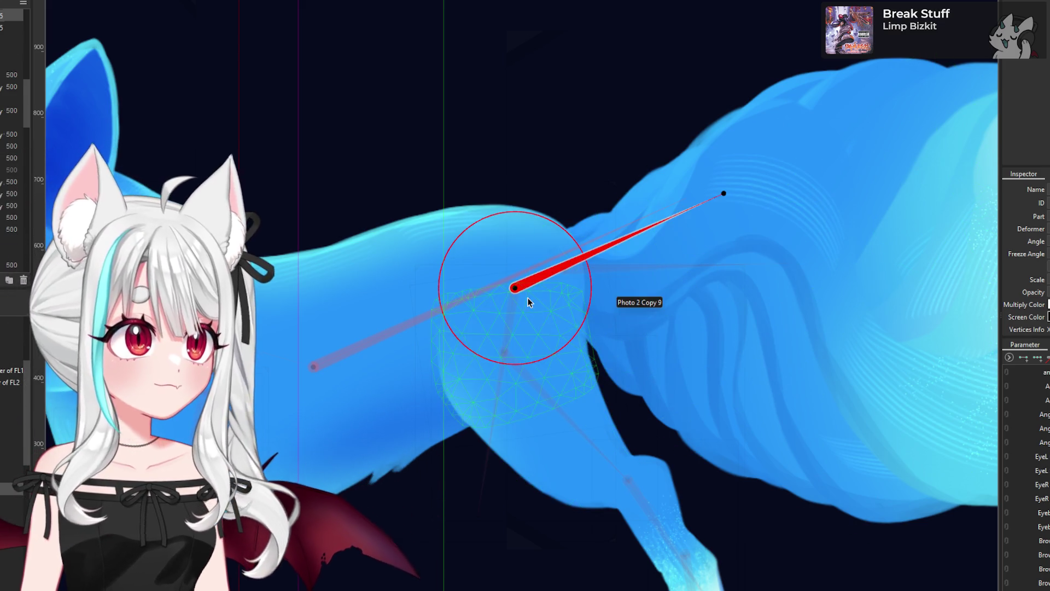
{"action": "left_click_drag", "start_coordinate": [518, 290], "coordinate": [537, 290]}
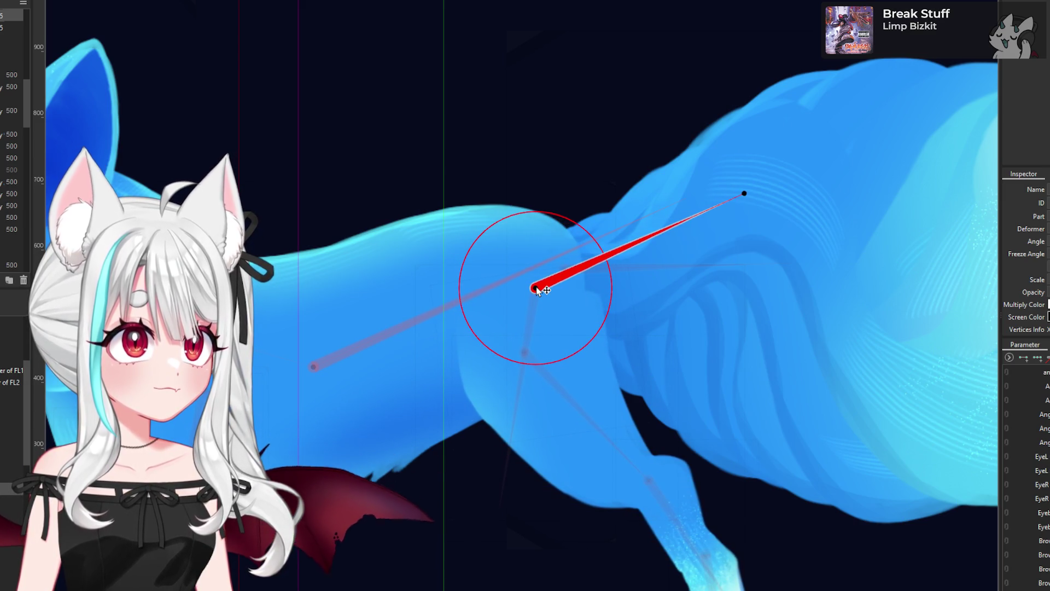